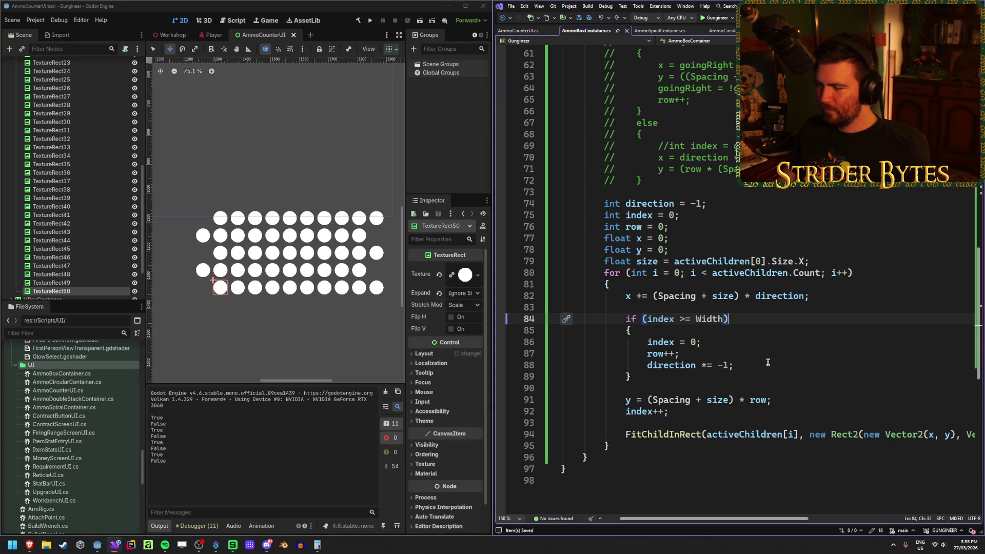
- Review the index reset, row-wrap condition, y-from-row and direction-flip lines in the loop
left_click(773, 339)
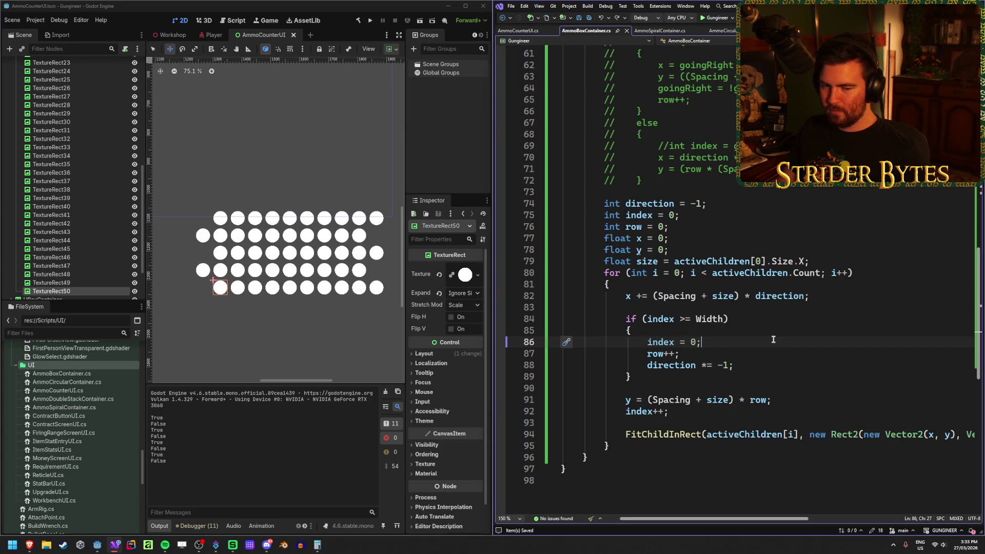
left_click(767, 315)
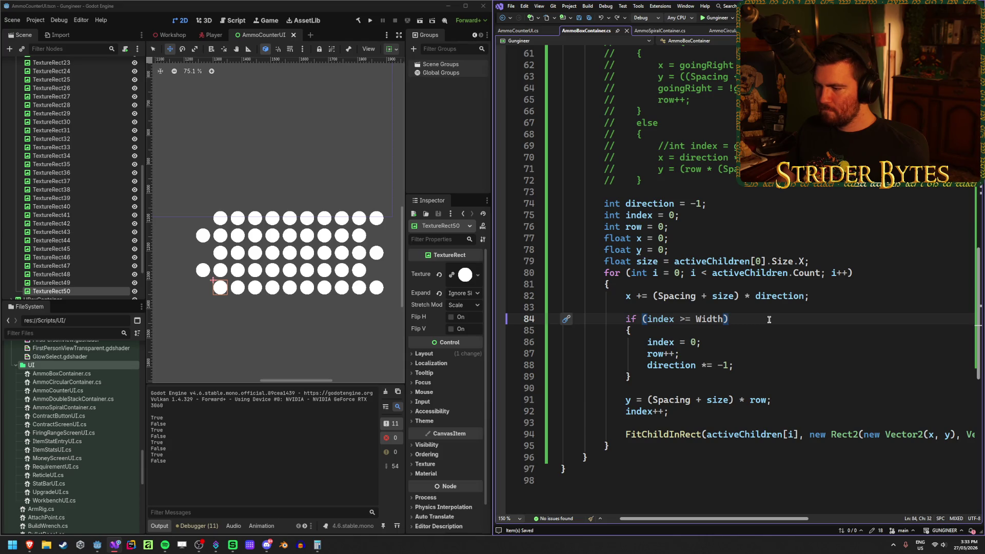
left_click(792, 402)
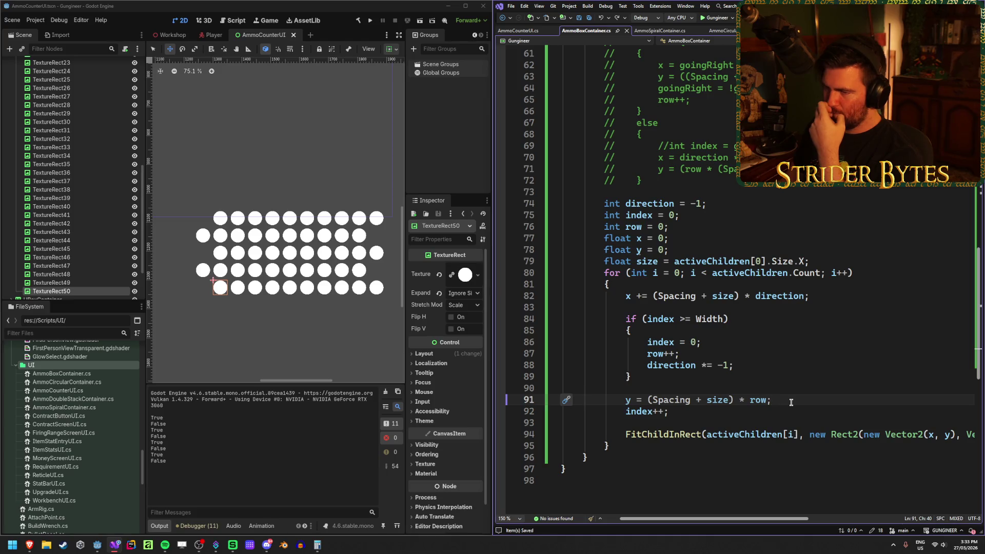
left_click(747, 368)
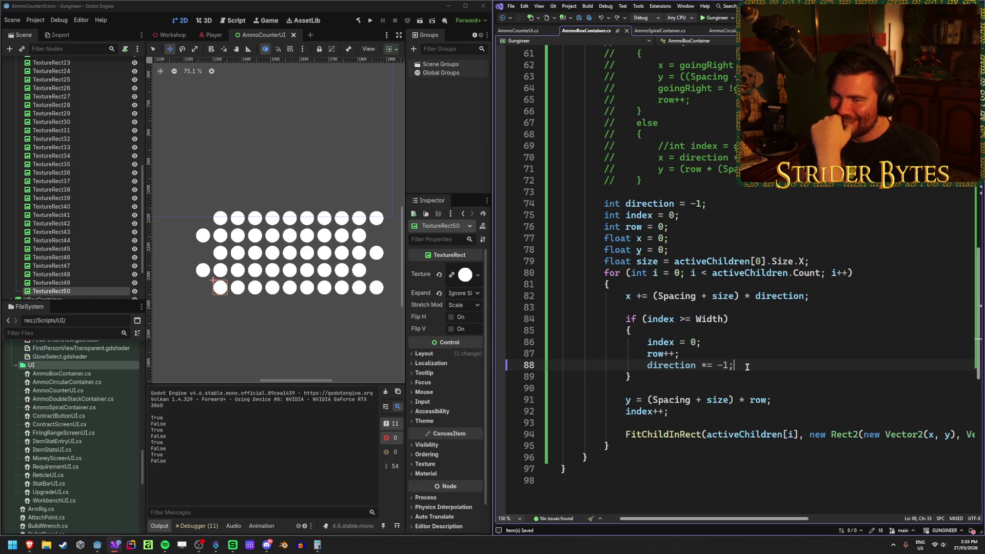
- Find which grid circles belong to TextureRect2 and the first TextureRect in the Scene dock
scroll(65, 225, "up", 10)
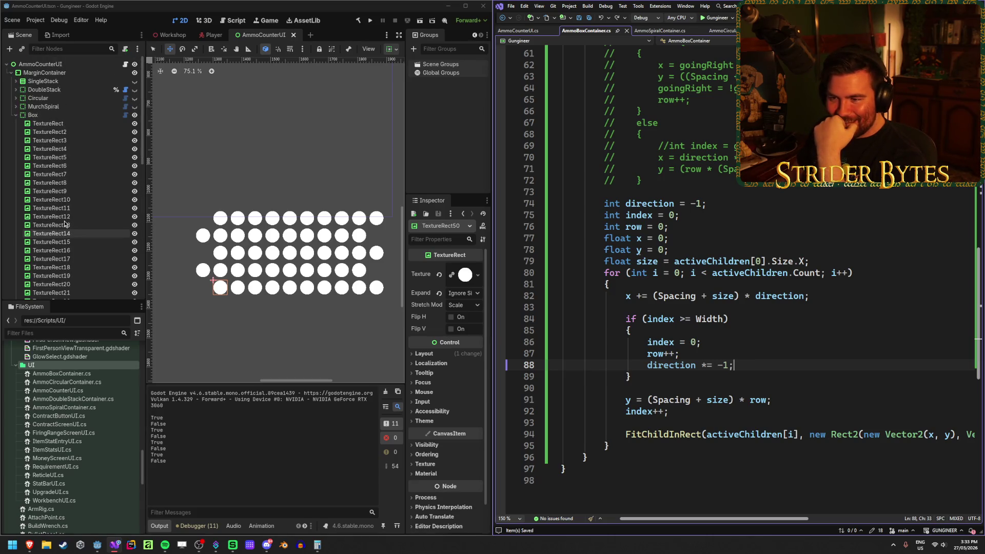
left_click(66, 132)
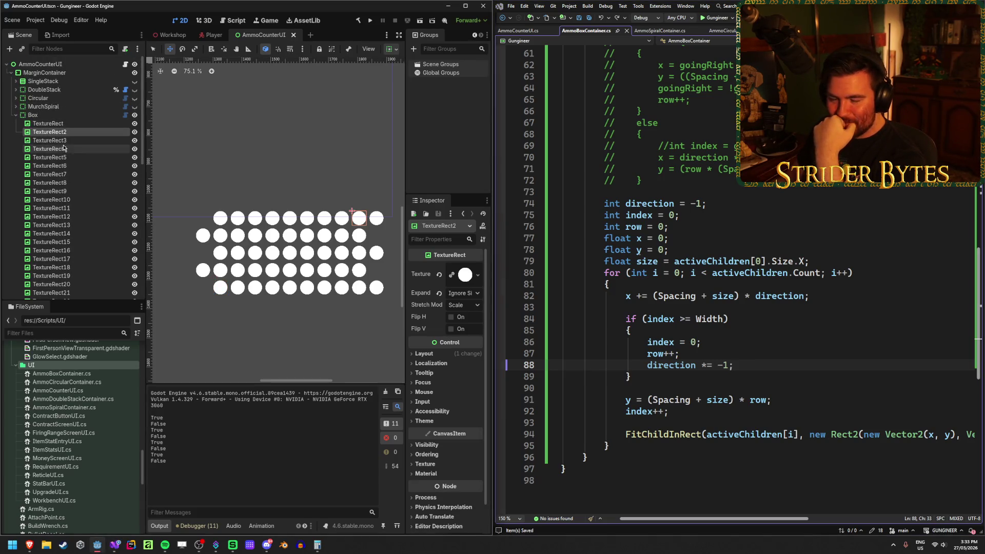
left_click(62, 126)
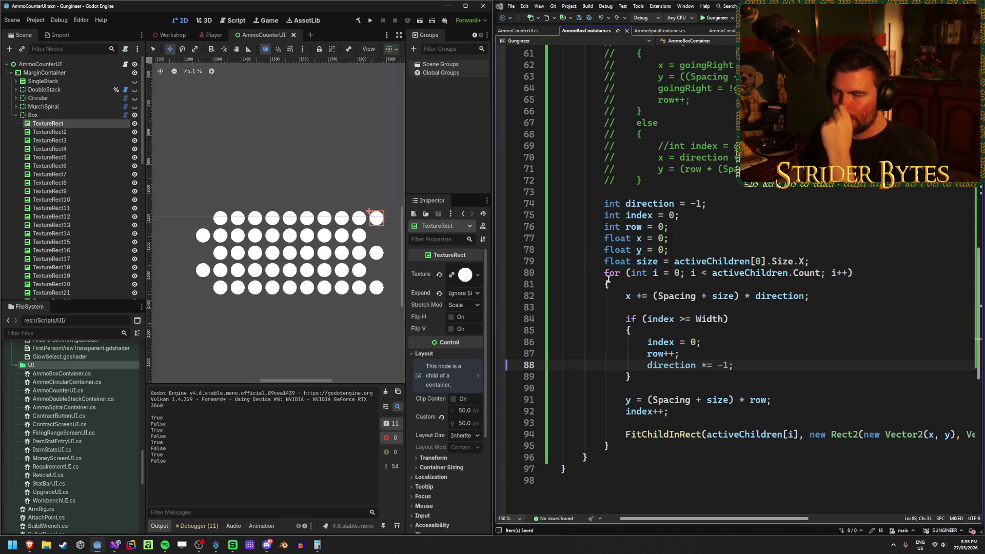
- Insert a blank line after the brace closing the row-wrap block
left_click(750, 319)
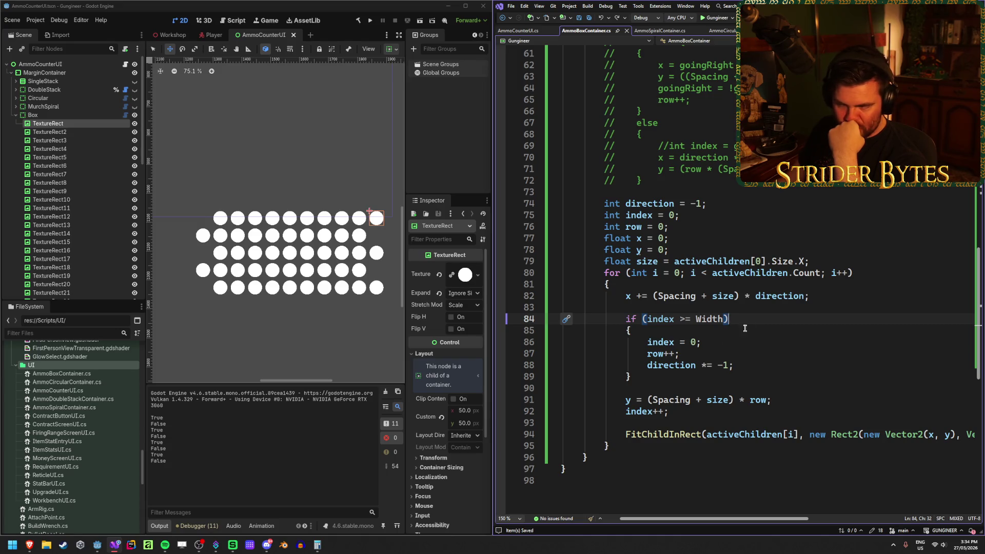
left_click(650, 377)
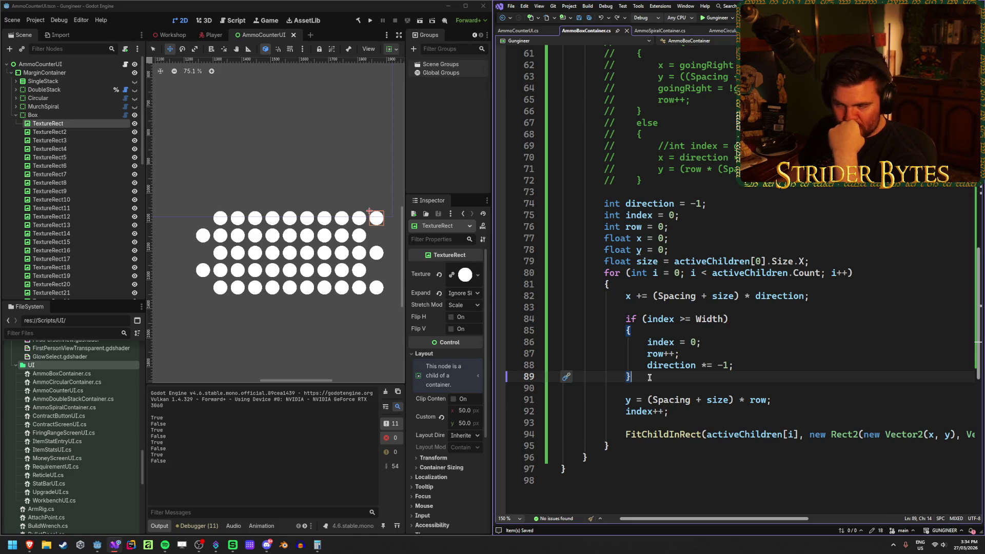
left_click(748, 318)
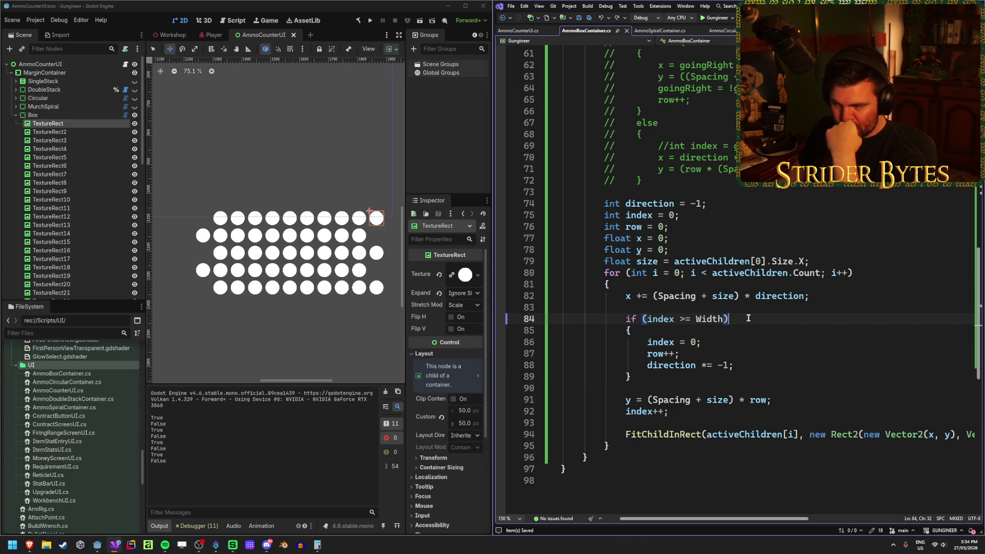
key("Down")
key("Down")
key("Down")
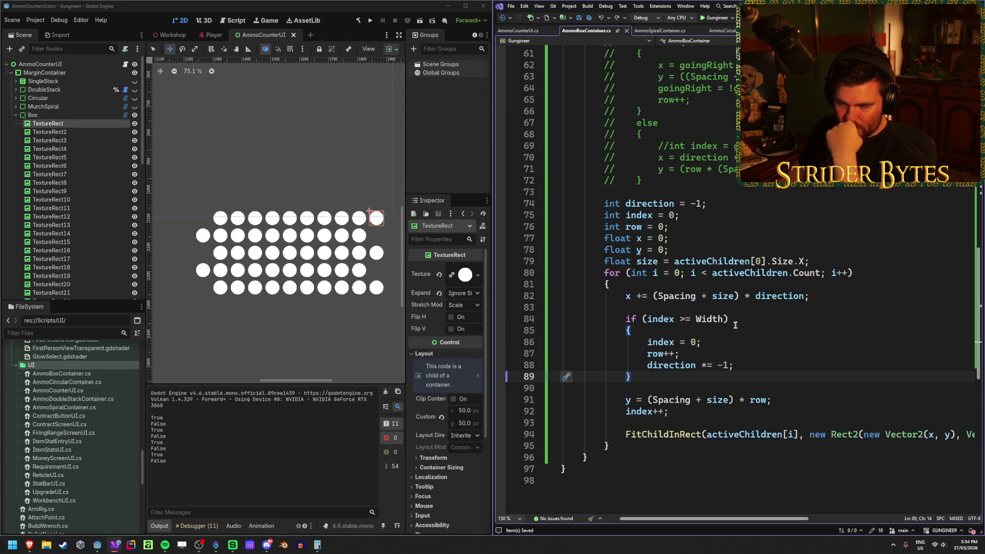
key("Return")
key("Return")
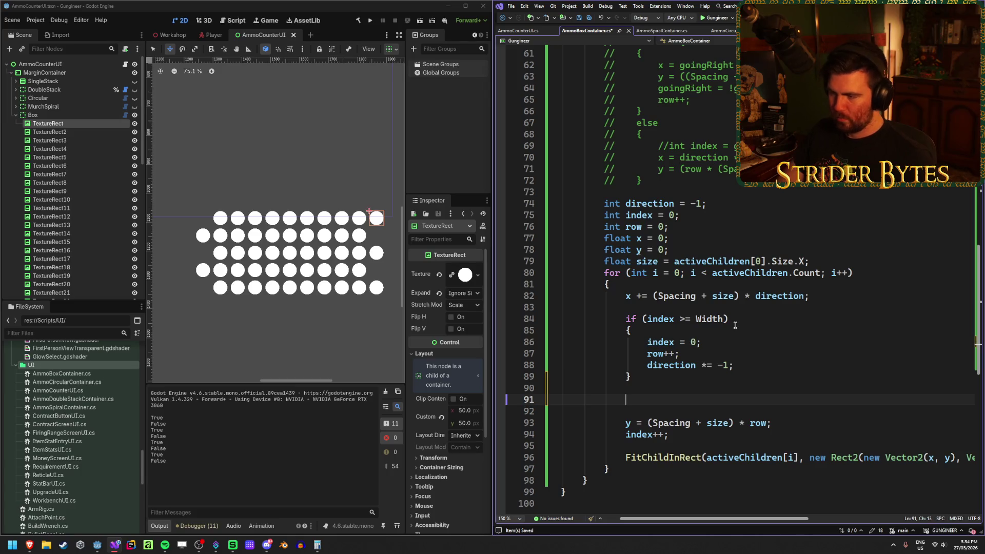
- Add 'int modulus = i % (Width + 1);' and 'if (modulus == 0)' after the wrap block, then save
type("f")
key("BackSpace")
type("int modul")
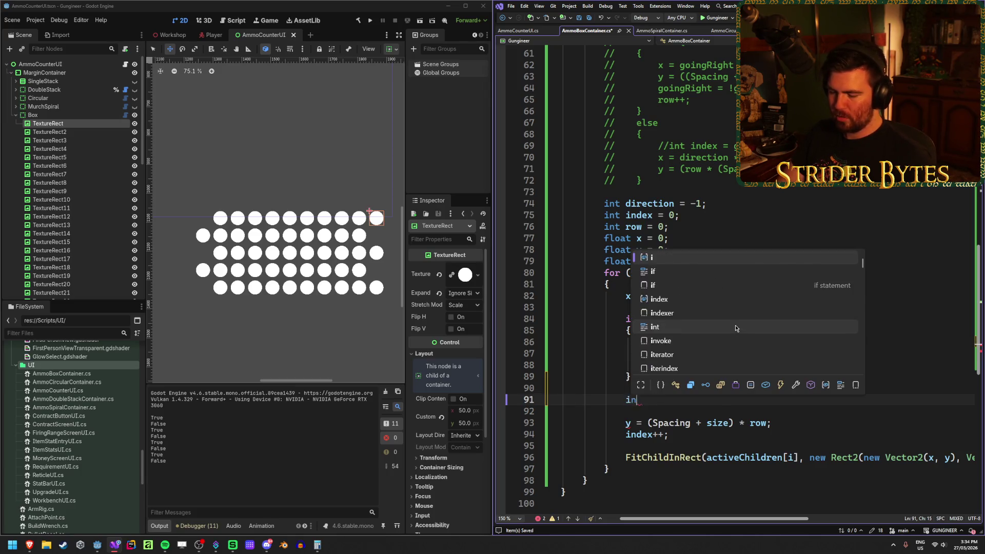
key("BackSpace")
key("BackSpace")
type("s ")
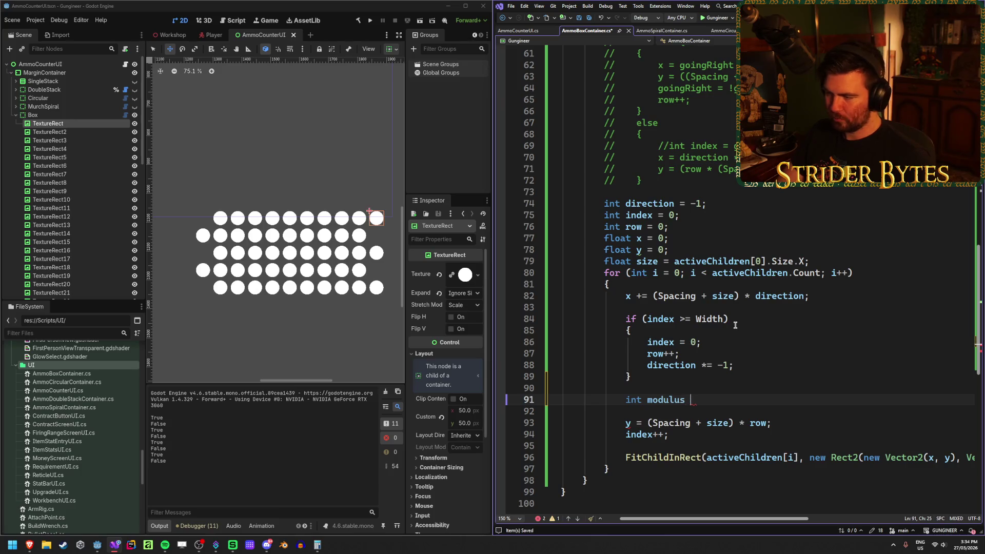
type("= i")
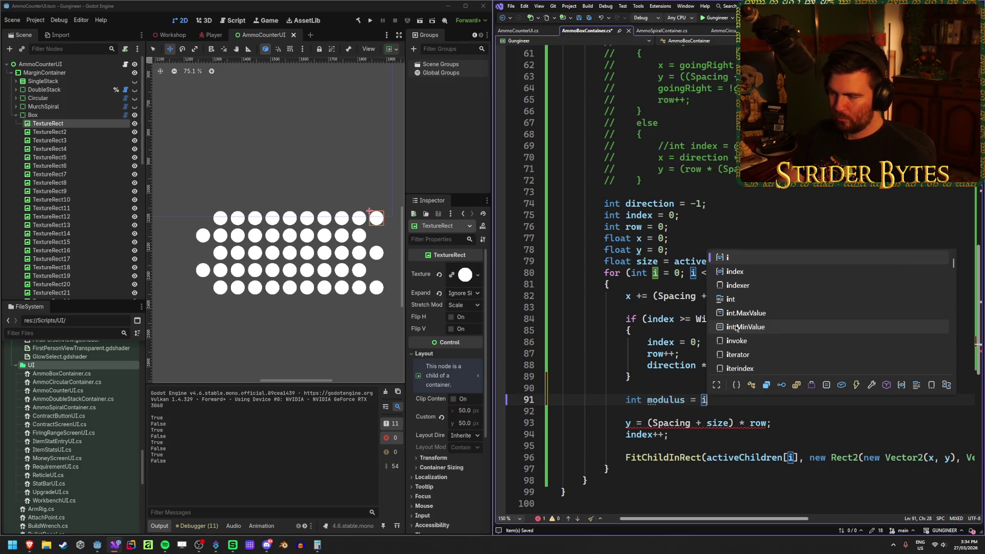
type(" % W")
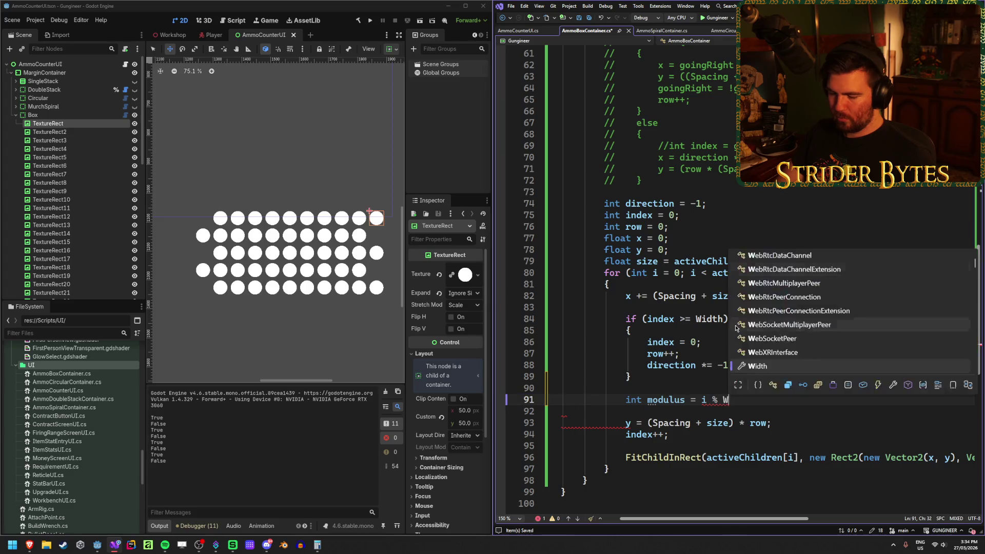
type("idth + 1")
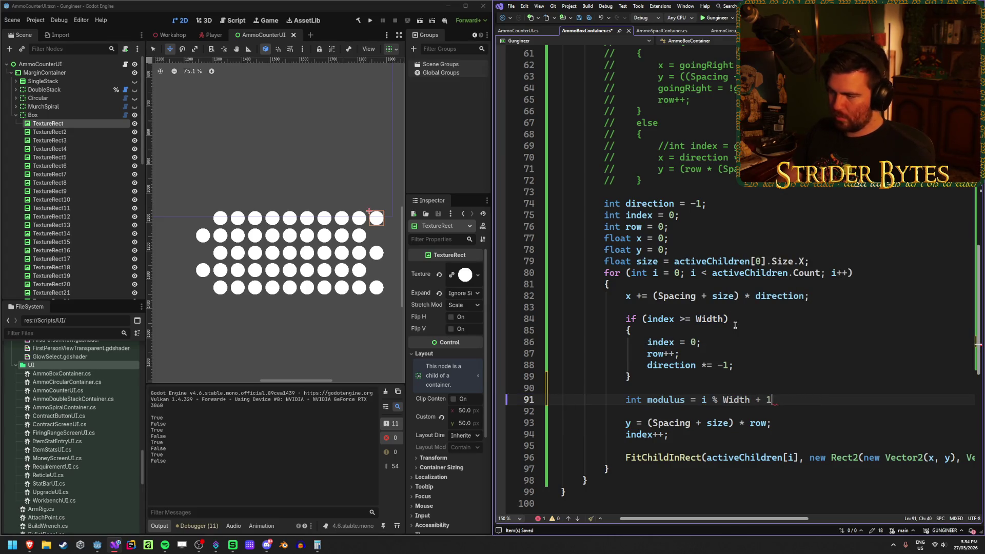
key("ctrl+Left")
key("ctrl+Left")
key("ctrl+Left")
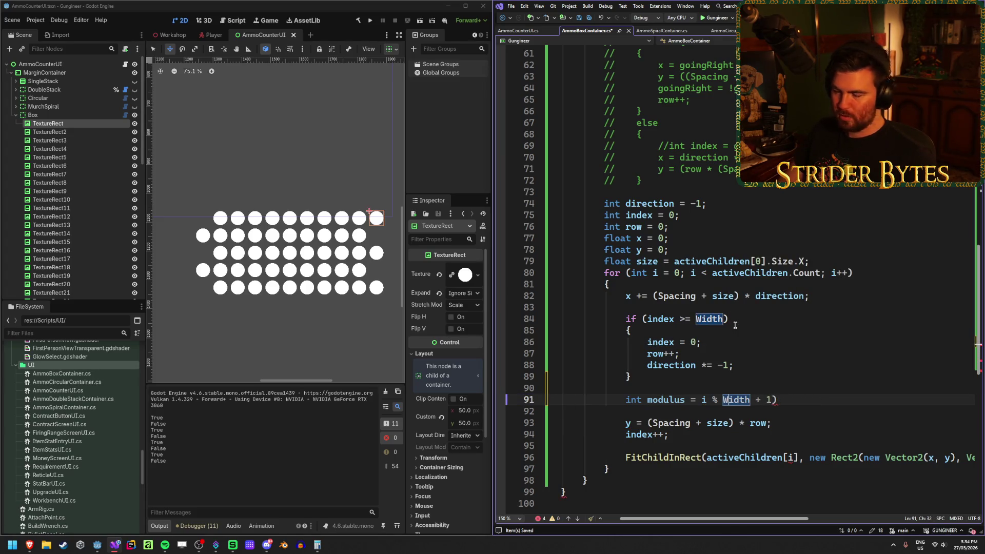
type("(")
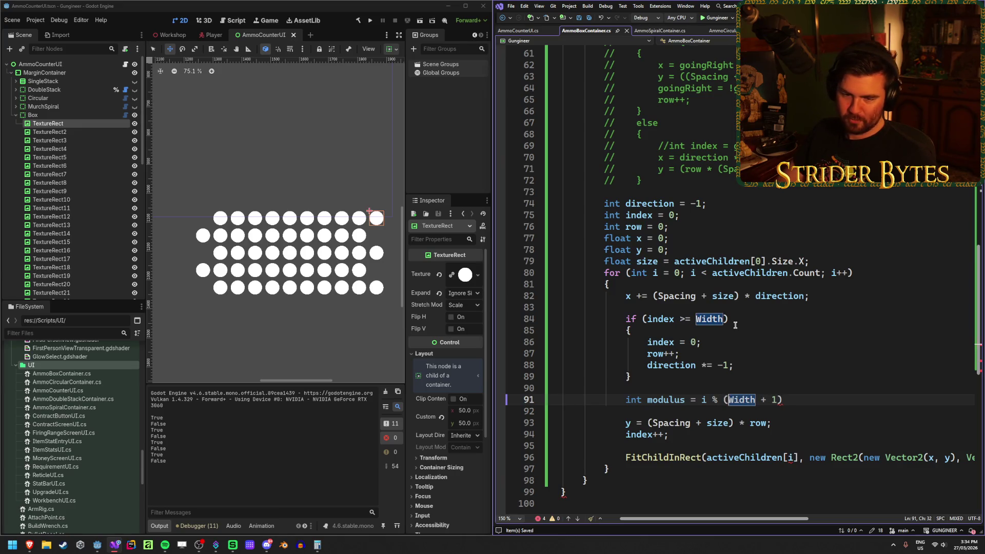
key("End")
type(";")
key("Return")
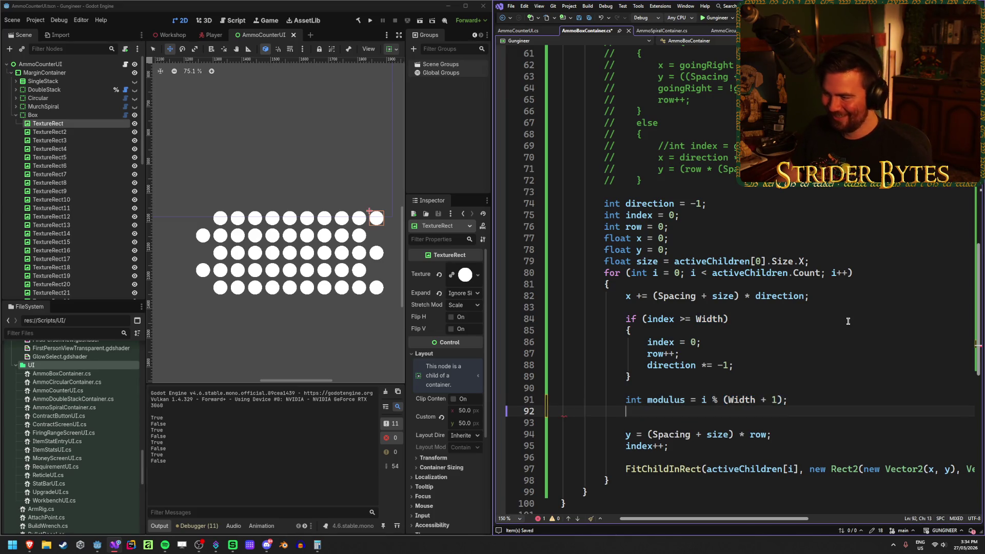
type("if (")
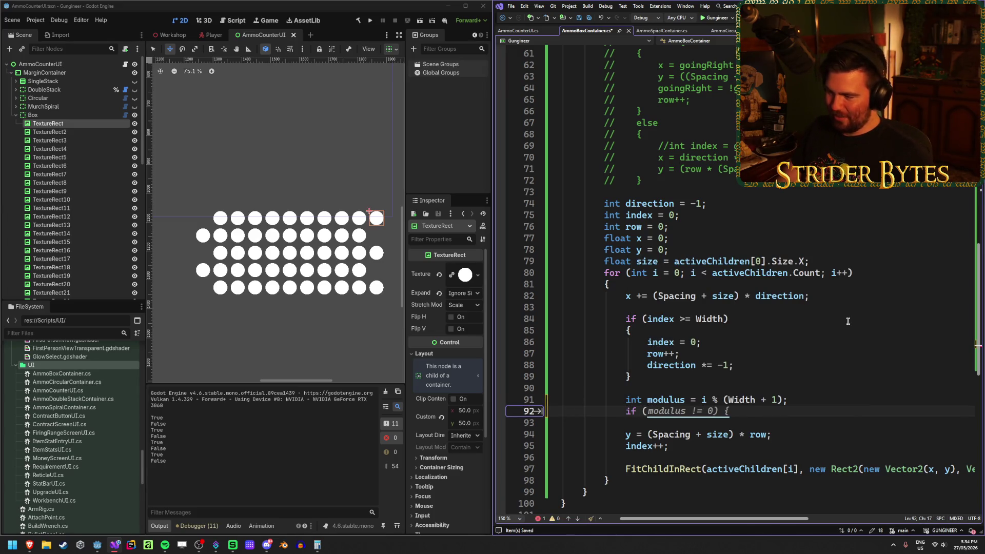
type("modul")
type("us == 0")
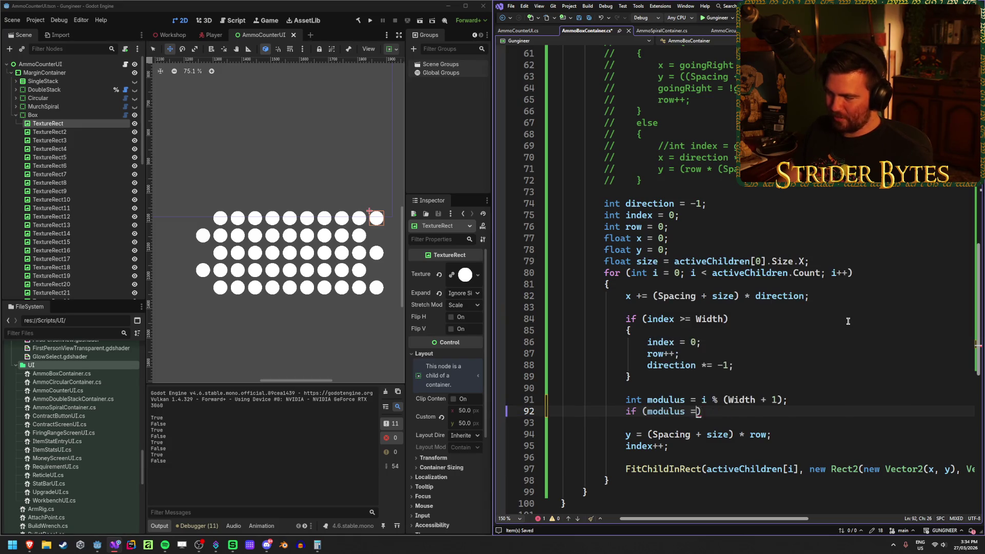
type(")")
key("ctrl+s")
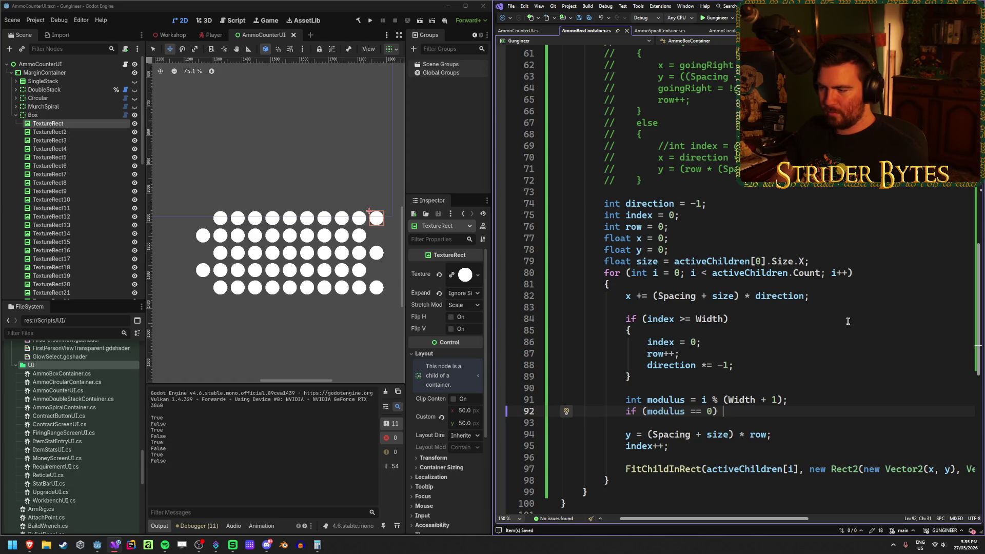
- Move the y assignment line above the modulus lines and save
left_click(775, 434)
key("ctrl+x")
left_click(651, 378)
key("Return")
key("Return")
key("ctrl+v")
key("ctrl+s")
key("BackSpace")
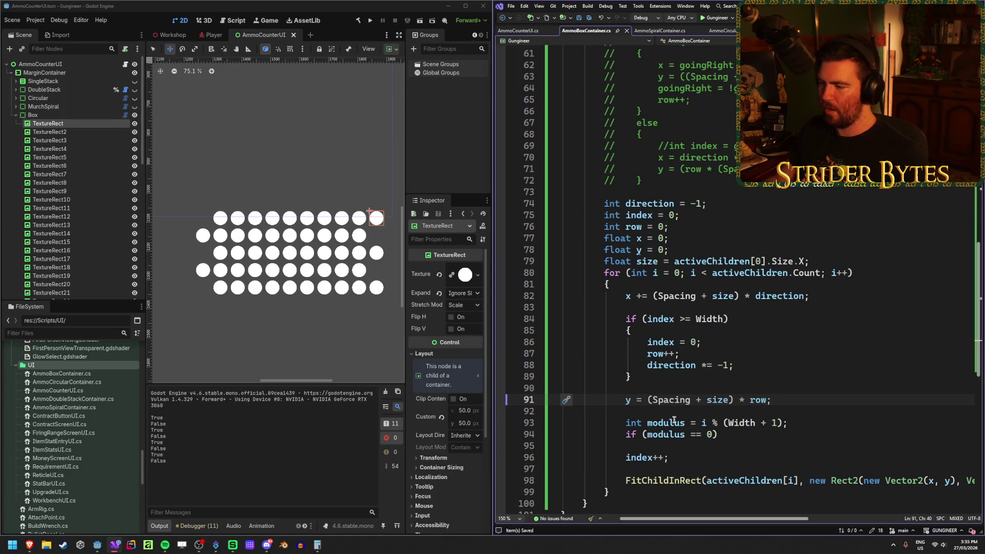
- Complete the check with 'y += (Spacing + size) / 2;' and rebuild in Godot
left_click(720, 435)
type("y ")
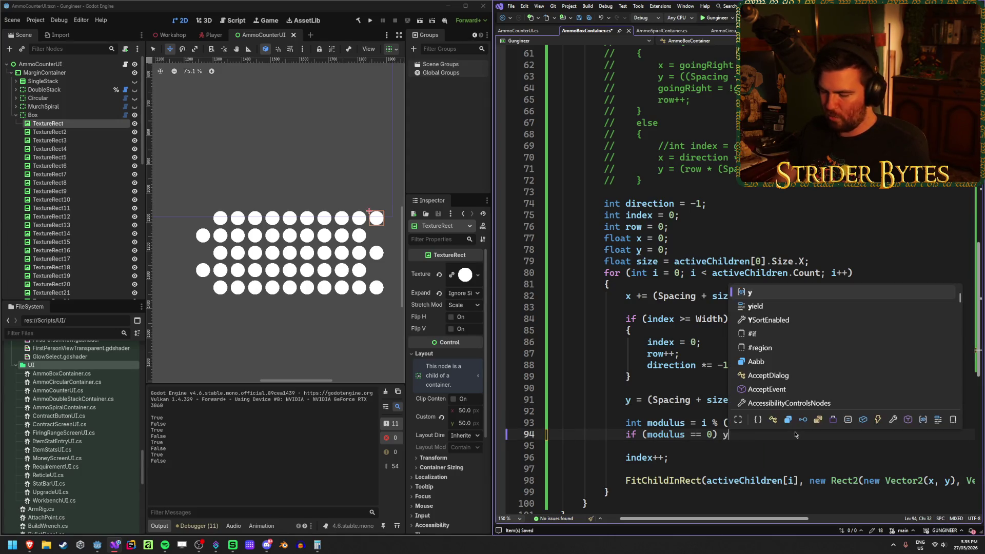
type("+=")
left_click_drag(736, 399, 647, 399)
key("ctrl+c")
left_click(747, 434)
key("ctrl+v")
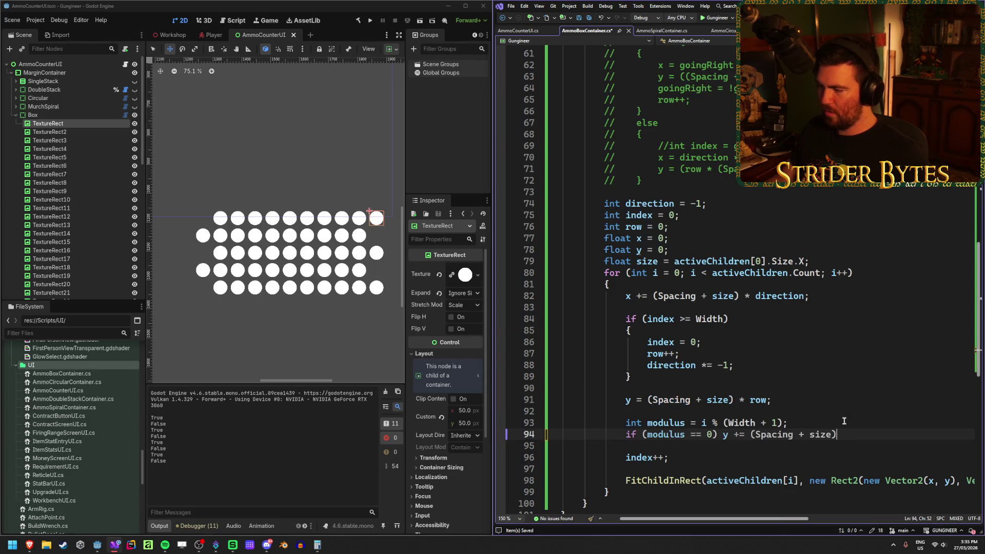
type(" / 2;")
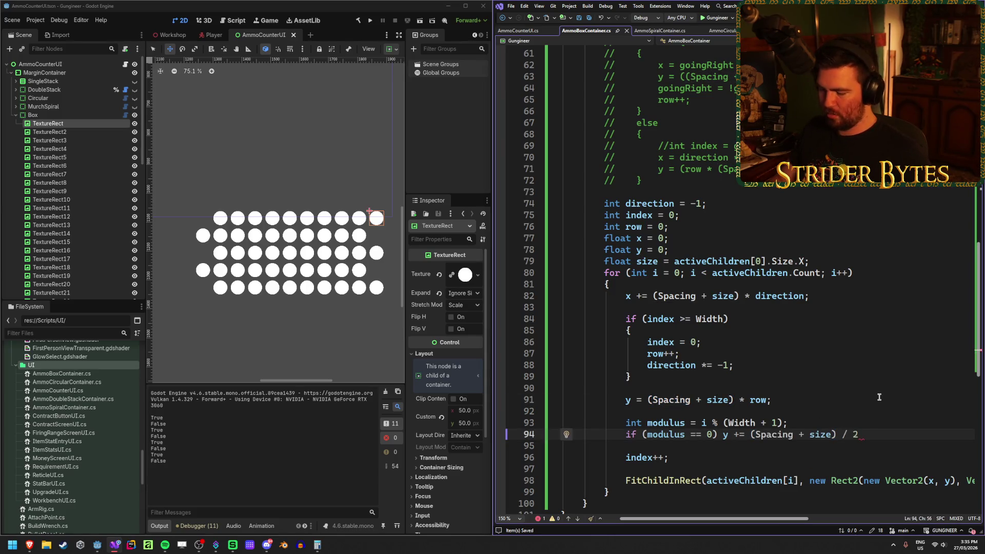
scroll(879, 397, "down", 1)
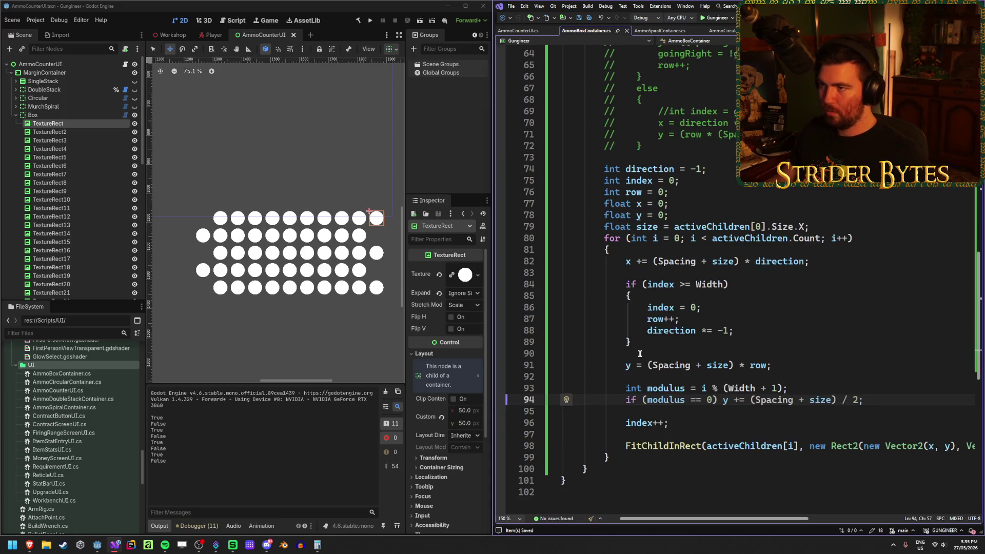
left_click(356, 22)
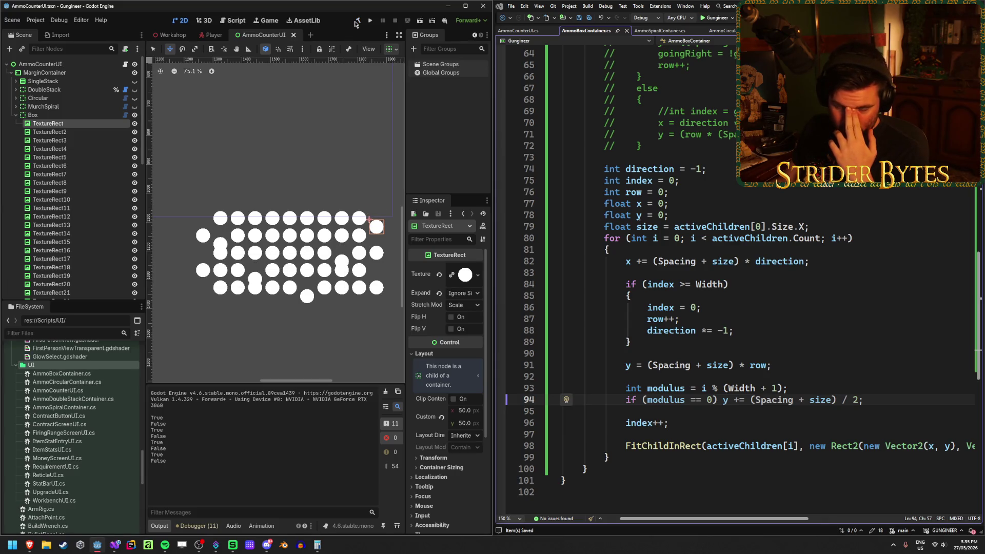
left_click(857, 389)
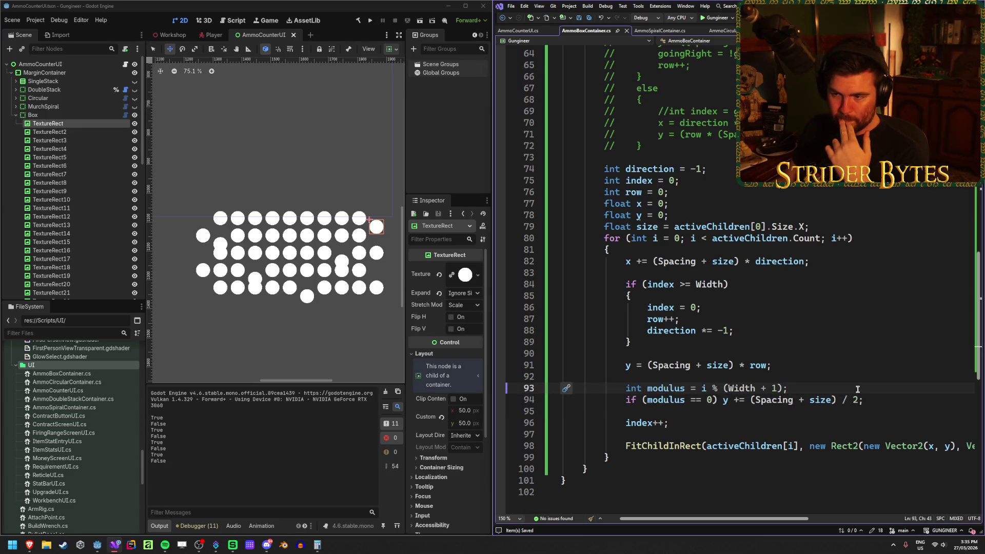
scroll(319, 242, "up", 2)
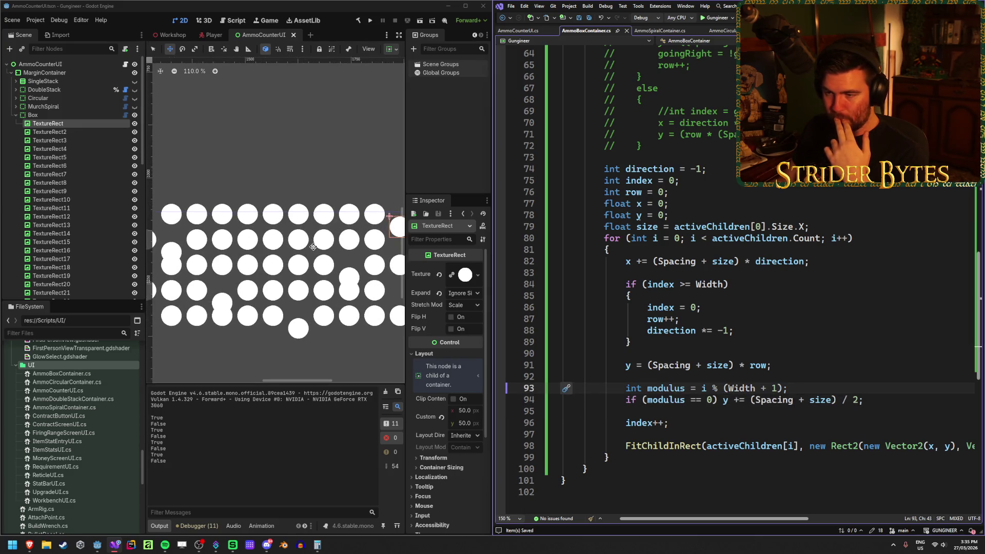
scroll(317, 244, "down", 1)
scroll(313, 246, "up", 1)
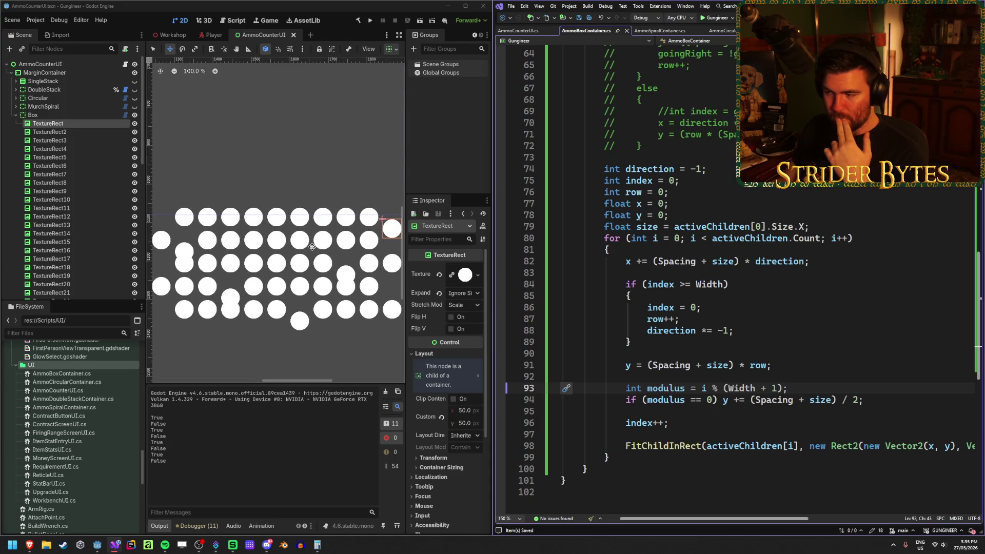
key("Down")
left_click(776, 363)
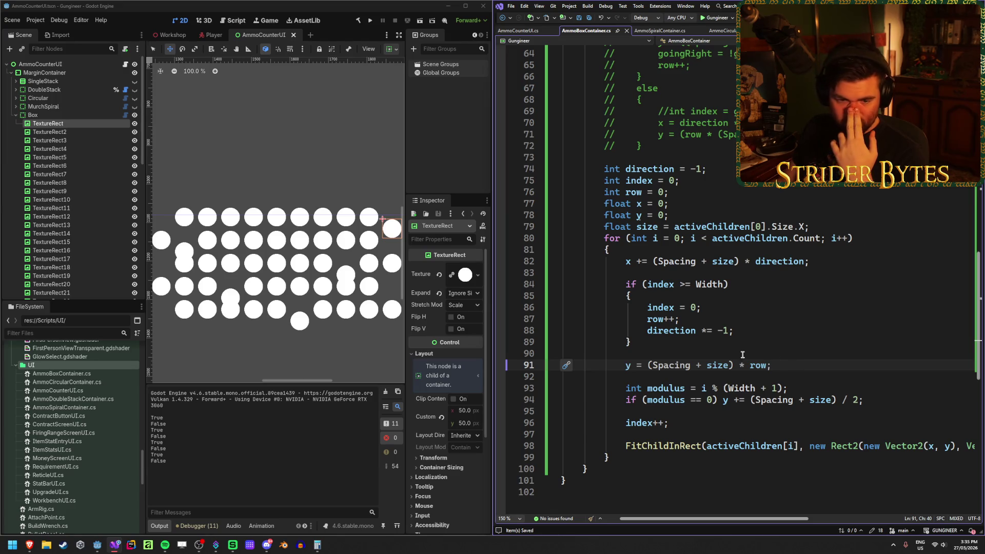
key("alt+Tab")
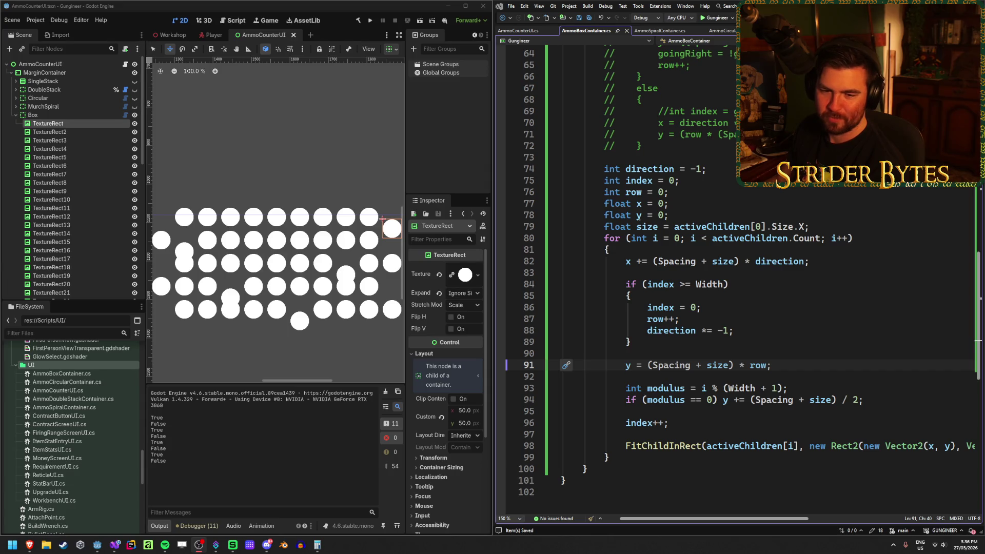
scroll(336, 328, "down", 2)
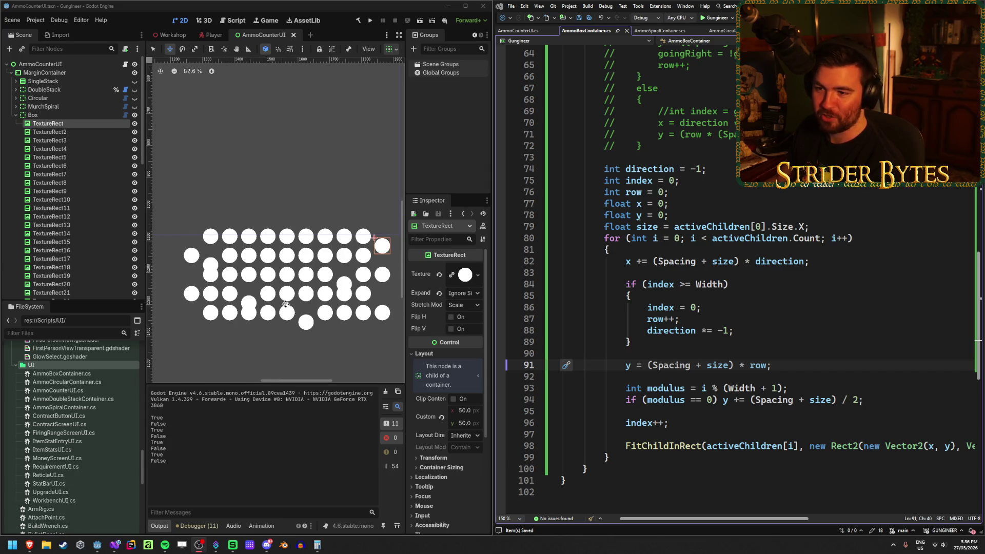
left_click(84, 139)
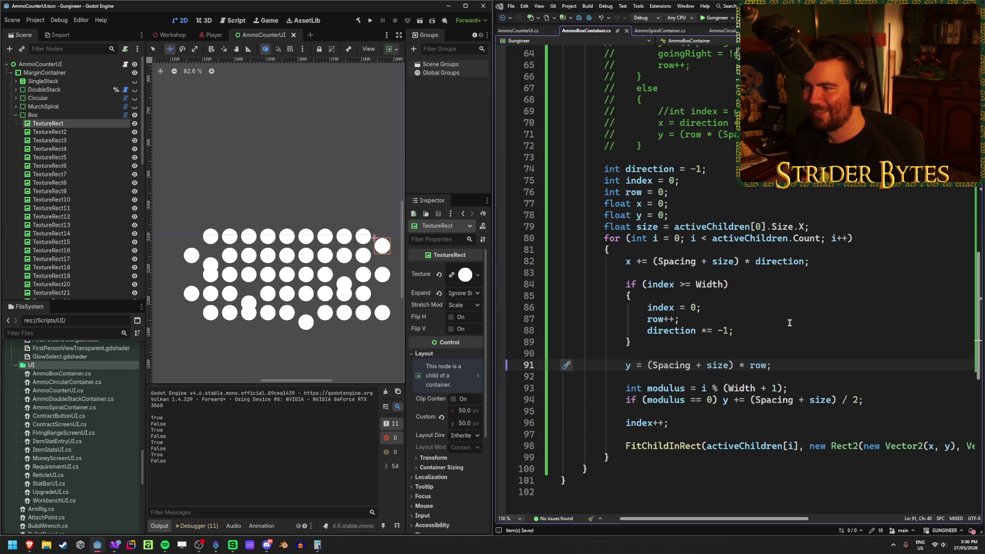
scroll(789, 322, "up", 4)
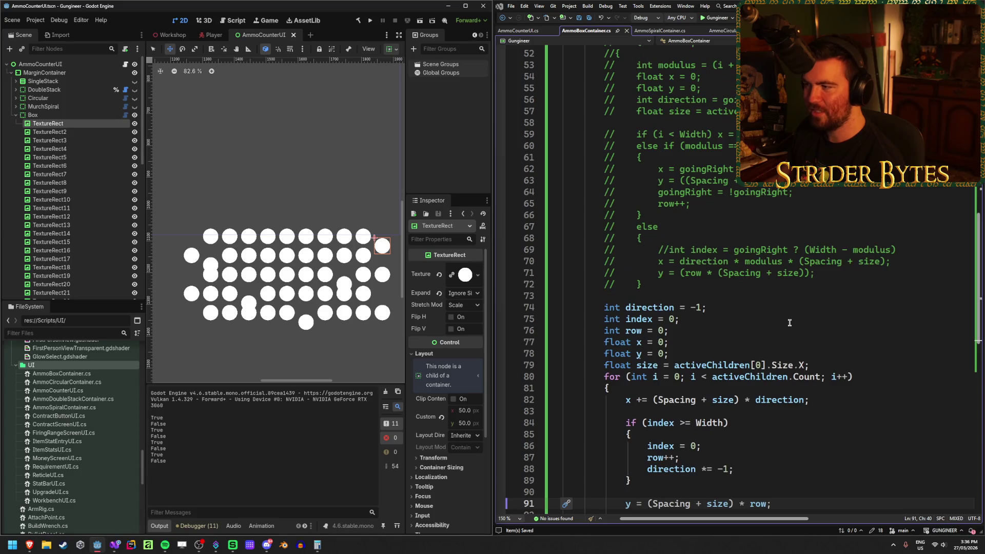
- Check which grid circles TextureRect3 and TextureRect are in the Scene tree
scroll(789, 323, "down", 5)
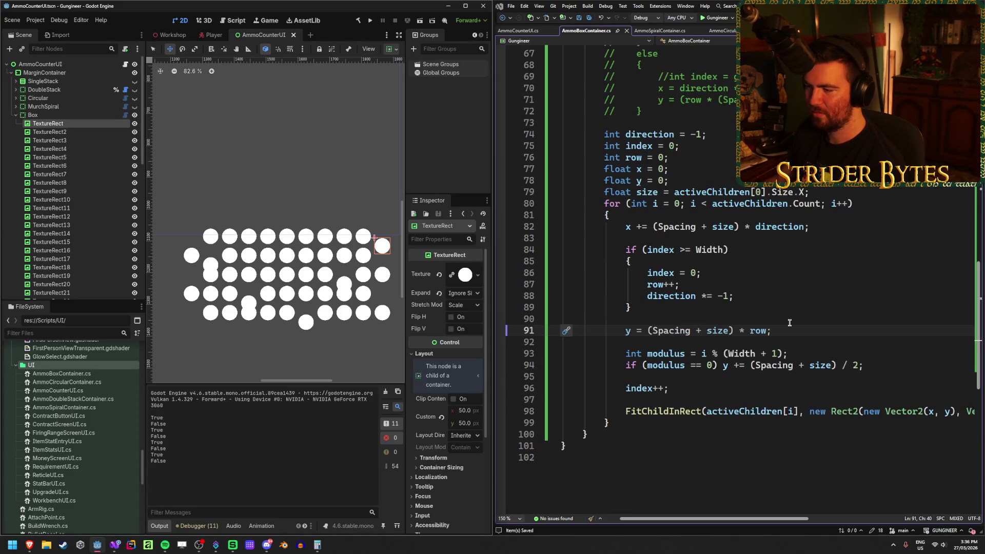
scroll(789, 323, "up", 7)
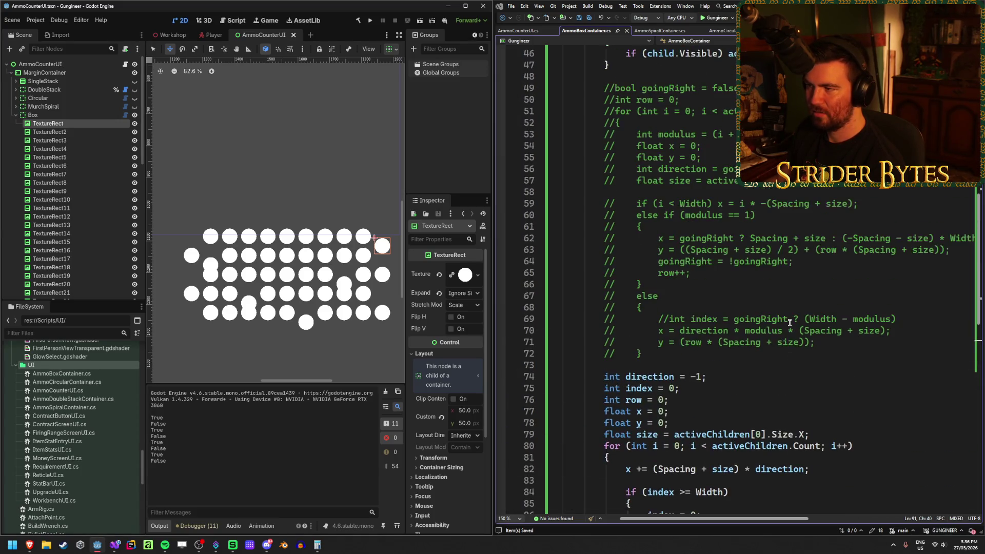
scroll(789, 323, "down", 2)
scroll(789, 323, "down", 4)
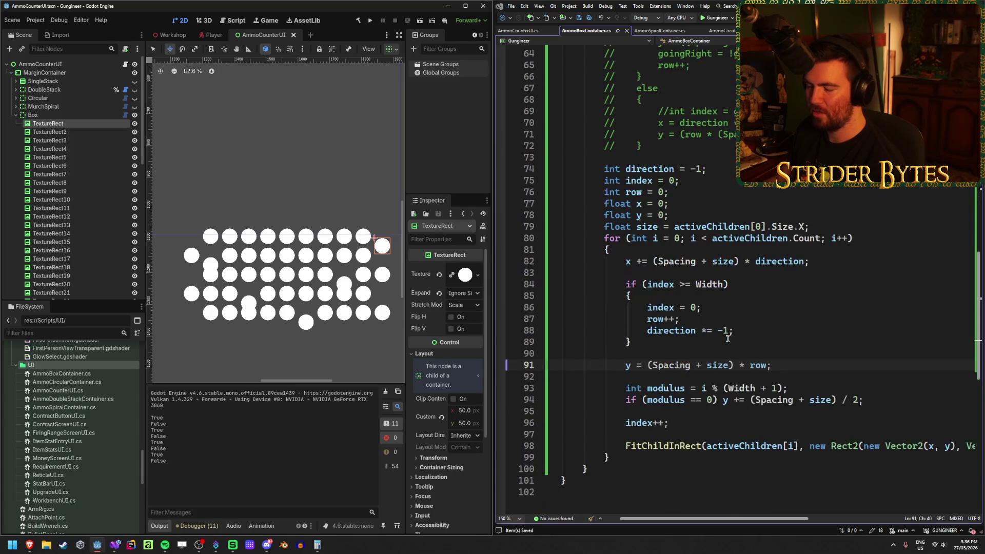
left_click(57, 140)
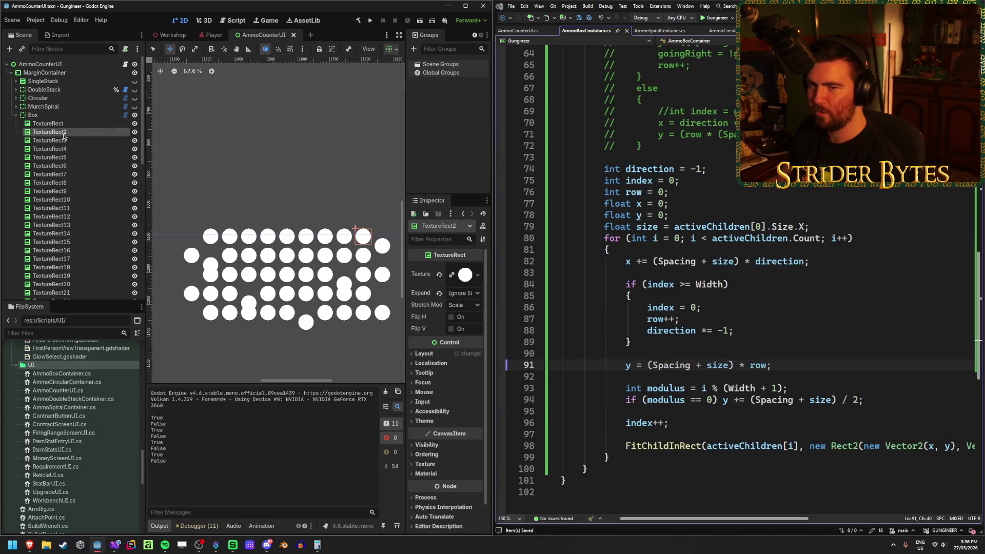
left_click(383, 239)
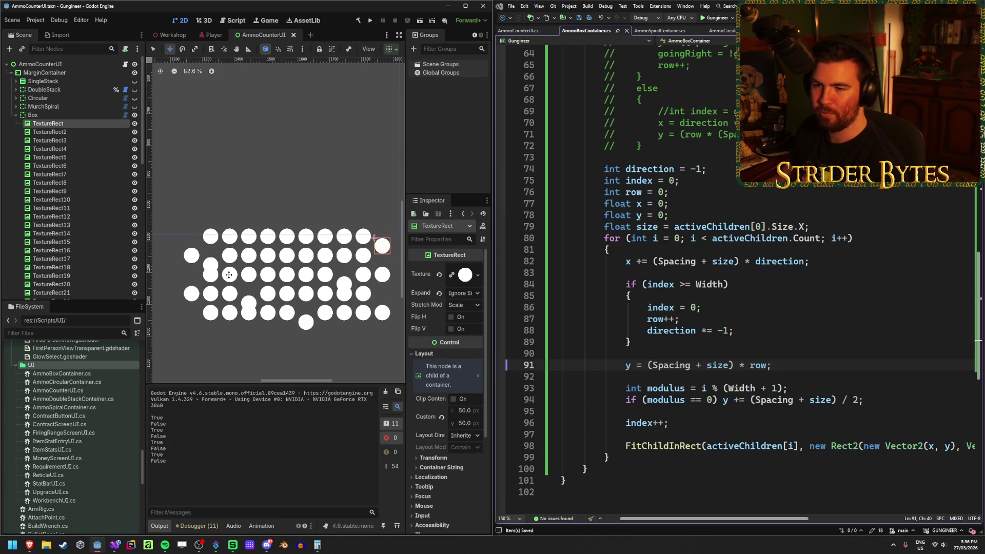
left_click(798, 371)
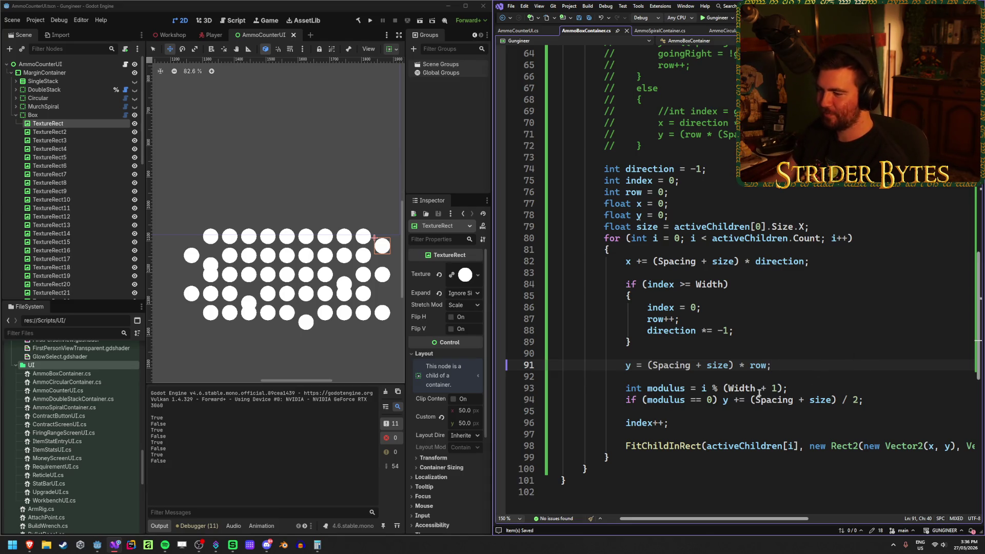
- Add '&& i > 0' to the modulus if condition on line 94, save, and rebuild
left_click(716, 399)
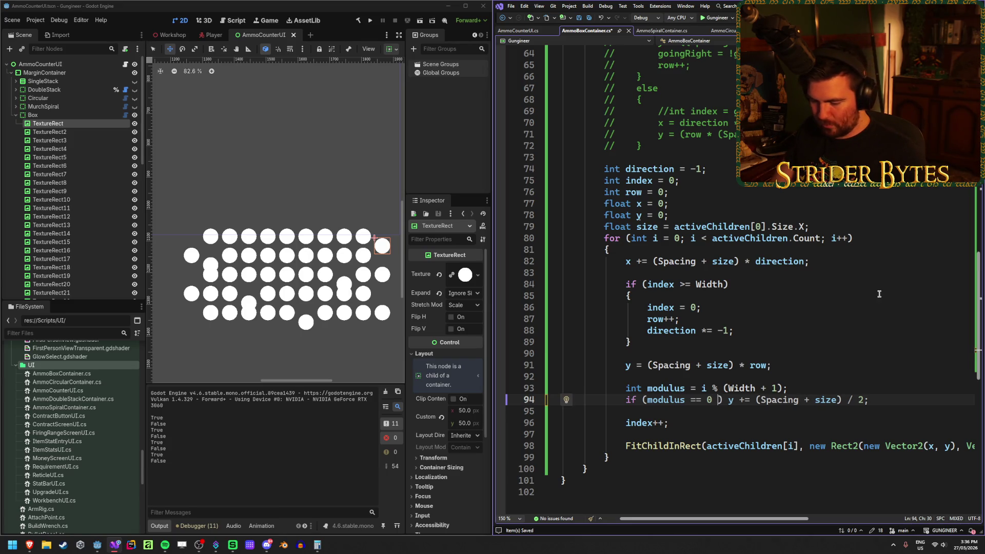
type("&& i ")
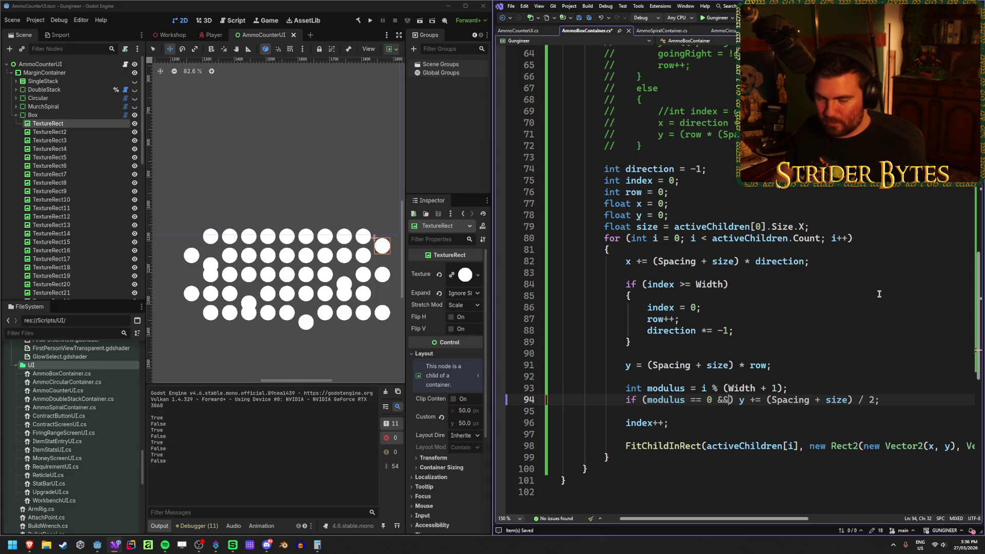
type("> 0")
key("ctrl+s")
left_click(358, 20)
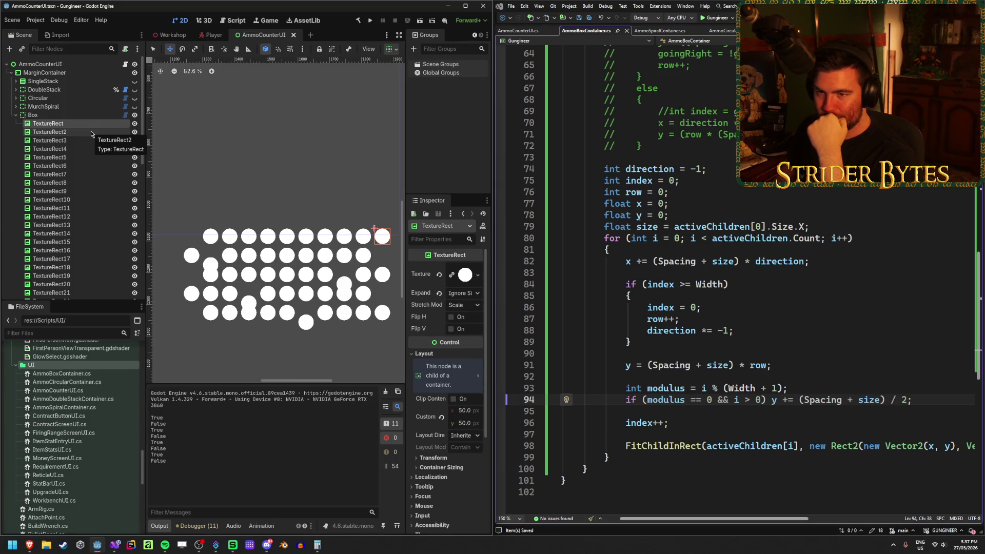
- Step through the Box container's circles from TextureRect7 to TextureRect12
key("Up")
key("Down")
key("Down")
key("Down")
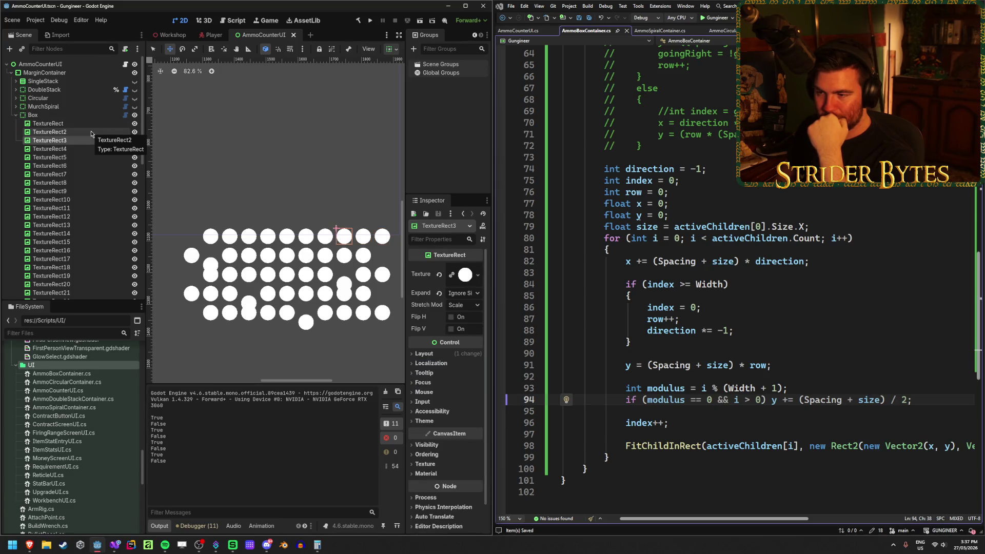
key("Down")
key("Down")
key("Down")
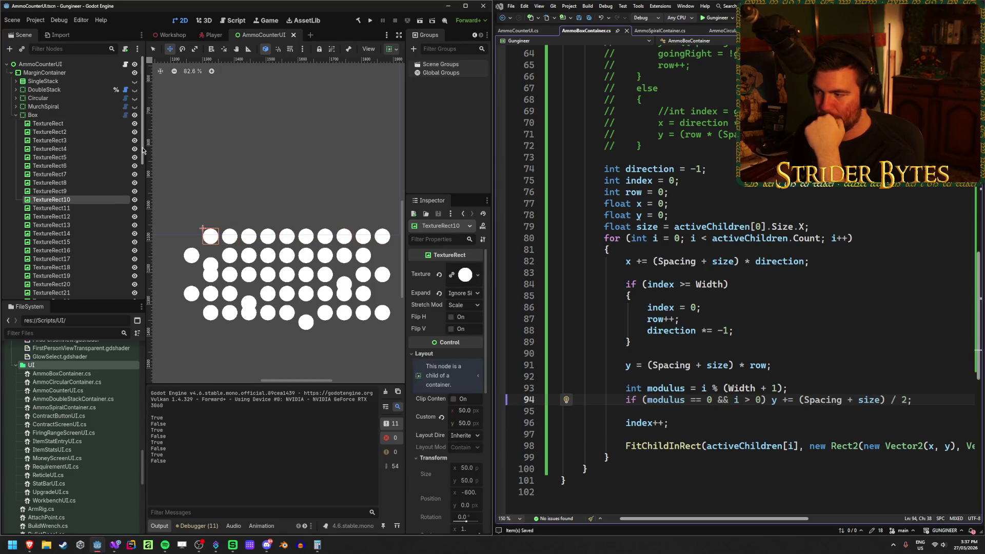
mouse_move(776, 389)
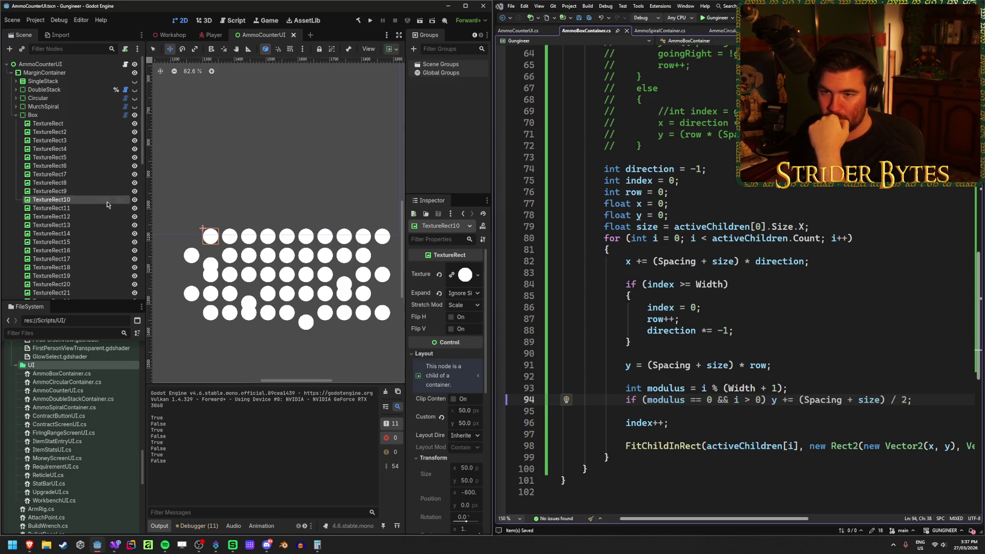
key("Down")
key("Down")
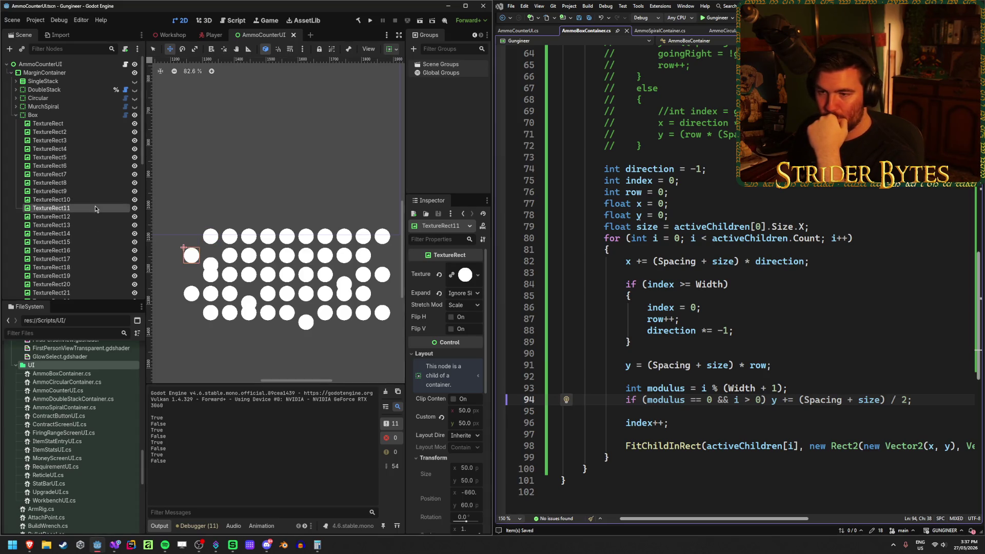
key("Up")
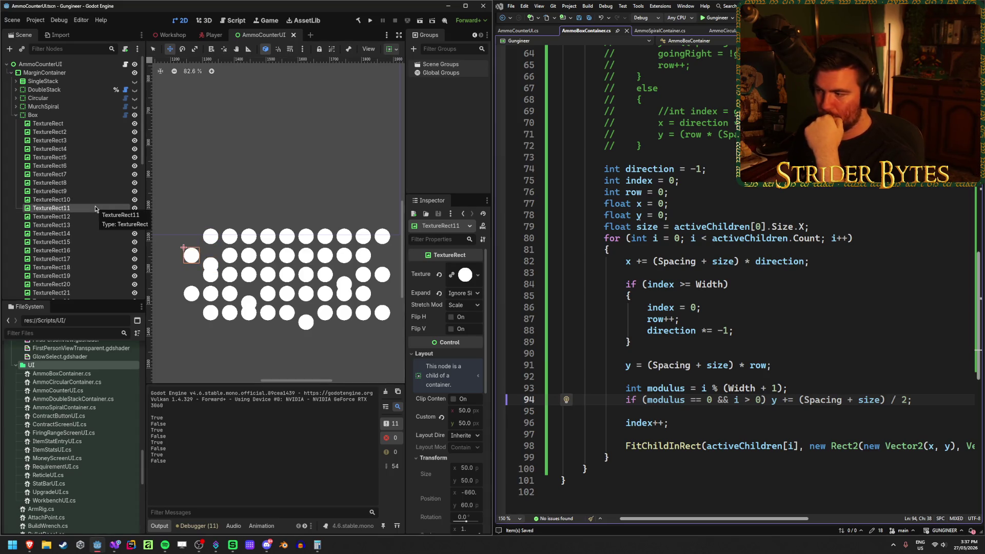
- Drop the '+ 1' so the modulus reads i % (Width), then rebuild
left_click(778, 388)
key("BackSpace")
key("BackSpace")
key("BackSpace")
left_click(357, 22)
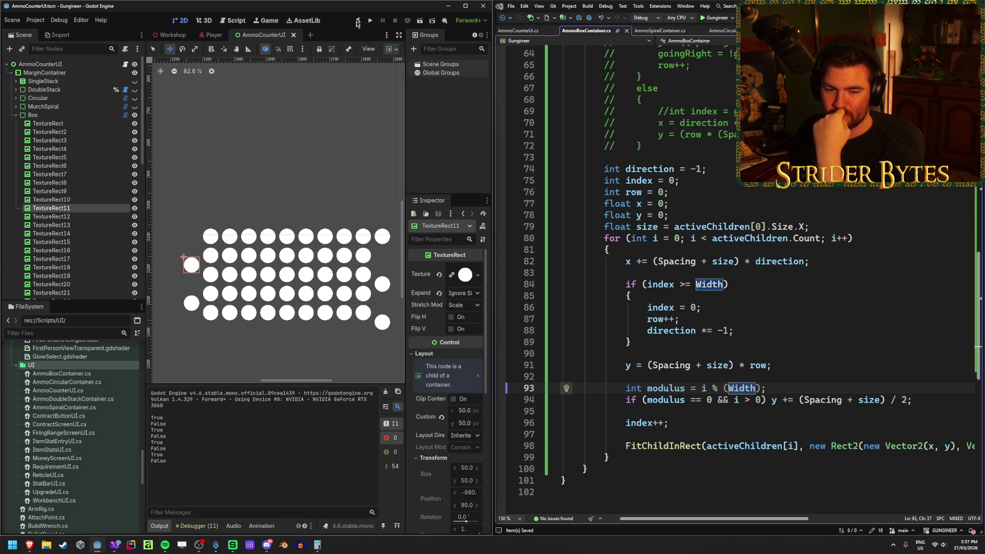
- Rename the modulus variable to 'remainder' using Ctrl+R, Ctrl+R
left_click(779, 390)
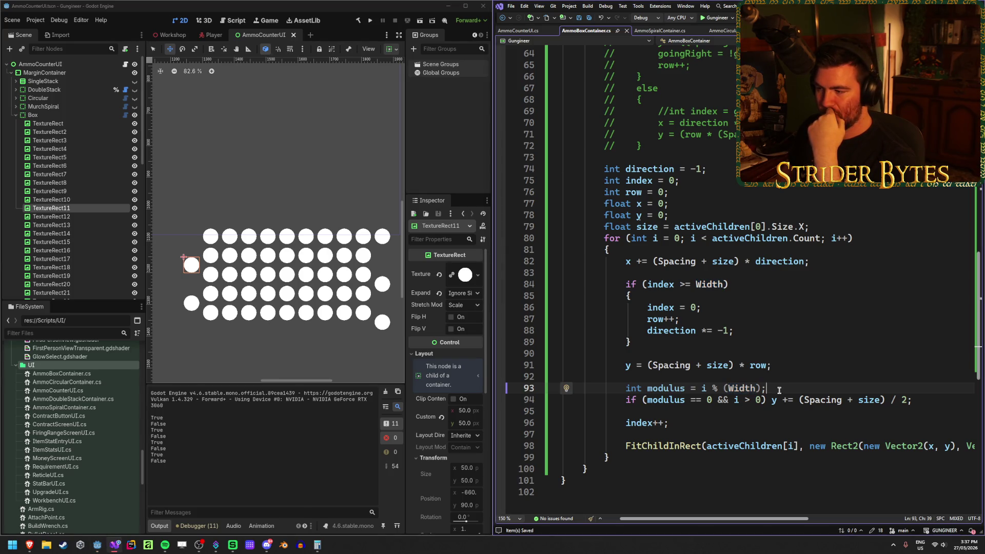
double_click(665, 389)
key("ctrl+r")
key("ctrl+r")
type("rema9")
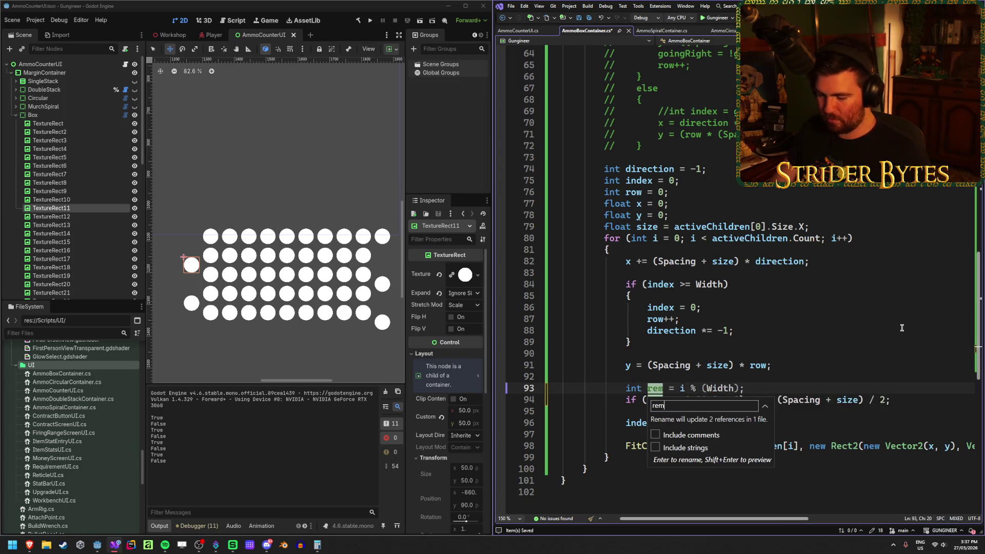
key("BackSpace")
type("inder")
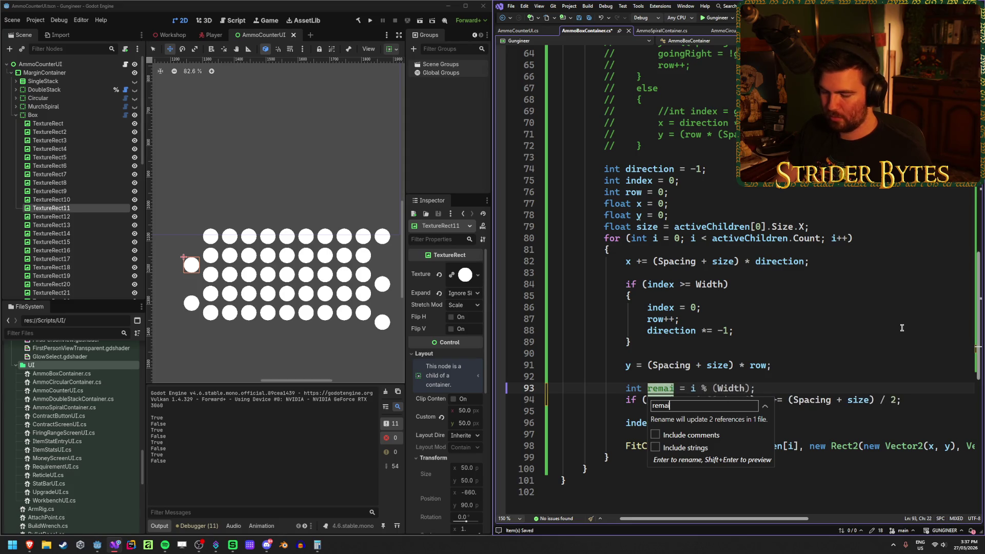
key("Return")
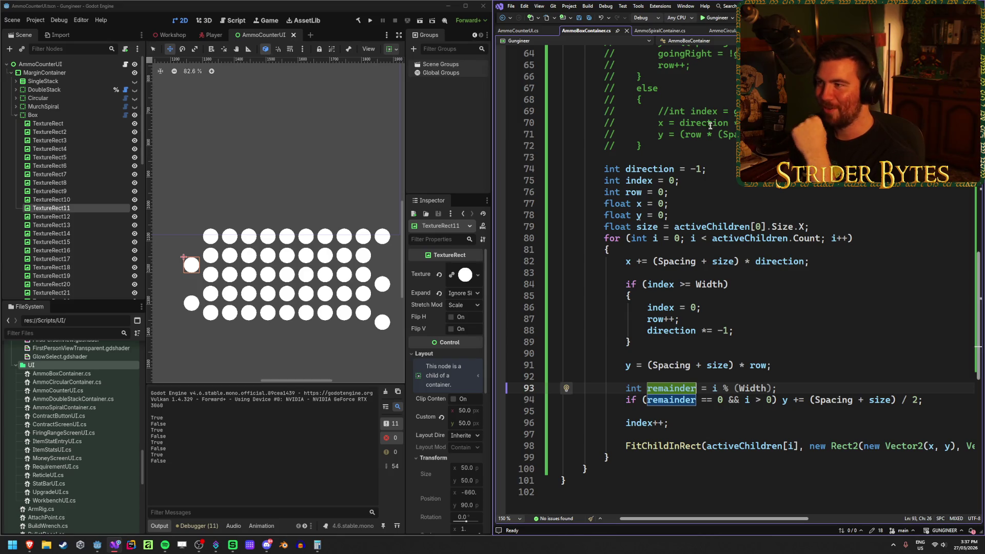
- Rebuild in Godot and check where TextureRect11's circle sits
left_click(358, 20)
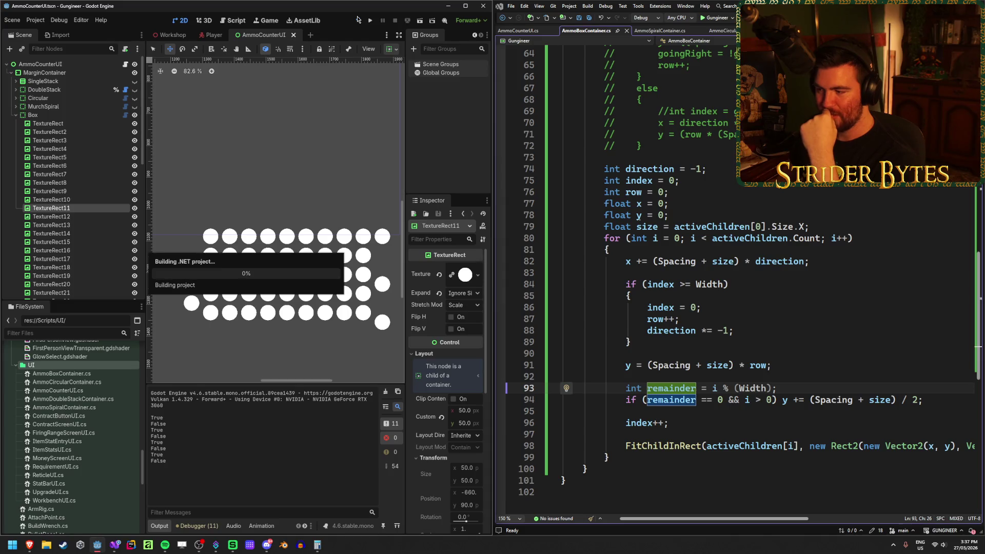
left_click(72, 208)
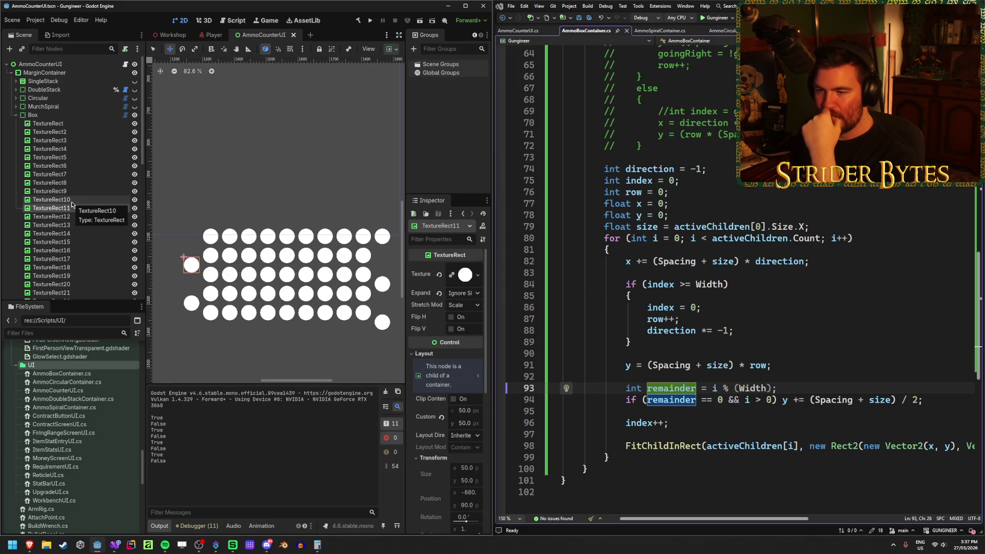
left_click(943, 401)
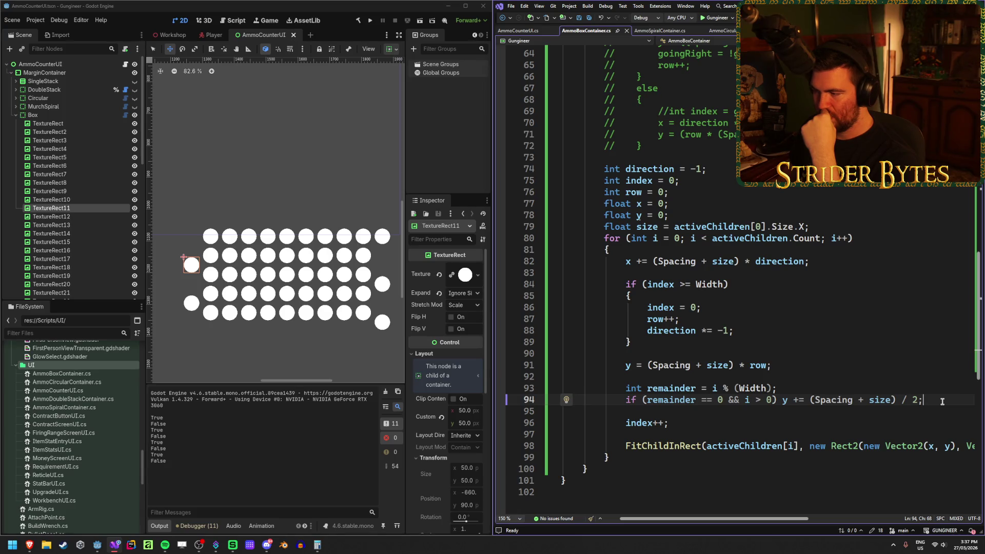
- Add 'direction *= -1;' inside the row-wrap if block
left_click(806, 365)
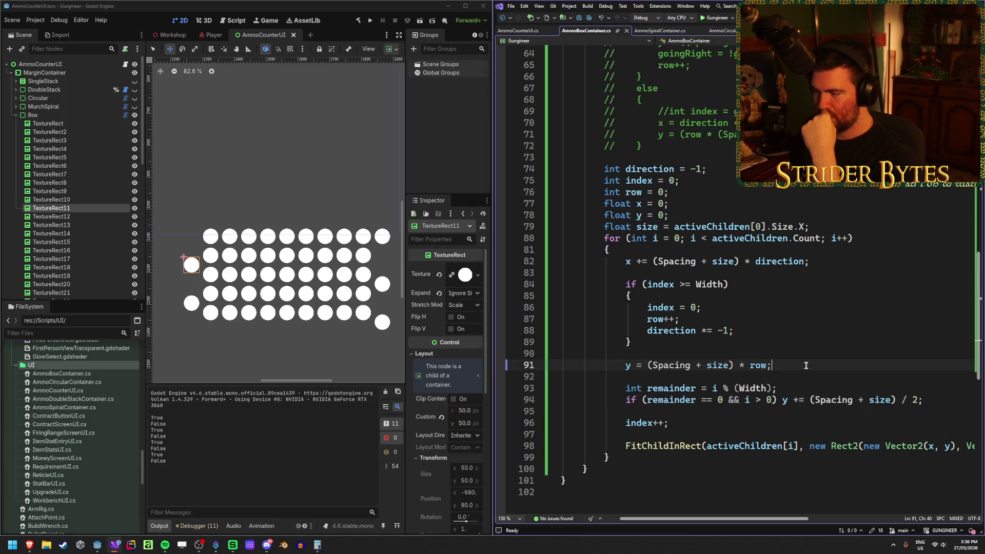
left_click(653, 319)
key("End")
key("Return")
type("direction *= -1;")
- Move the row-wrap block after the half-row offset check before index++, save, and rebuild
left_click_drag(632, 342, 593, 287)
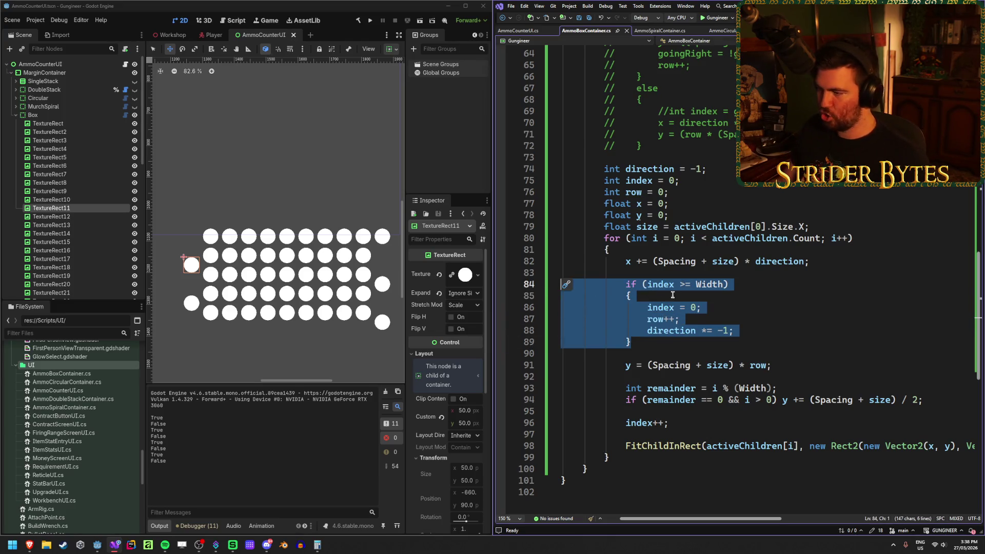
key("ctrl+x")
left_click(940, 343)
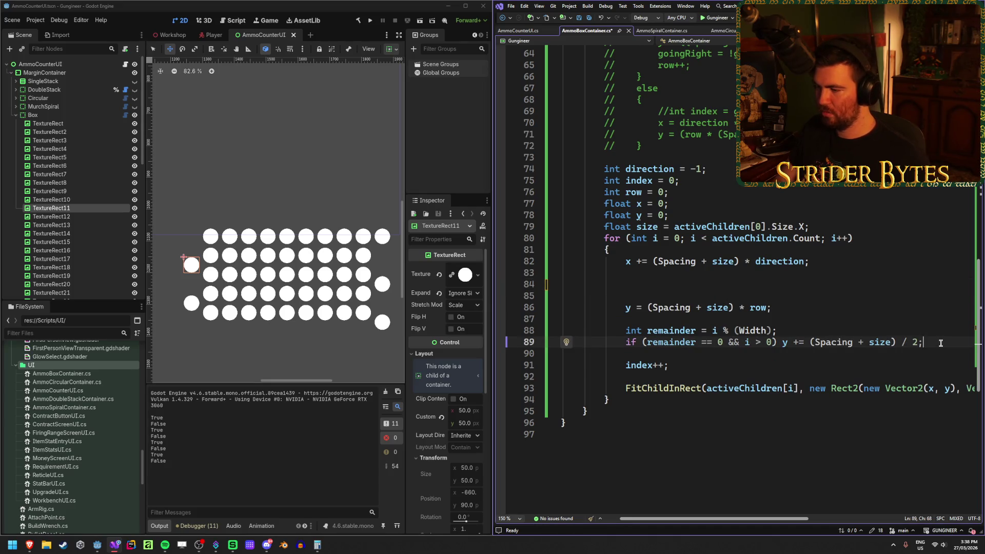
key("Return")
key("ctrl+v")
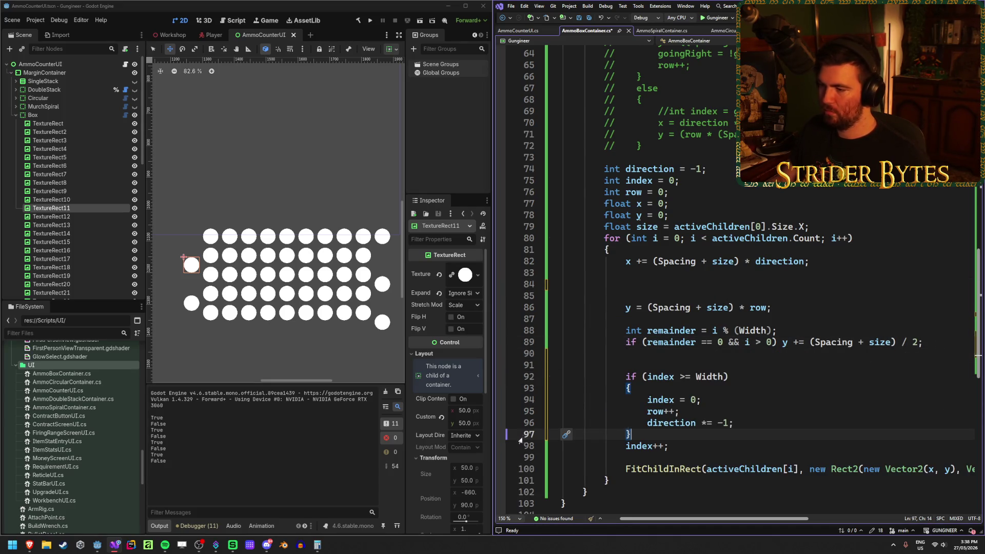
key("ctrl+s")
left_click(358, 21)
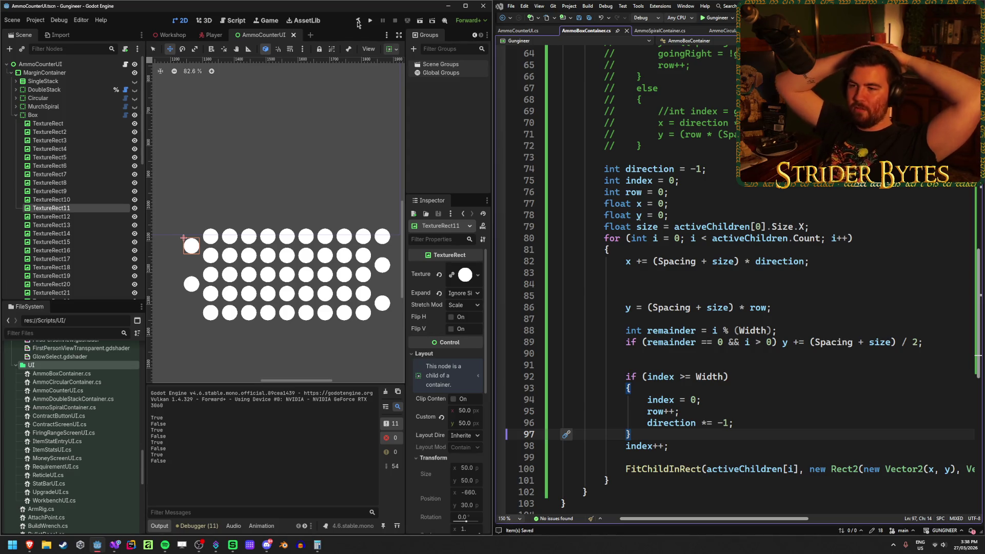
left_click(67, 217)
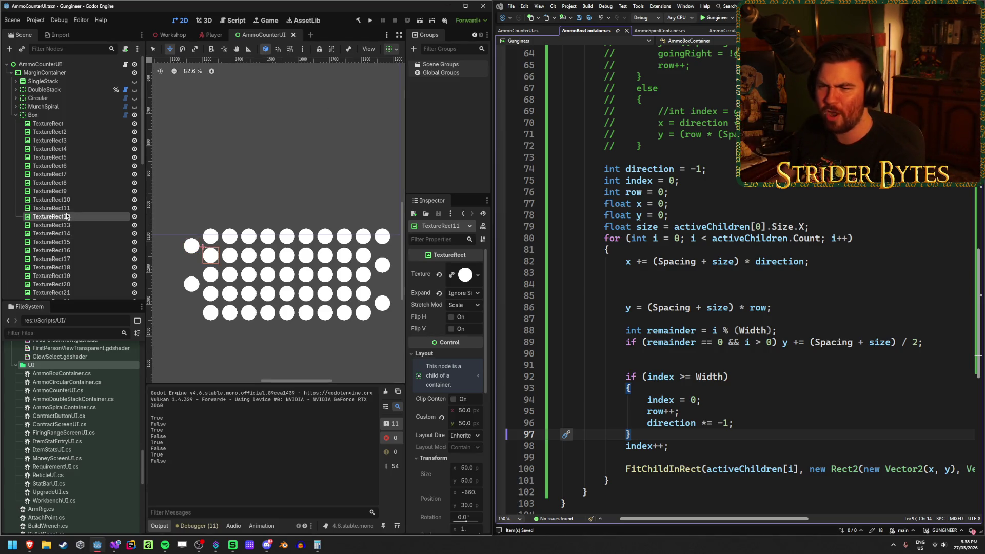
key("Down")
key("Down")
key("Down")
key("Down")
key("Down")
key("Down")
key("Down")
key("Down")
key("Down")
key("Down")
key("Down")
key("Down")
key("Down")
key("Down")
key("Down")
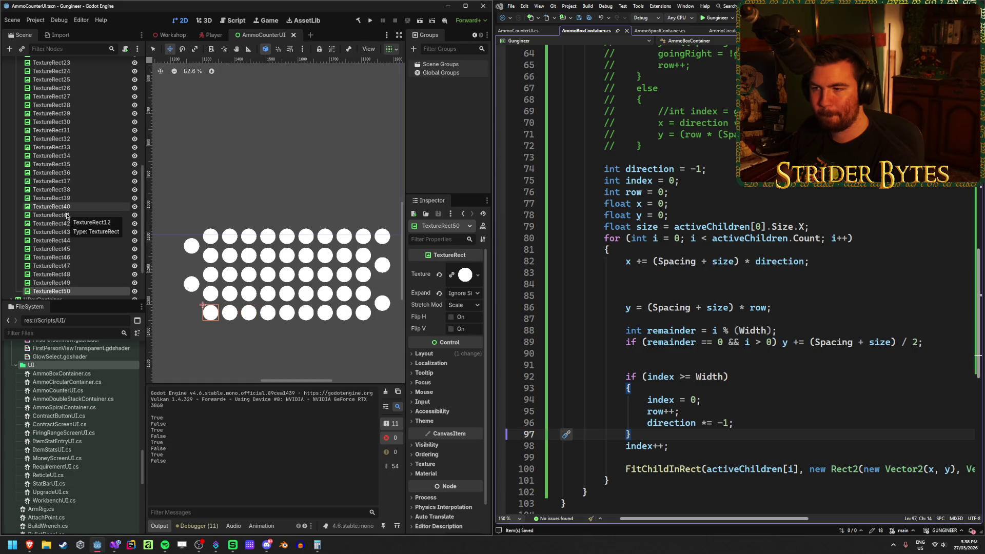
scroll(286, 260, "down", 3)
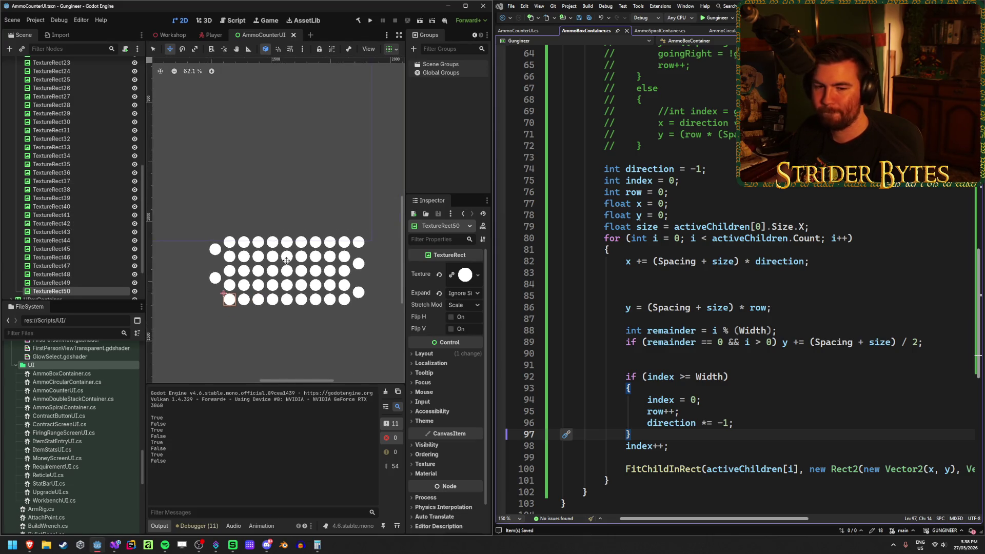
scroll(287, 261, "up", 1)
scroll(286, 263, "down", 1)
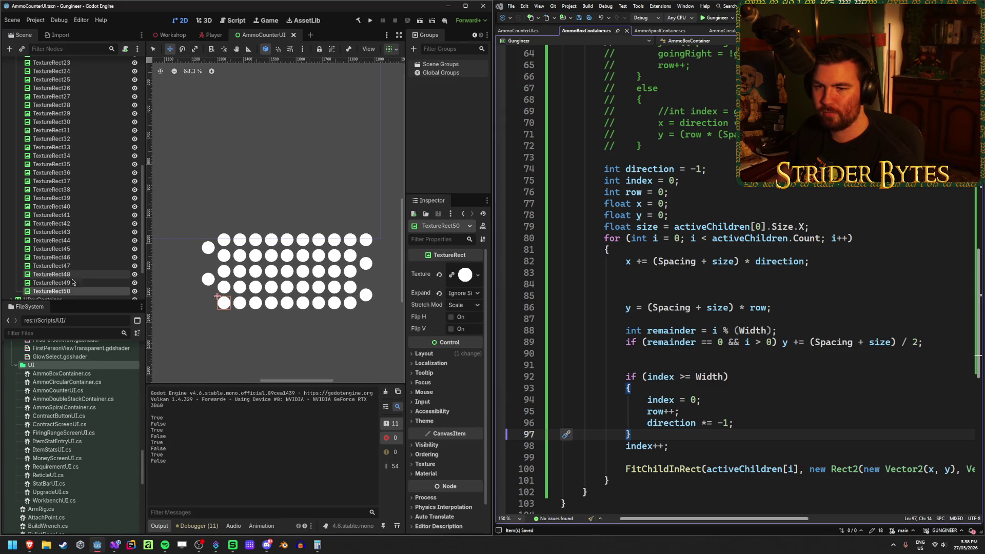
scroll(70, 246, "up", 5)
left_click(65, 199)
key("Down")
key("Down")
key("Down")
key("Down")
key("Down")
key("Down")
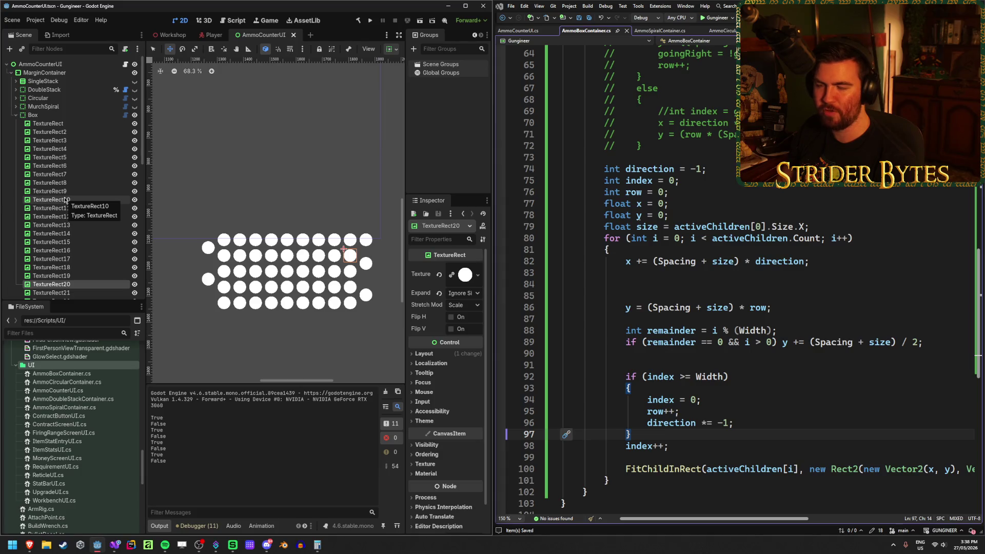
key("Down")
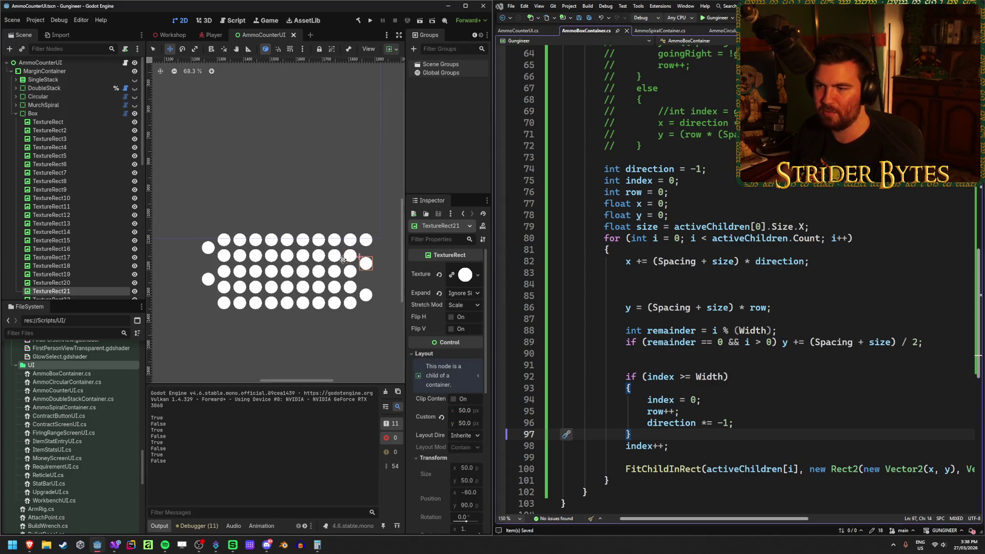
- Change the remainder line to i % (Width + row) and rebuild in Godot
left_click(766, 331)
type("+ row")
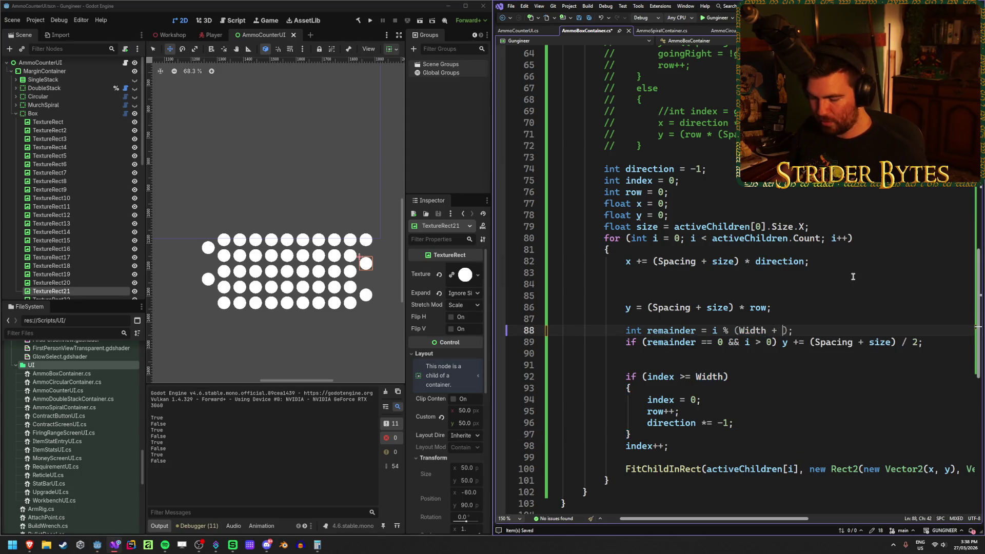
left_click(352, 255)
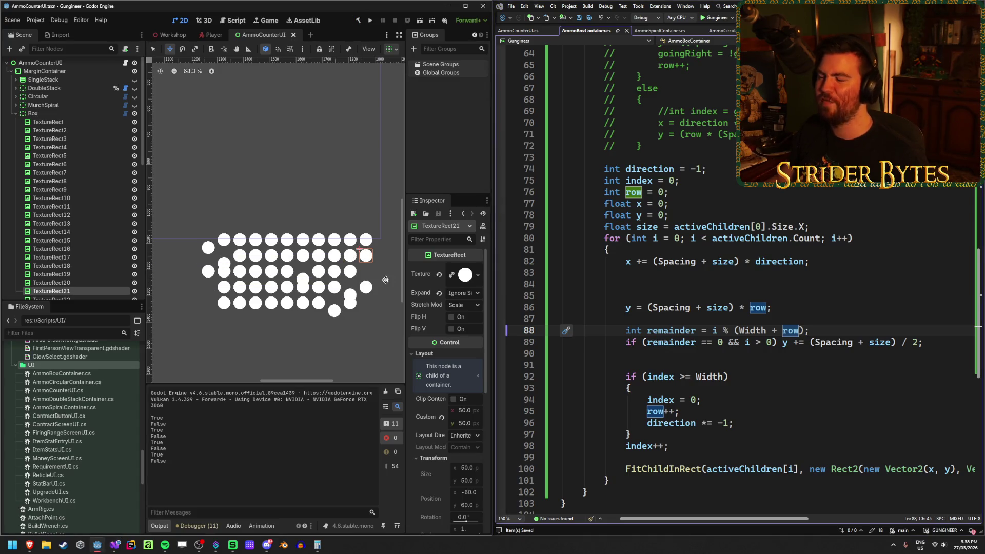
left_click(829, 330)
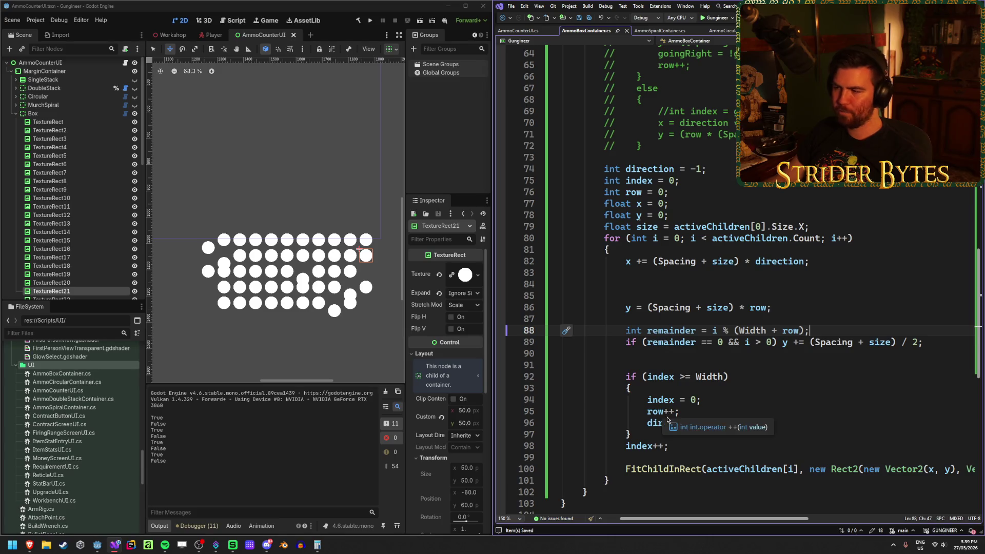
- Inspect the row-wrap condition and compare circles TextureRect14 and TextureRect11 in the Scene tree
left_click(675, 376)
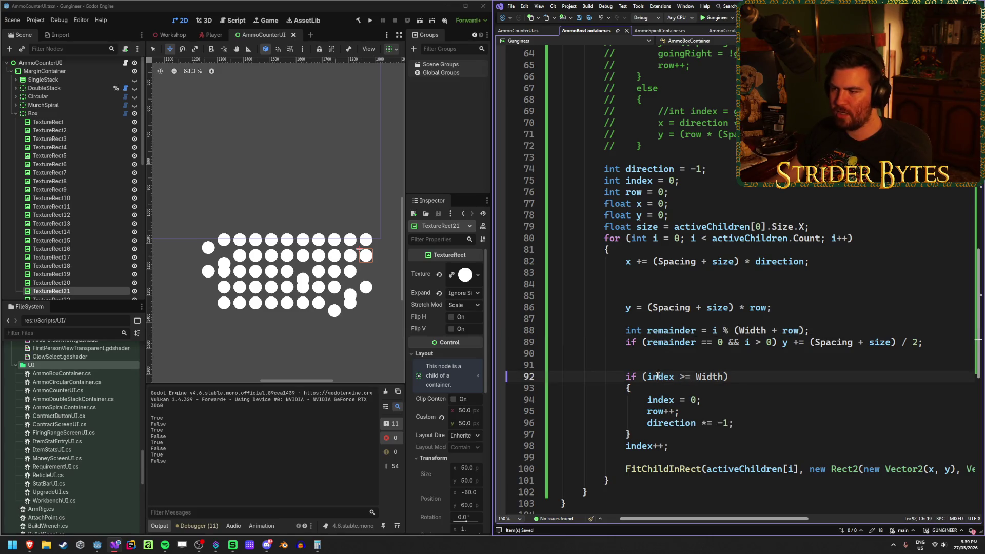
left_click(740, 380)
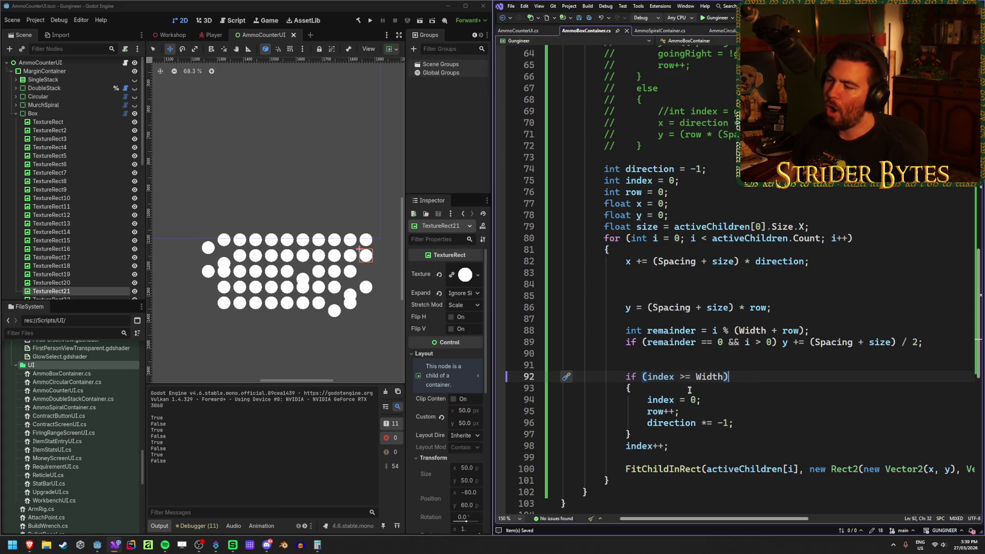
left_click(81, 232)
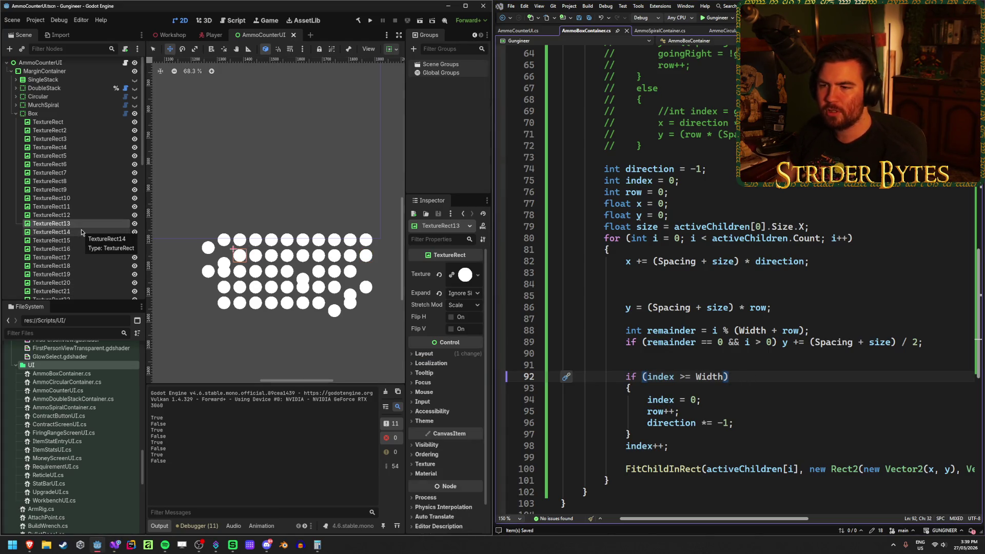
key("Up")
key("Up")
key("Up")
key("Down")
key("Up")
key("Up")
key("Down")
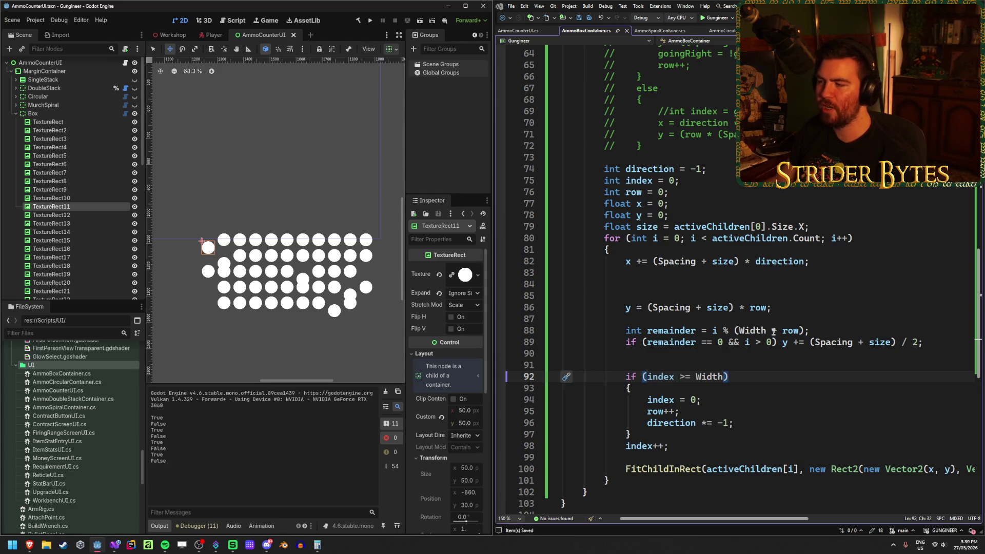
- Delete ' + row' so line 88 reads i % (Width), rebuild, and check TextureRect12 and 11
left_click_drag(790, 331, 795, 330)
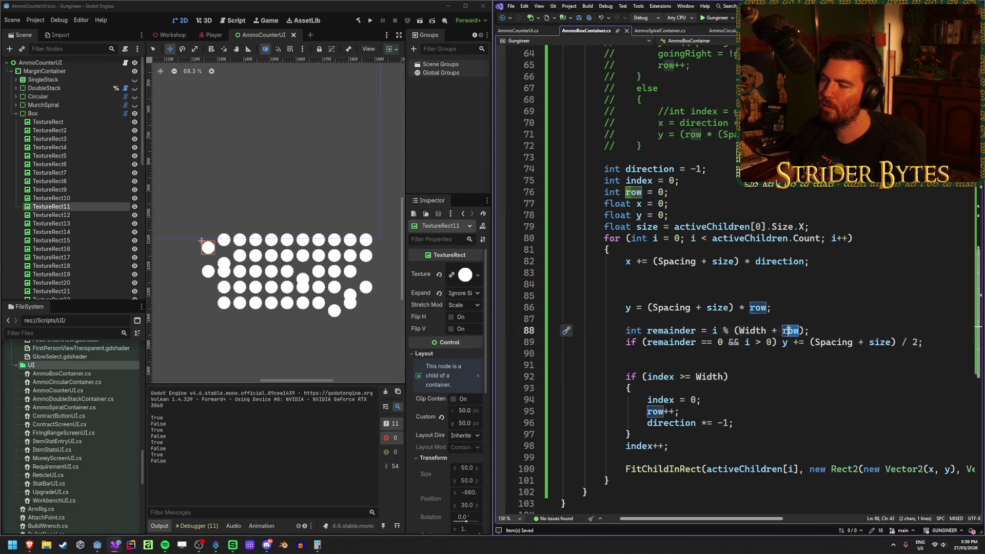
key("BackSpace")
key("BackSpace")
key("BackSpace")
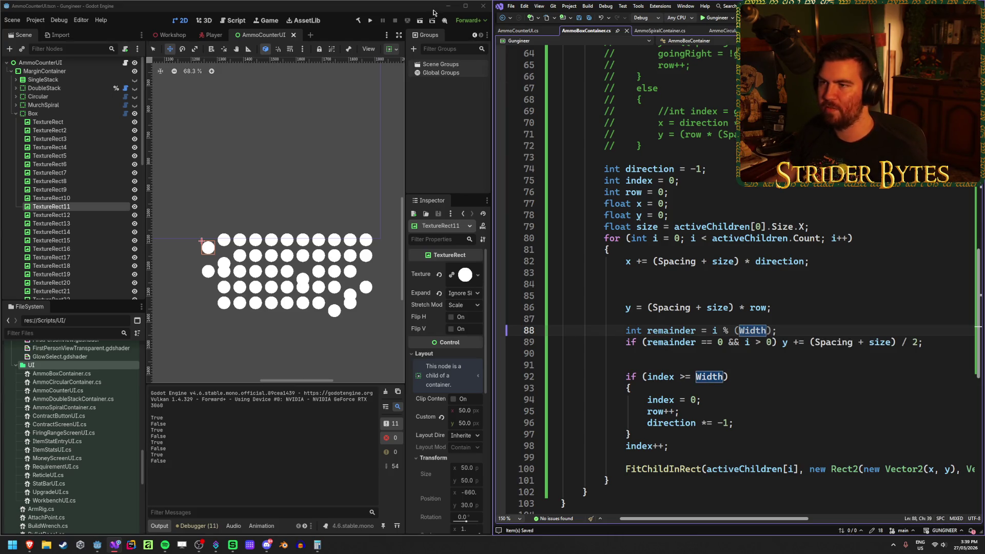
left_click(358, 20)
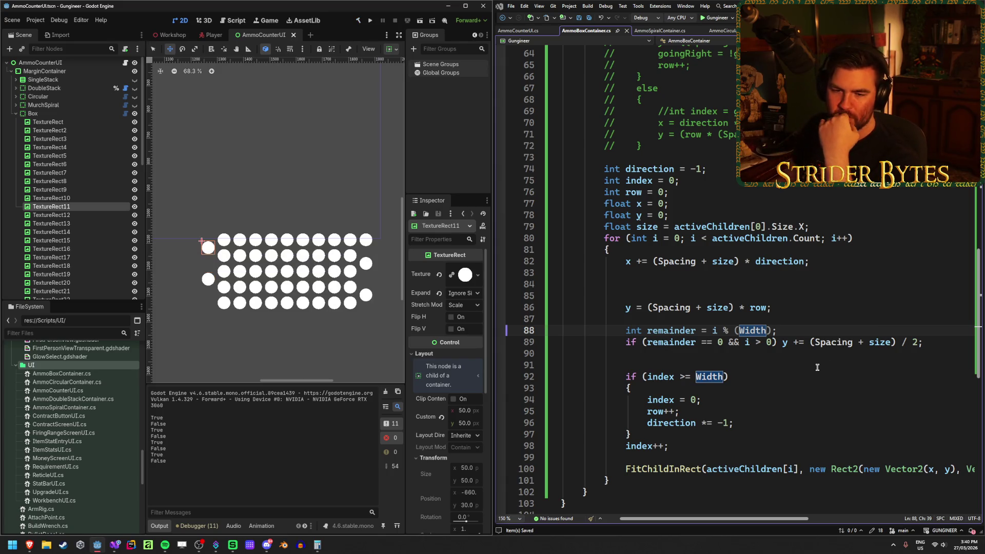
left_click(70, 216)
left_click(75, 206)
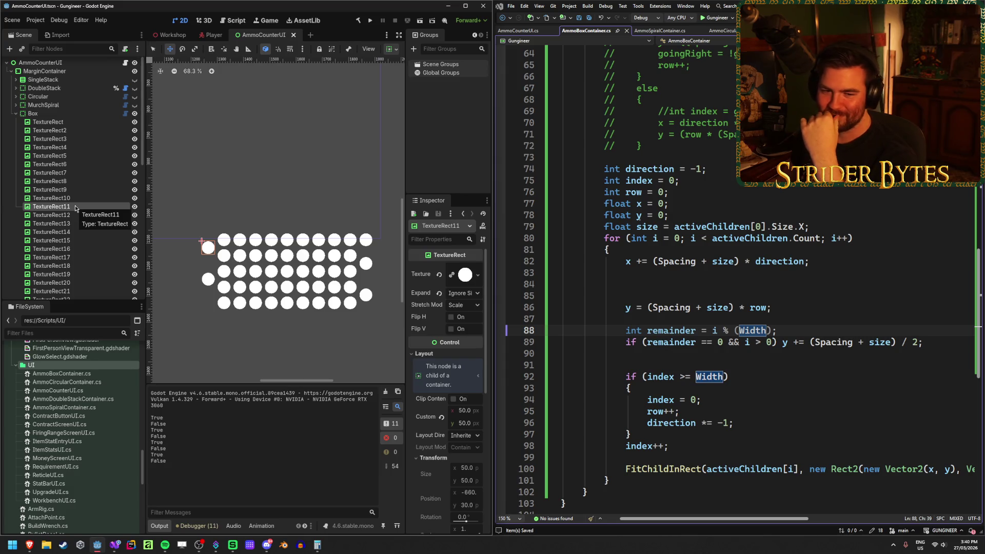
- Check the circles of TextureRect13, TextureRect17 and TextureRect14
key("Down")
key("Down")
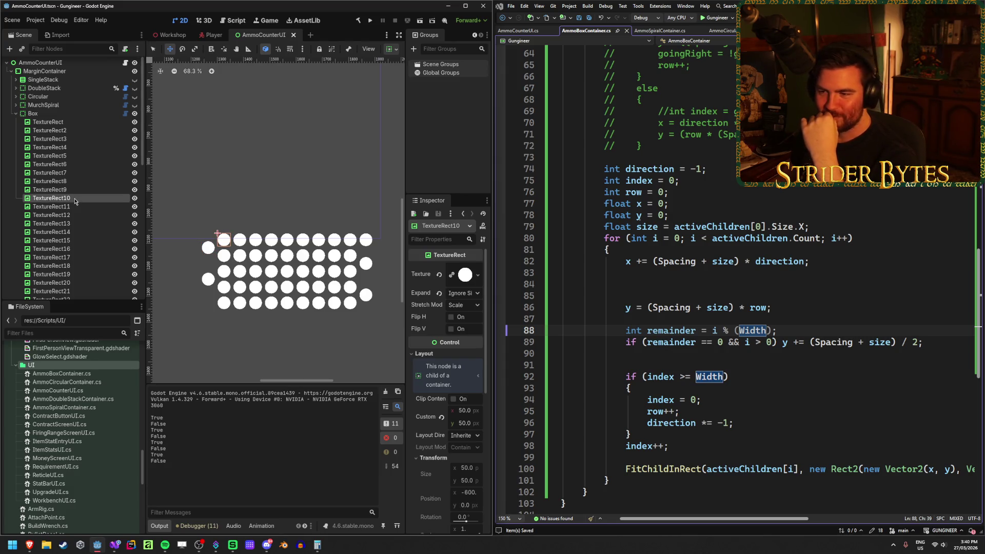
key("Down")
key("Down")
key("Down")
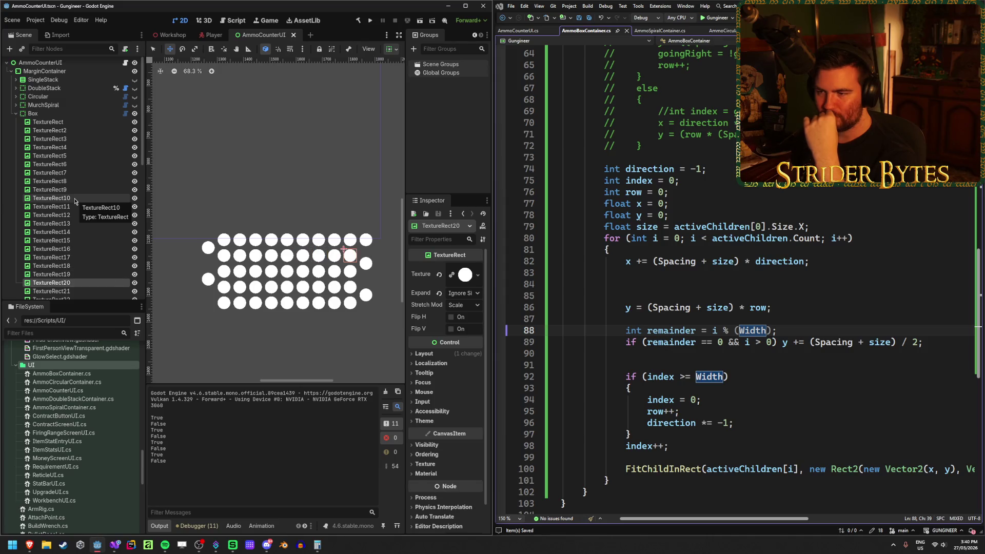
key("Up")
key("Up")
key("Up")
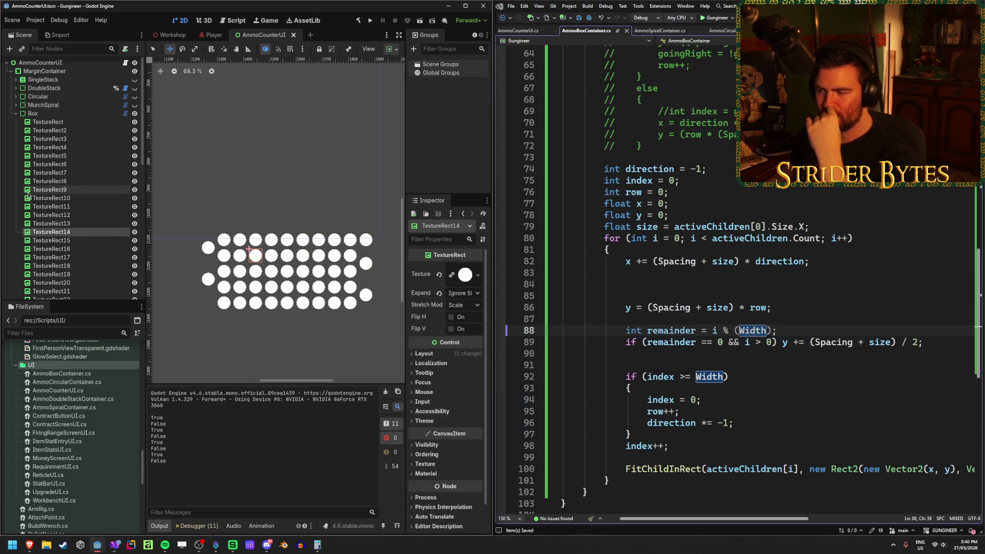
- Change the wrap condition on line 92 to 'index >= Width + row', save, and rebuild
left_click(747, 376)
key("Left")
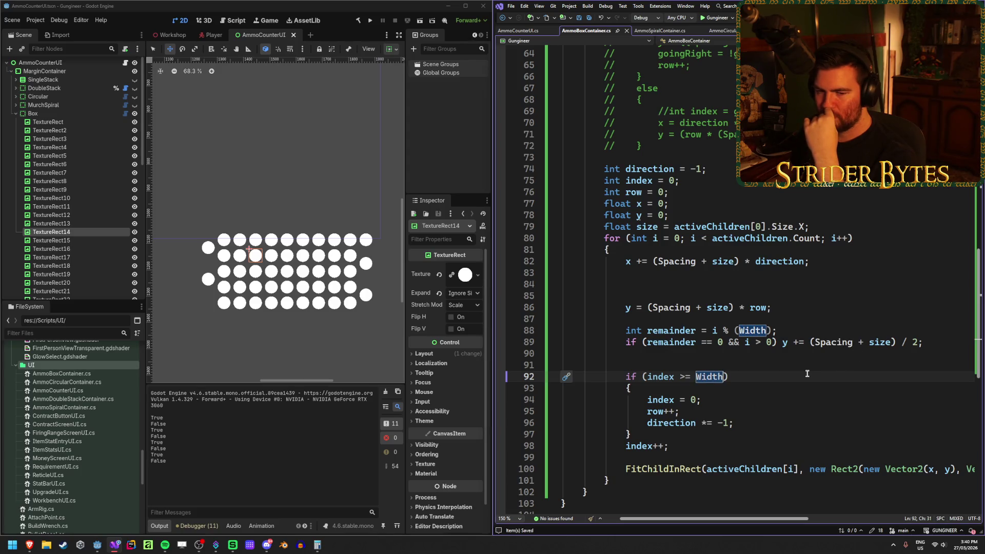
type("+ row")
left_click(784, 369)
left_click(784, 376)
key("ctrl+s")
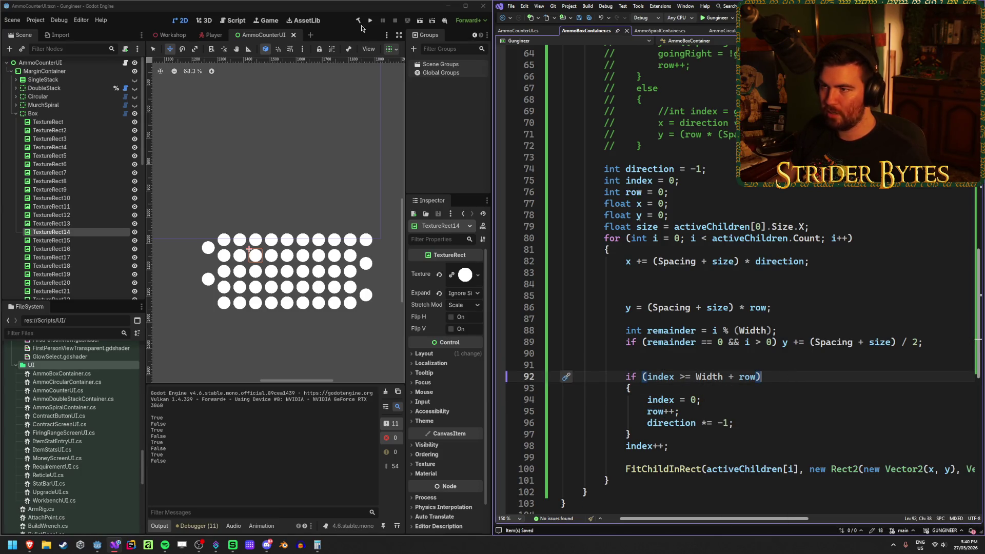
left_click(359, 21)
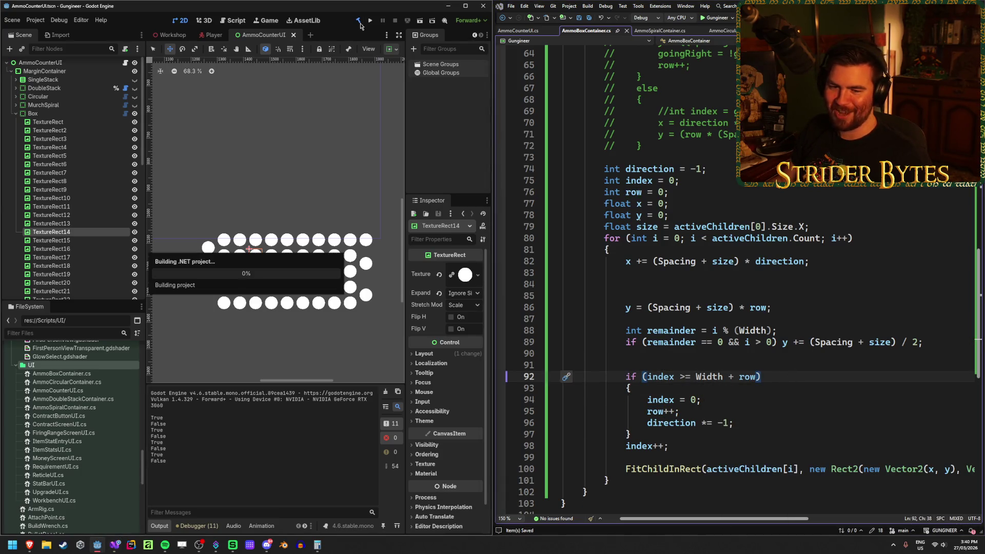
scroll(297, 240, "down", 3)
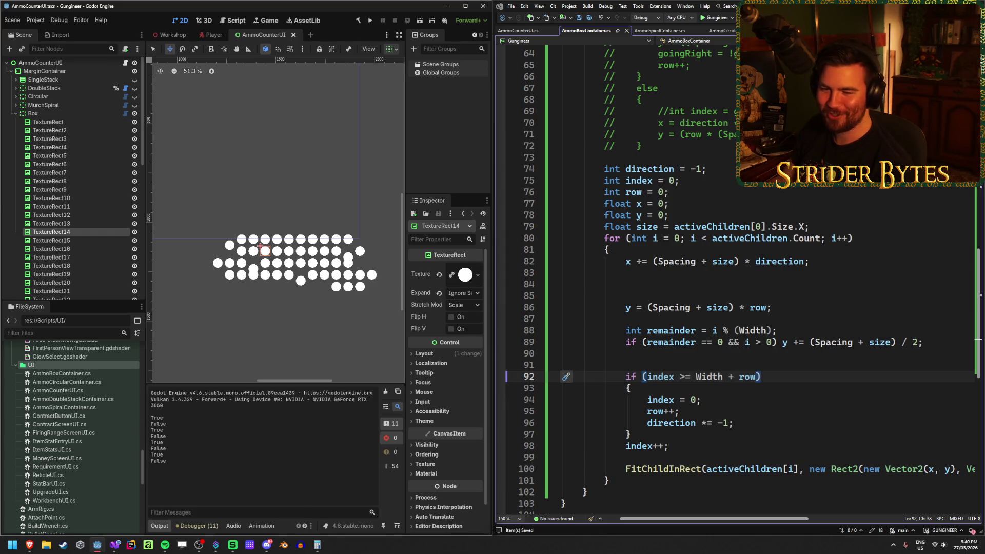
left_click(791, 373)
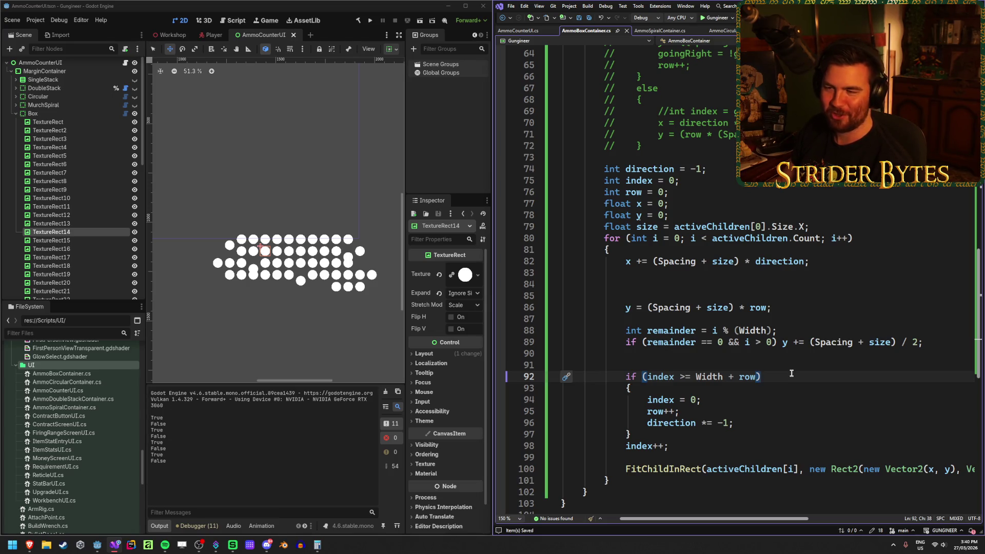
left_click(337, 9)
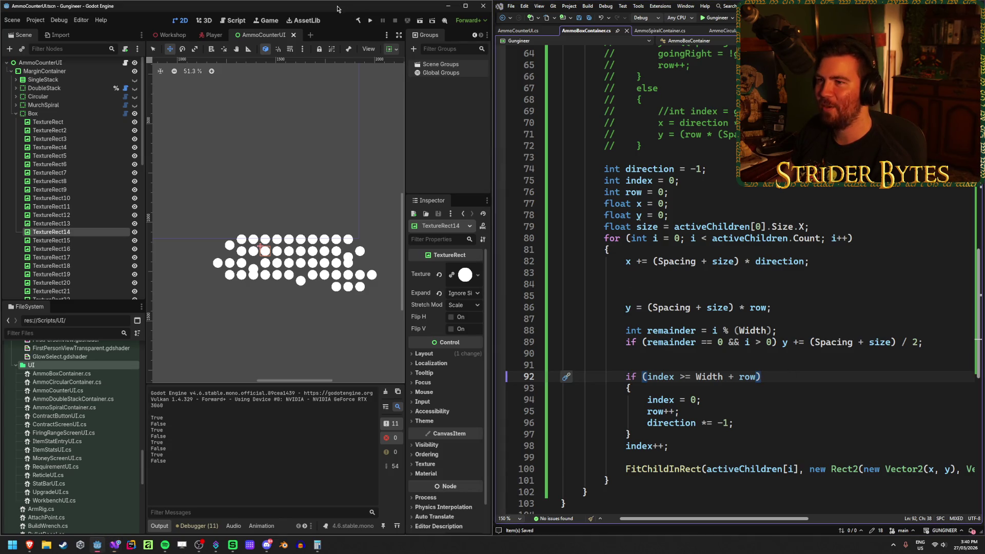
- Revert line 92 to 'if (index >= Width)', save, and rebuild
left_click(788, 377)
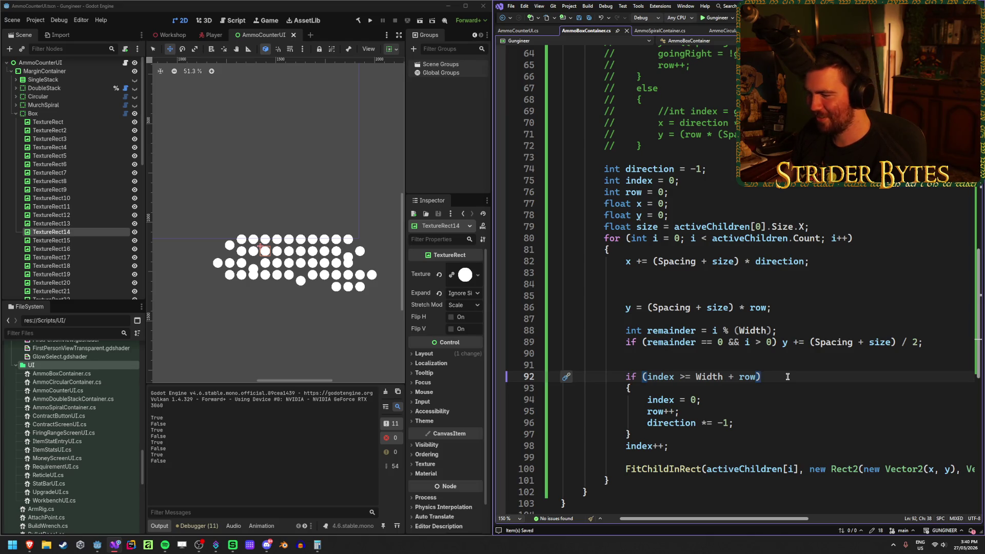
left_click(754, 377)
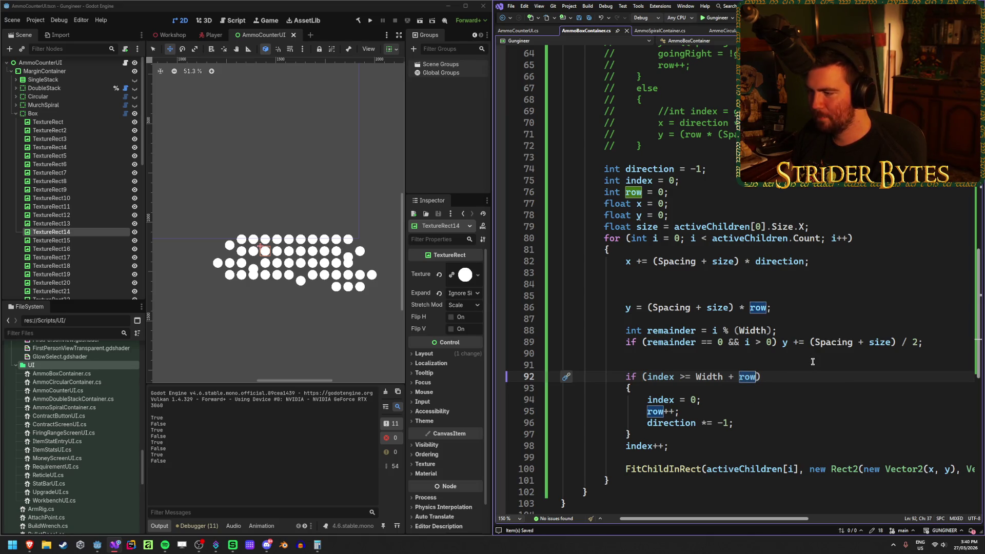
key("BackSpace")
key("BackSpace")
key("BackSpace")
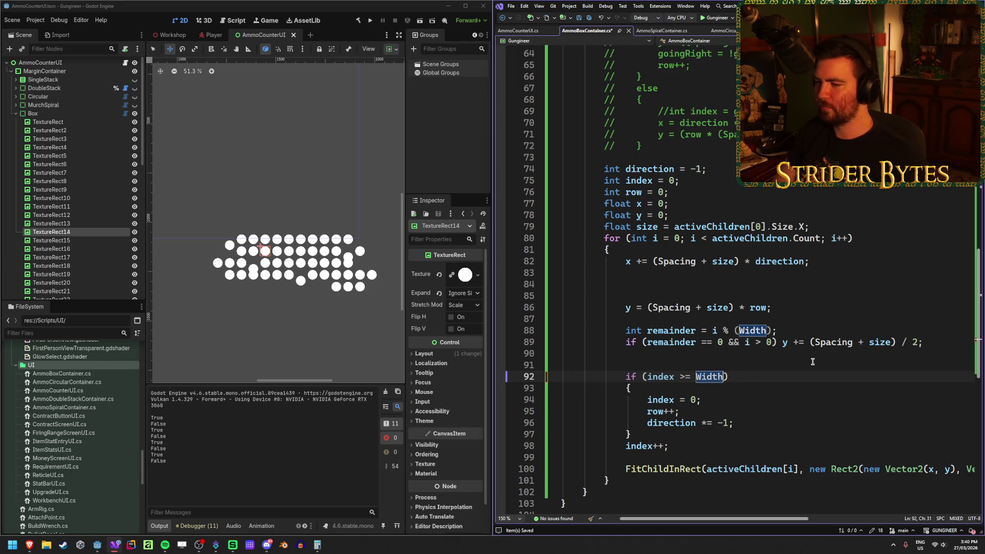
key("ctrl+s")
left_click(359, 21)
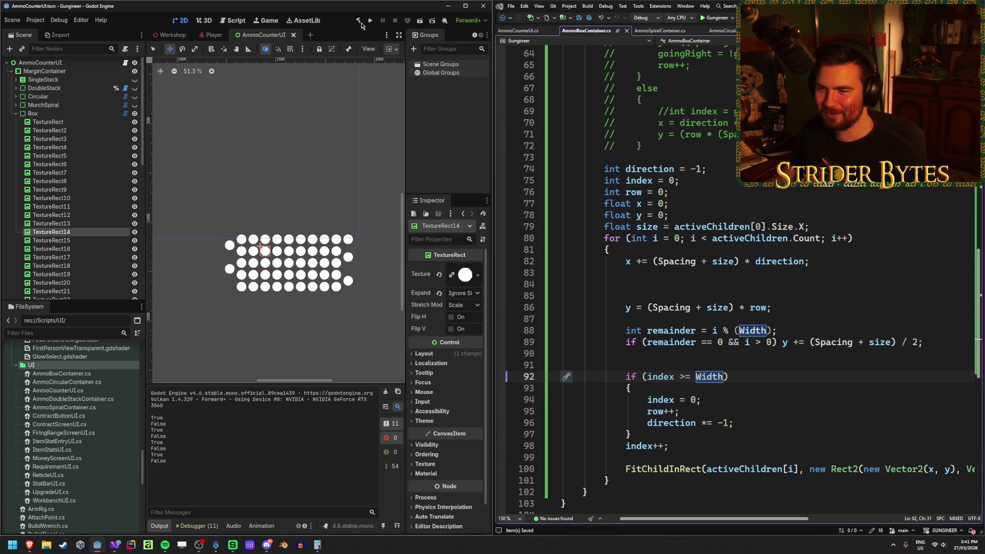
scroll(296, 232, "up", 4)
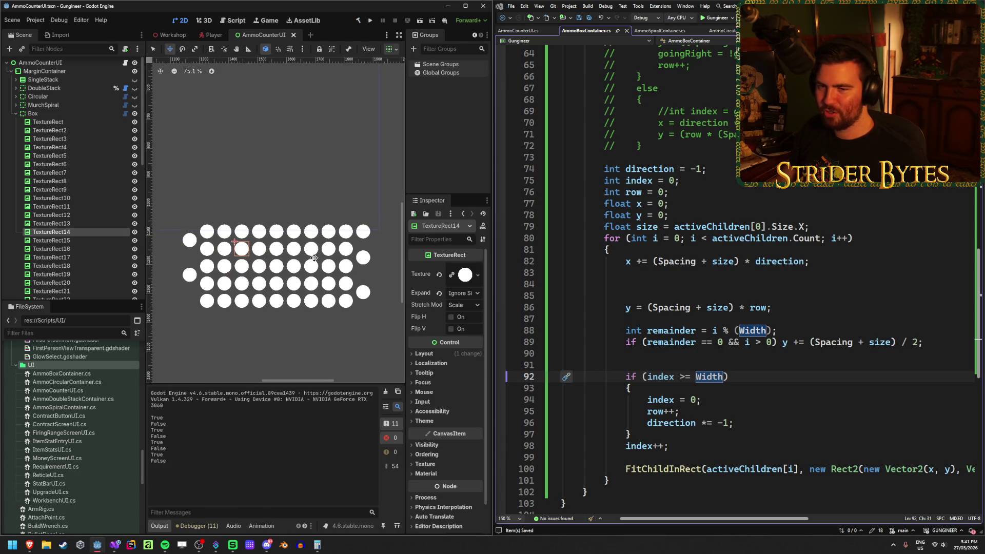
- Delete the stray blank lines so the y calculation sits directly under the x line
left_click(737, 377)
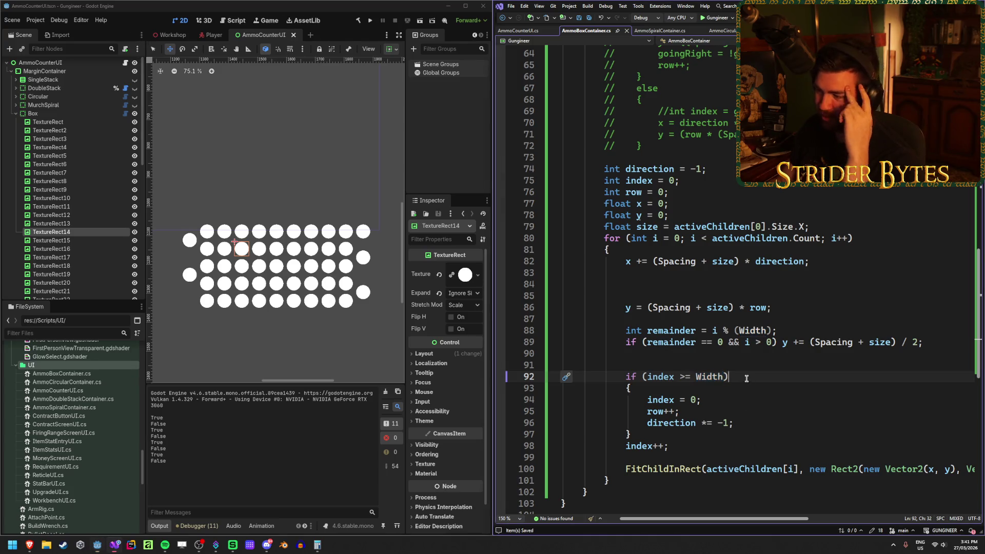
left_click(722, 350)
key("BackSpace")
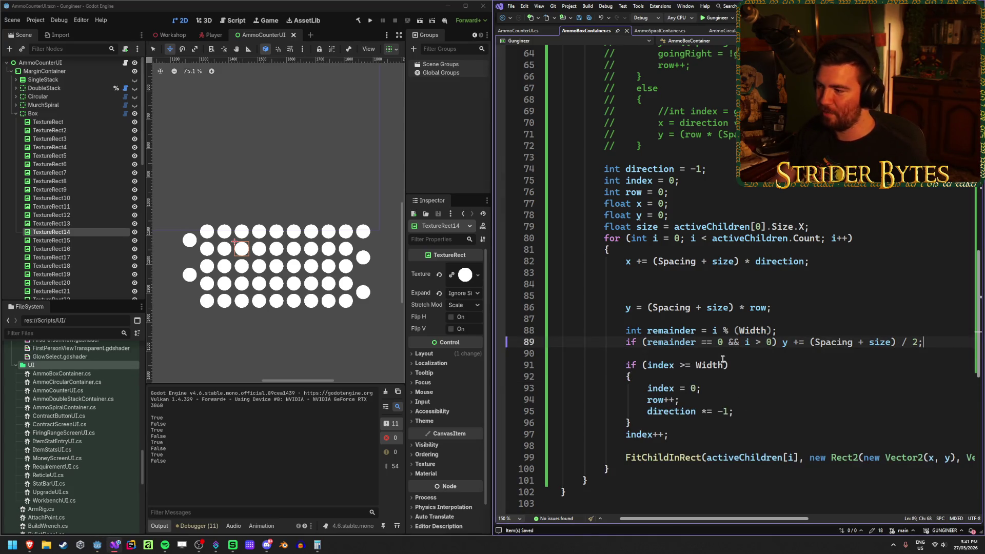
left_click(653, 298)
key("BackSpace")
key("BackSpace")
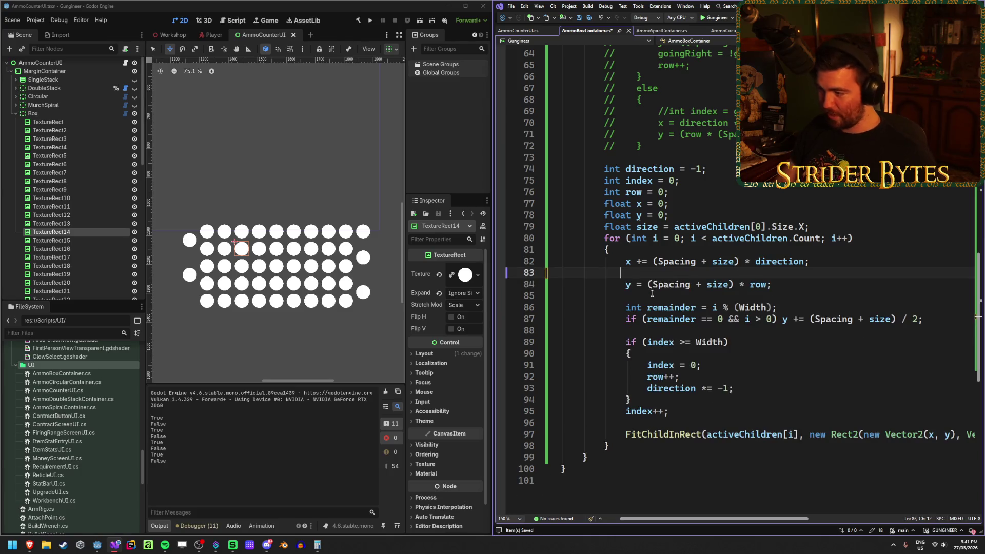
key("Delete")
left_click(779, 275)
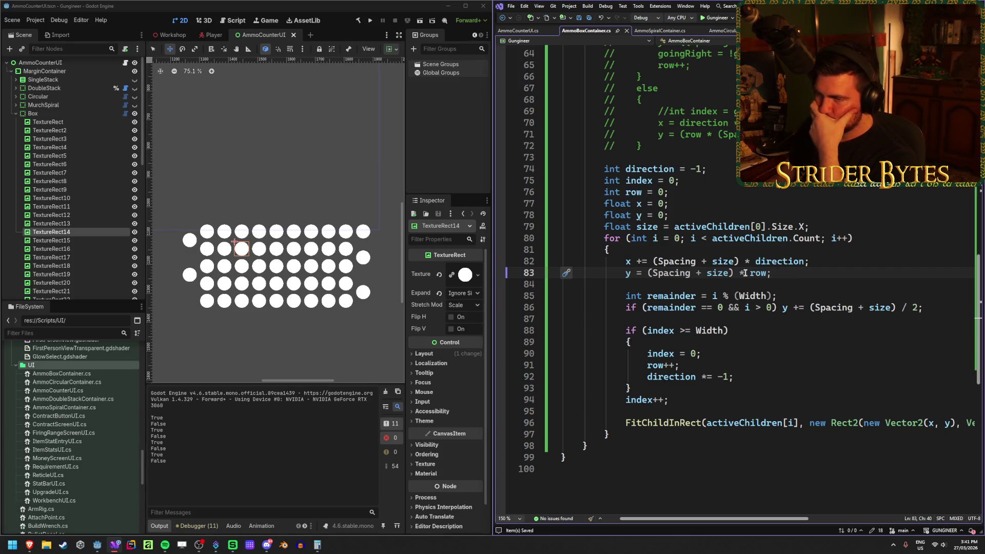
left_click(75, 200)
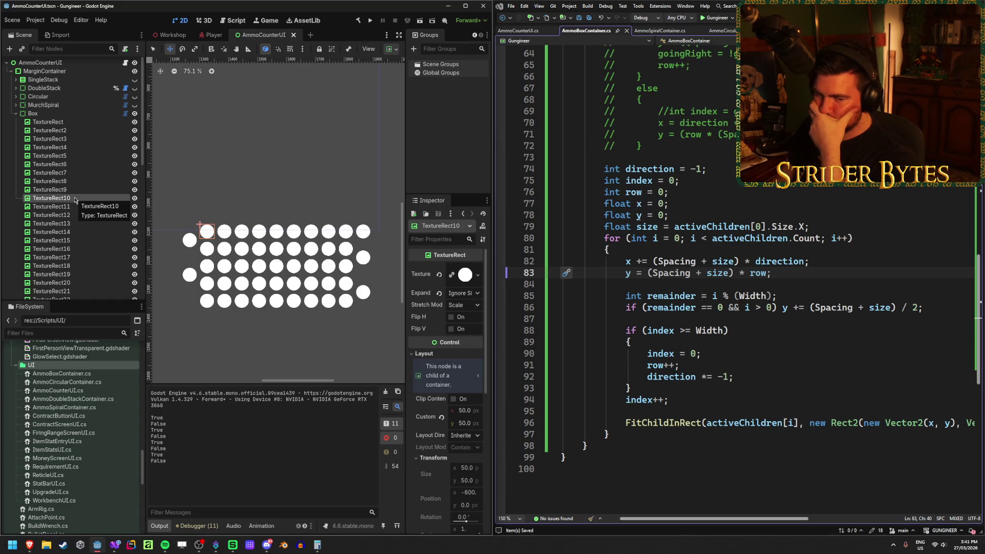
- Change the line 88 wrap test to 'index > Width' and rebuild to preview the layout
key("Down")
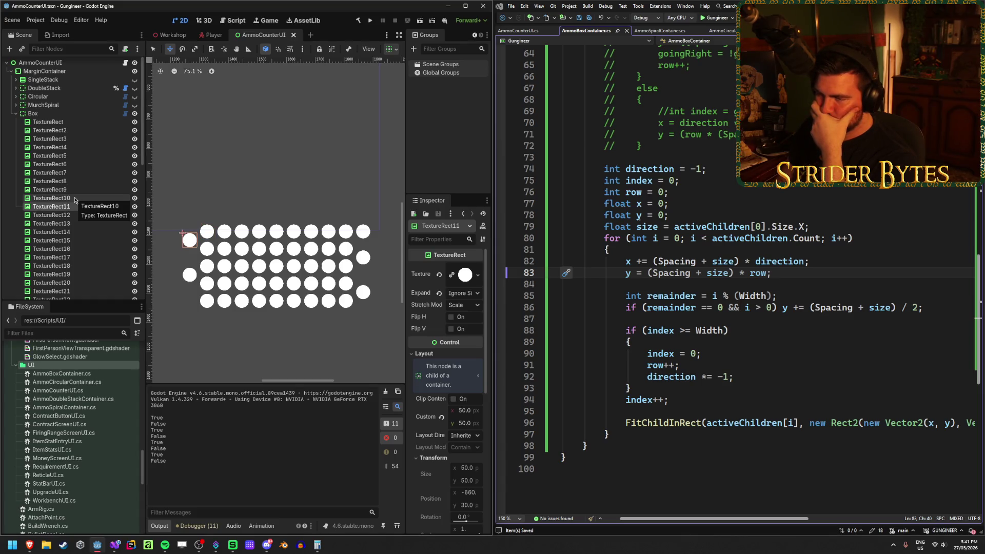
left_click(690, 330)
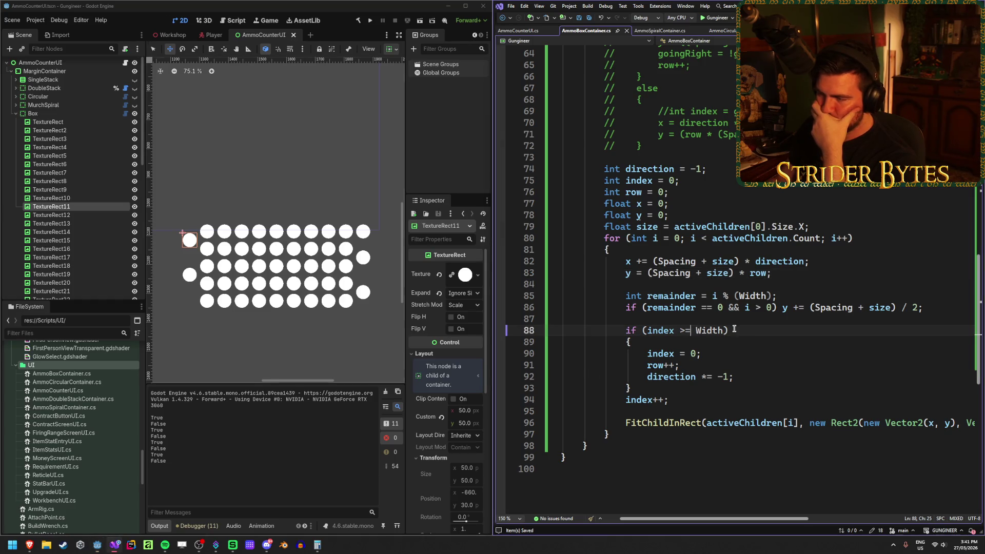
key("BackSpace")
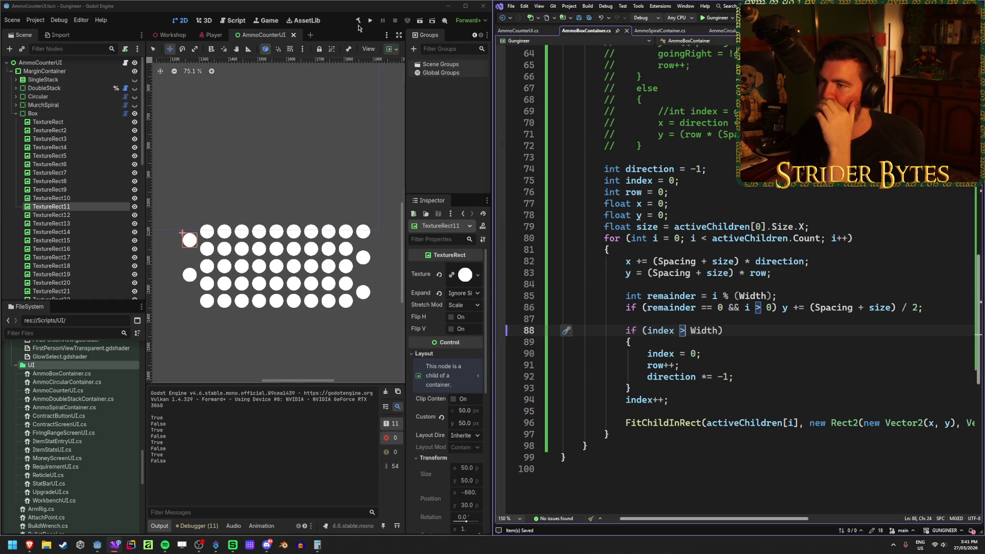
left_click(359, 22)
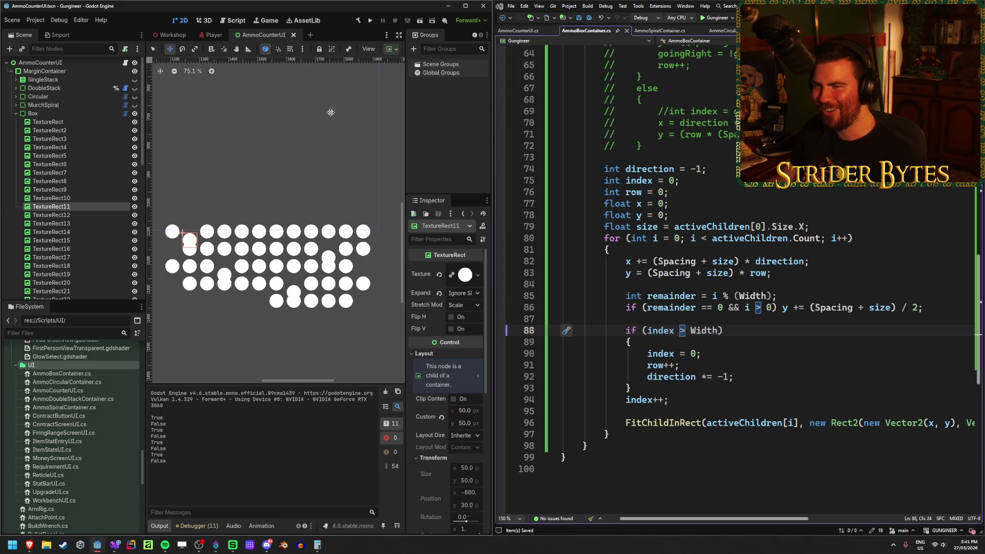
- Restore 'index >= Width' on line 88, save the script, and rebuild
left_click(786, 334)
left_click(686, 330)
type("=")
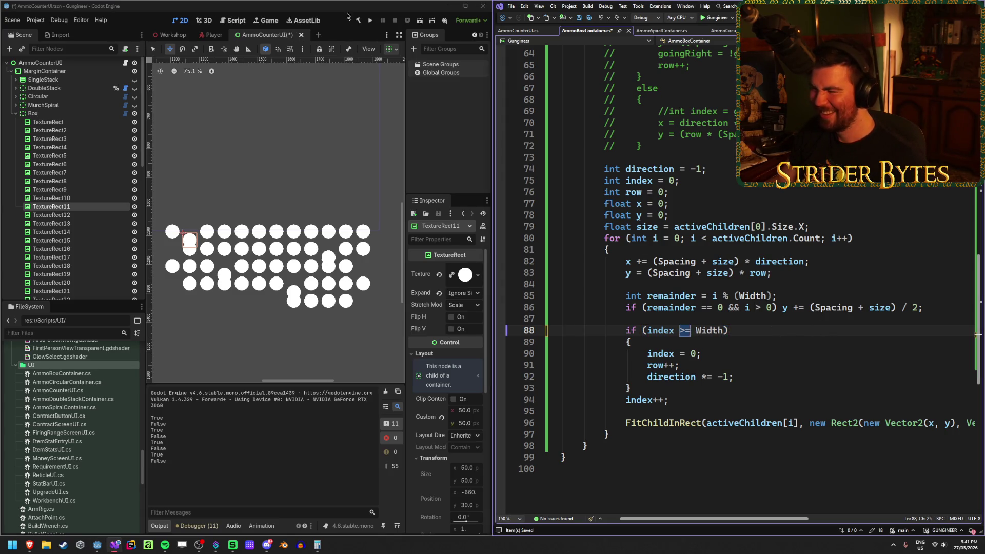
left_click(359, 22)
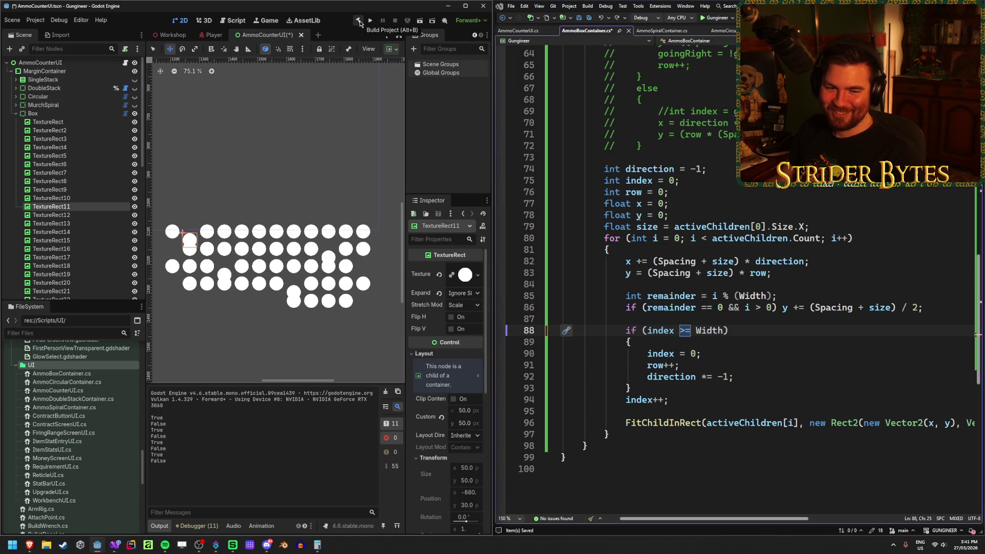
left_click(766, 328)
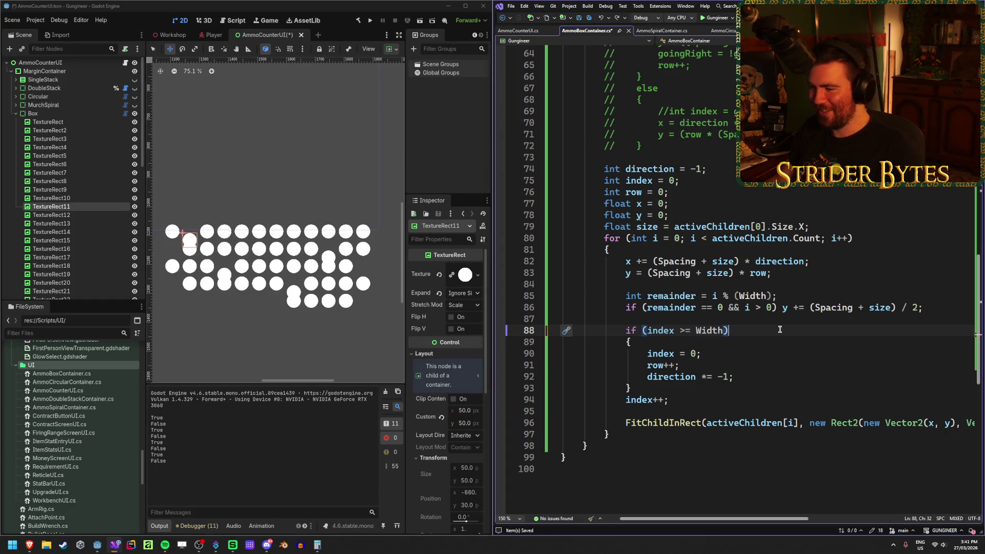
key("ctrl+s")
left_click(364, 25)
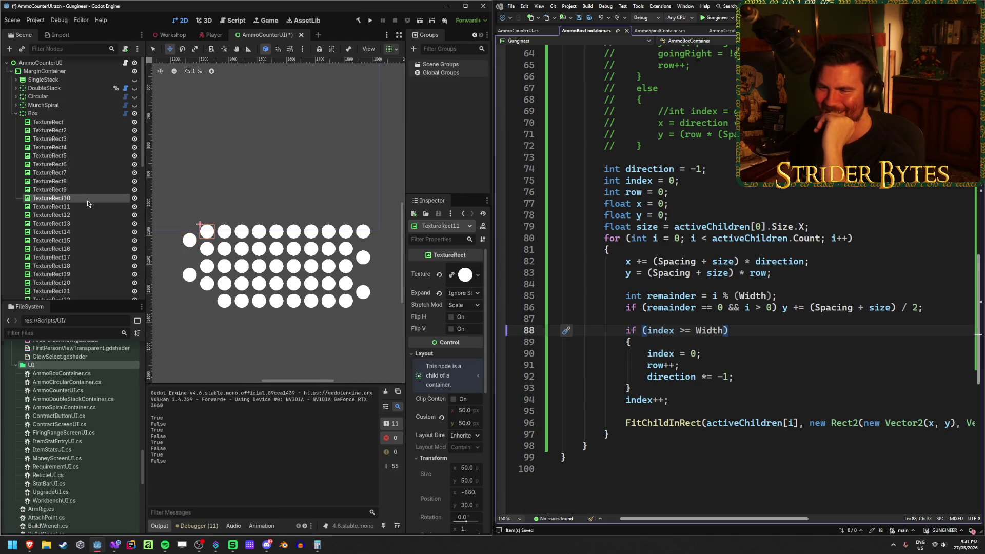
- Step through TextureRect19 to TextureRect23 to check the rebuilt circle positions
key("Down")
key("Down")
key("Down")
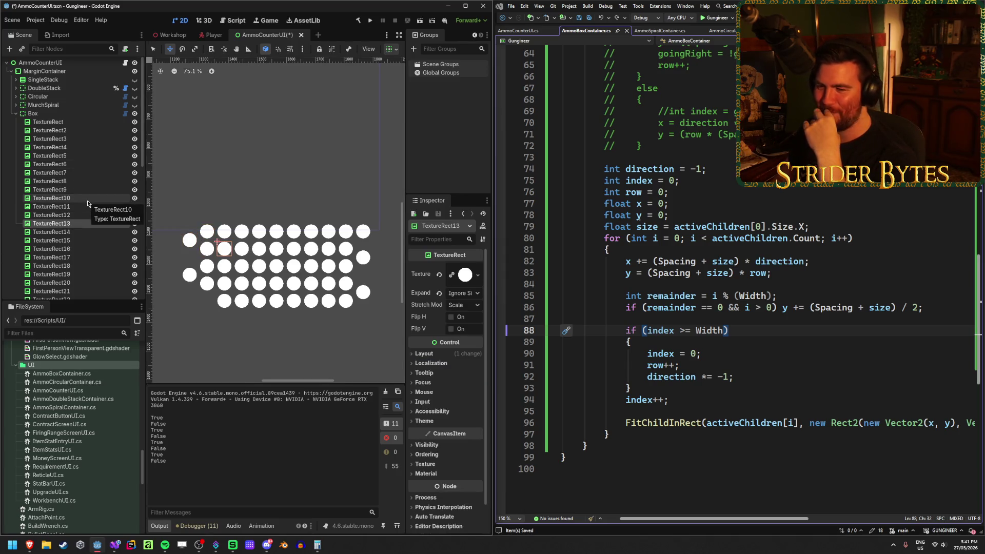
key("Down")
key("Down")
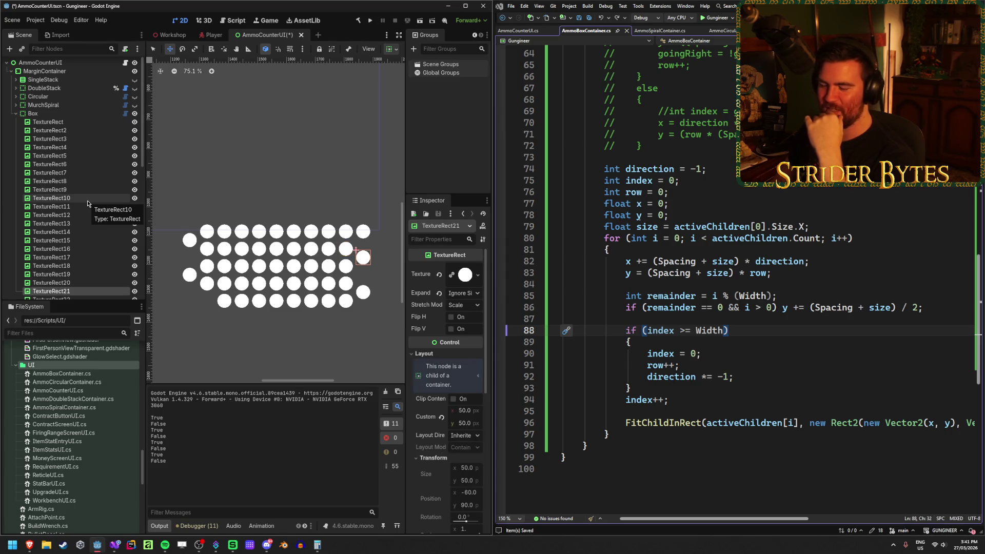
left_click(760, 332)
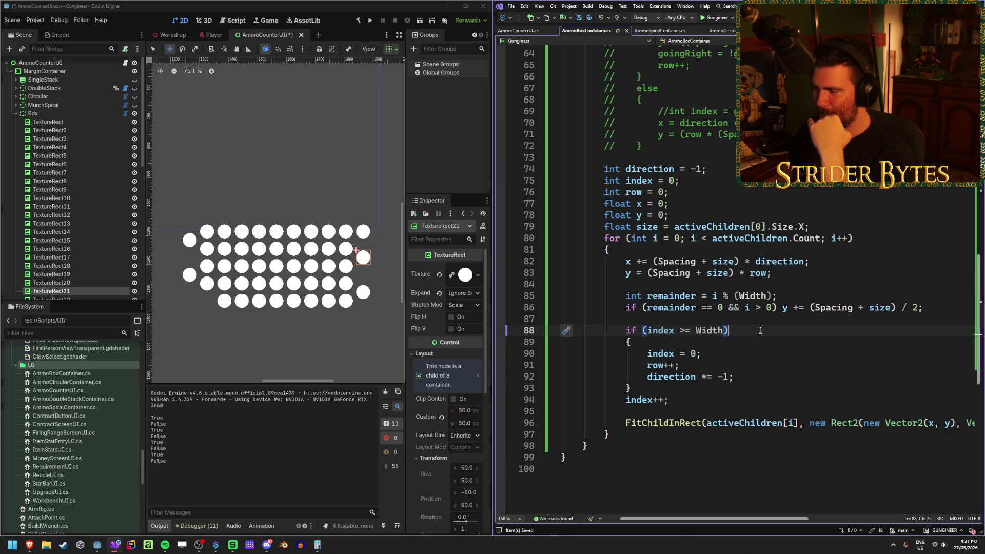
scroll(723, 519, "right", 2)
scroll(721, 519, "left", 2)
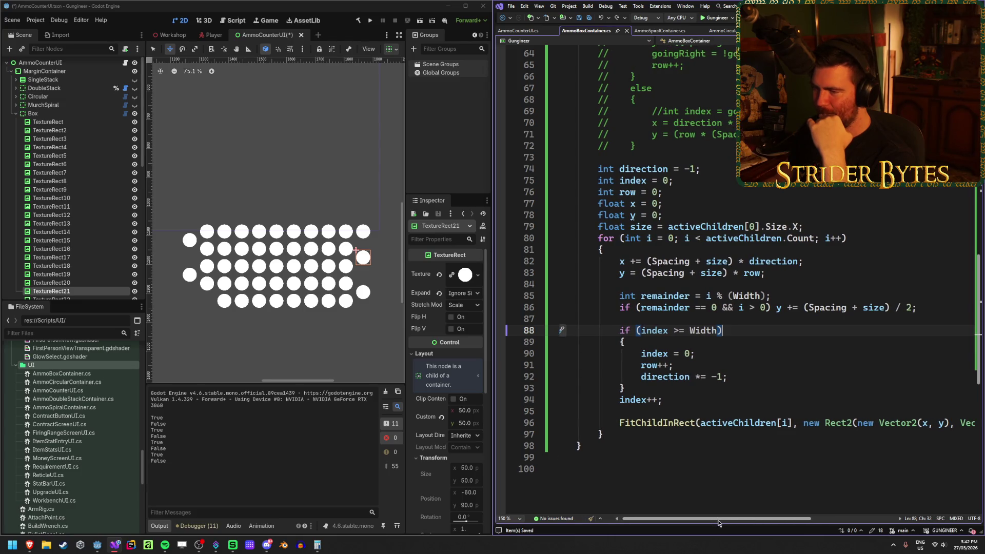
left_click(85, 286)
key("Down")
key("Down")
key("Up")
key("Up")
key("Up")
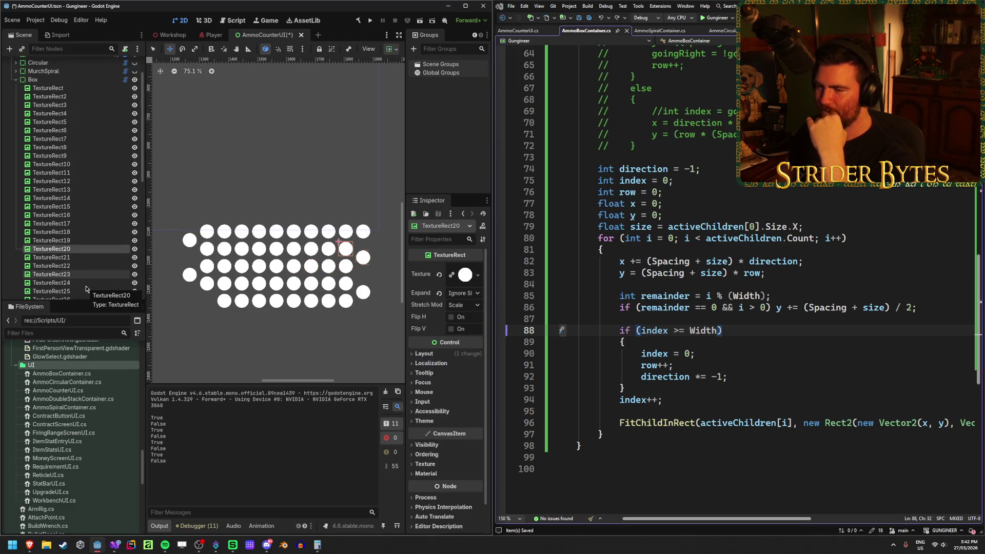
key("Down")
key("Down")
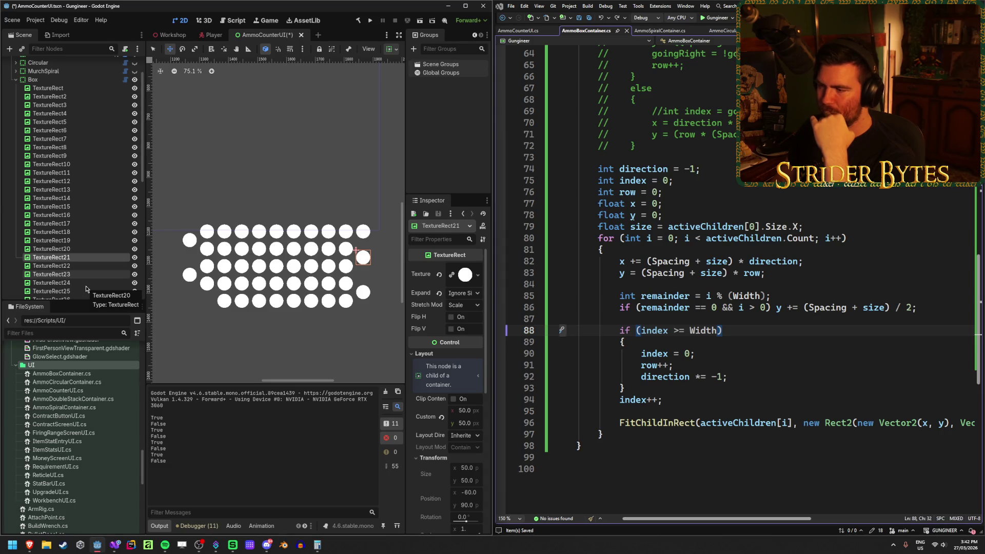
- Compare the offsets of TextureRect20 and TextureRect21, then check TextureRect17 and TextureRect16
key("Up")
key("Down")
key("Up")
key("Down")
key("Up")
key("Down")
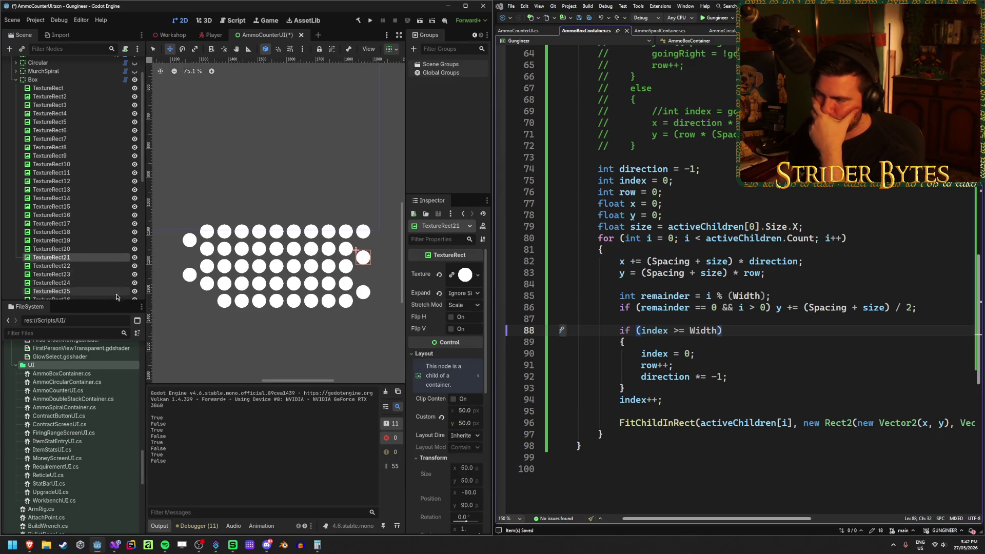
left_click(745, 335)
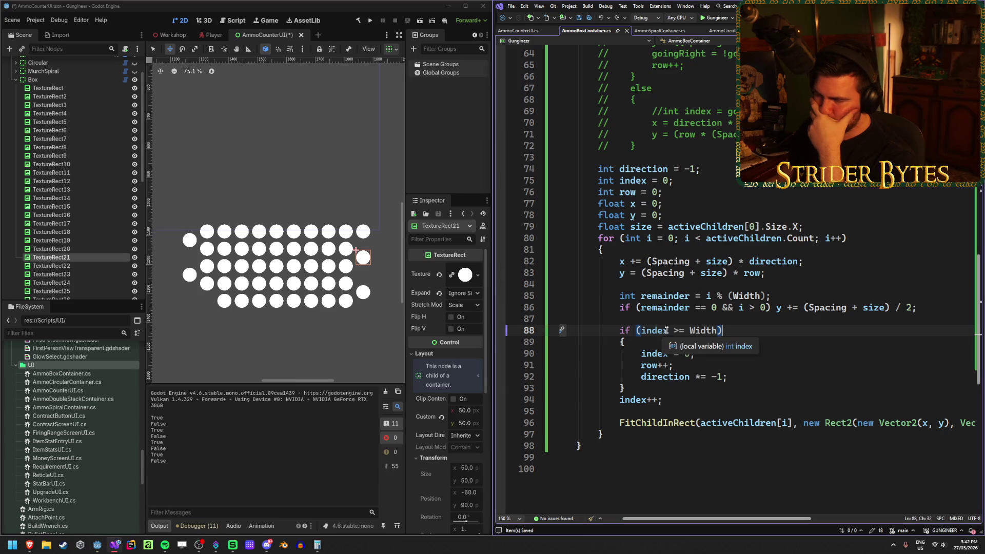
left_click(80, 226)
key("Up")
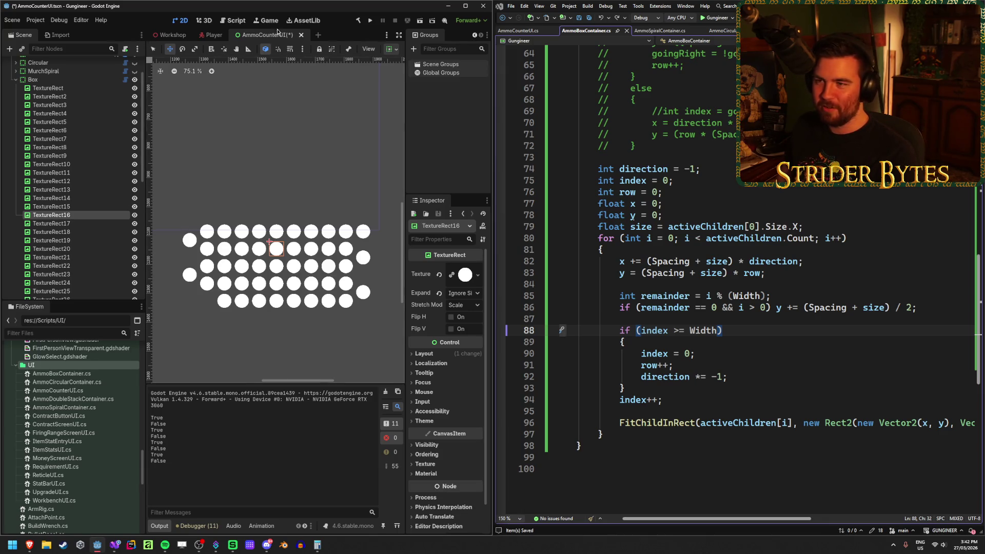
- Save the AmmoCounterUI scene and review the script's for loop on lines 80–86
key("ctrl+s")
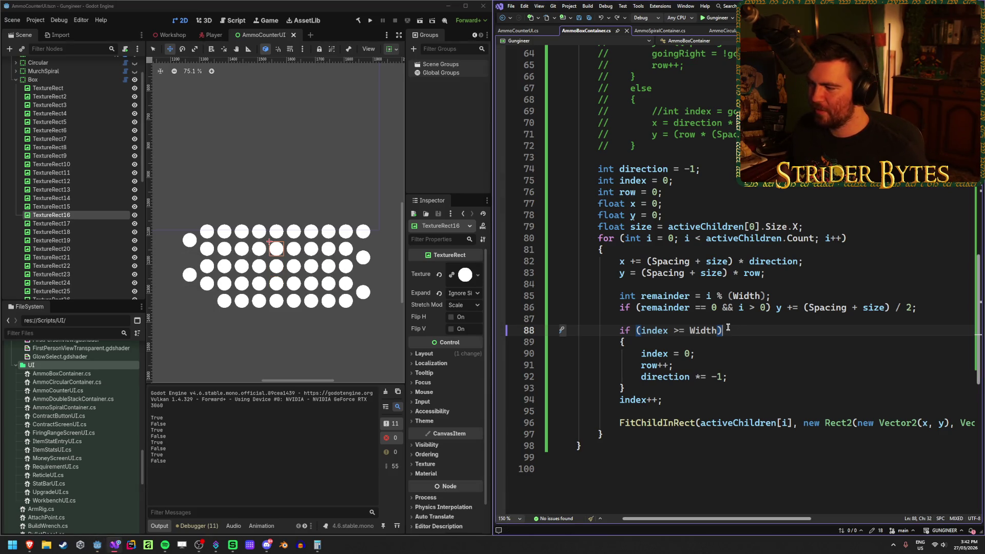
left_click(938, 307)
scroll(786, 518, "right", 2)
scroll(785, 518, "left", 3)
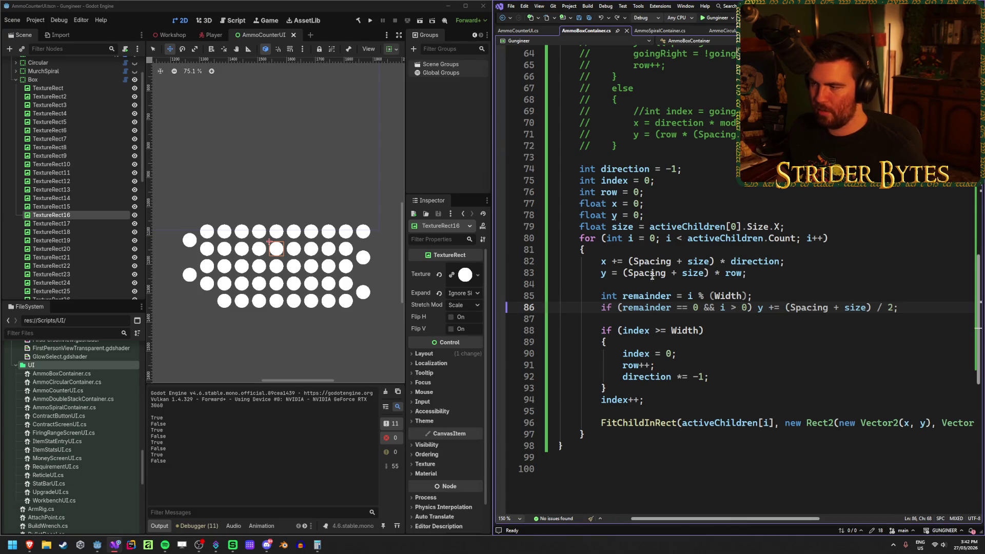
left_click(678, 238)
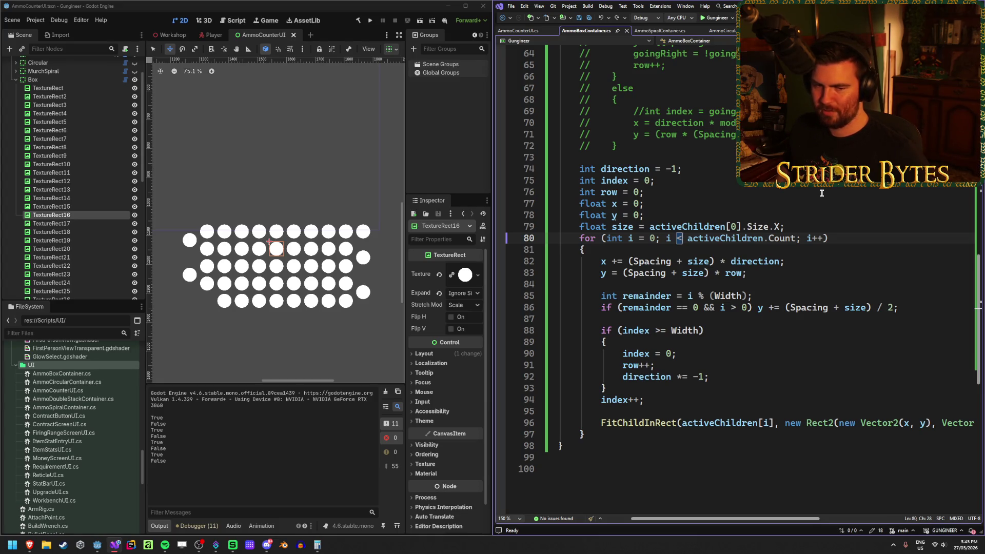
left_click(844, 237)
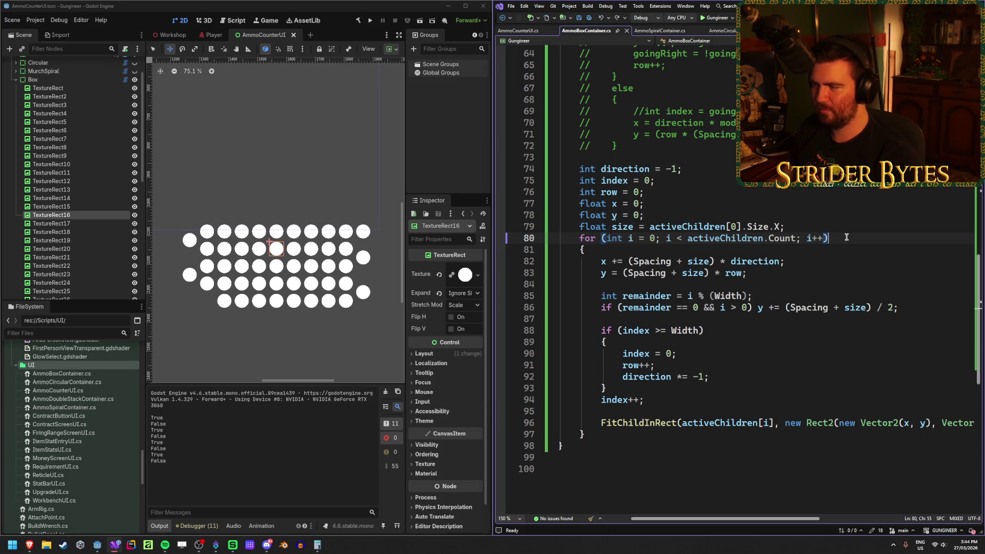
- Change the loop bound to '<=', add 'if (i == 0) continue;' at the loop top, save and rebuild
key("Left")
key("Left")
key("Left")
type("=")
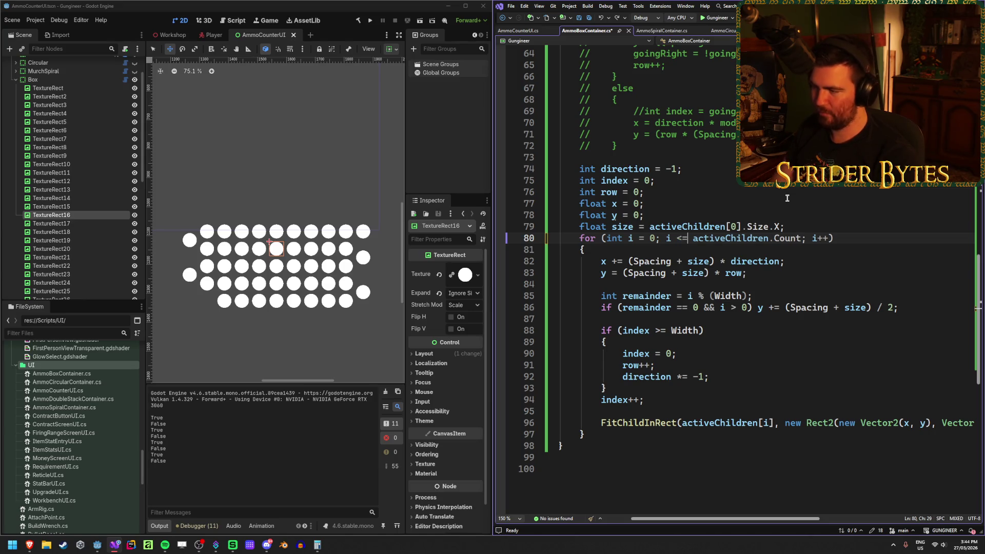
left_click(714, 247)
key("Return")
key("Return")
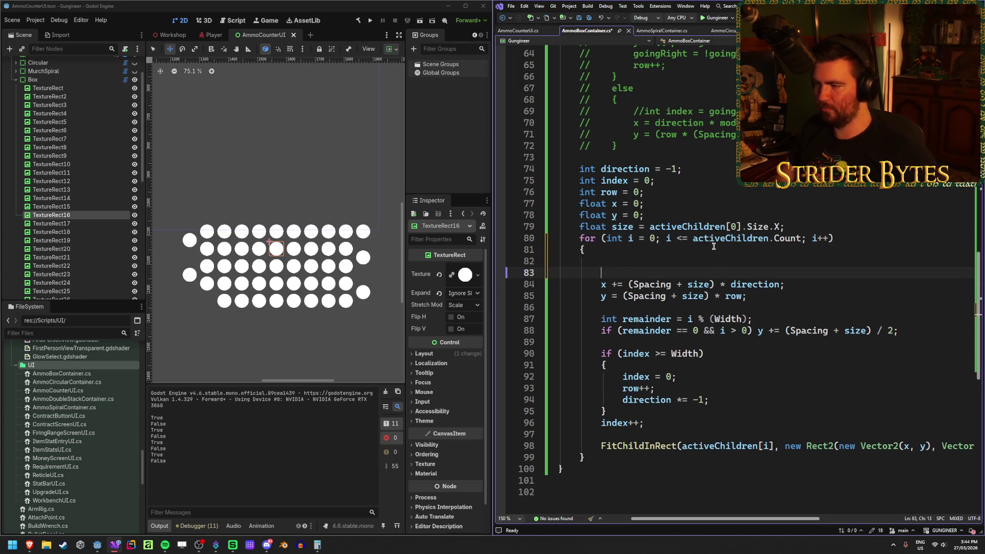
key("Up")
type("f (i == 0) ")
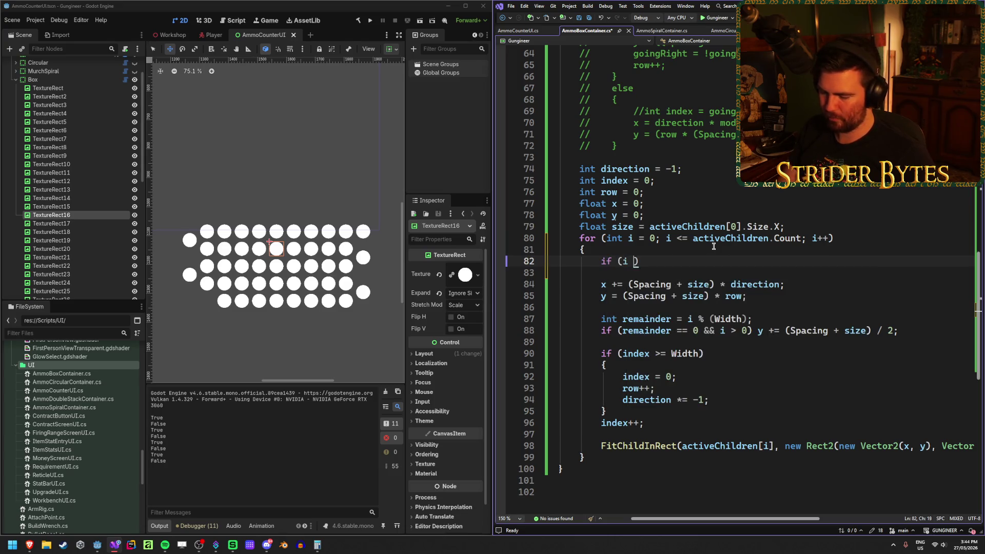
type("continue;")
key("ctrl+s")
left_click(345, 6)
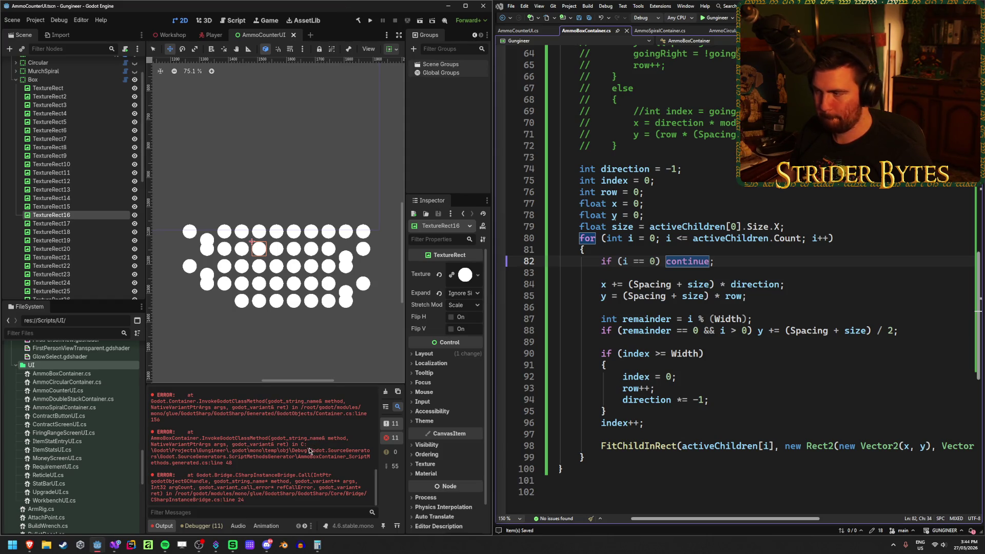
- Move the 'if (i == 0) continue;' line to just after index++, save, and rebuild
key("alt+Tab")
scroll(262, 492, "up", 5)
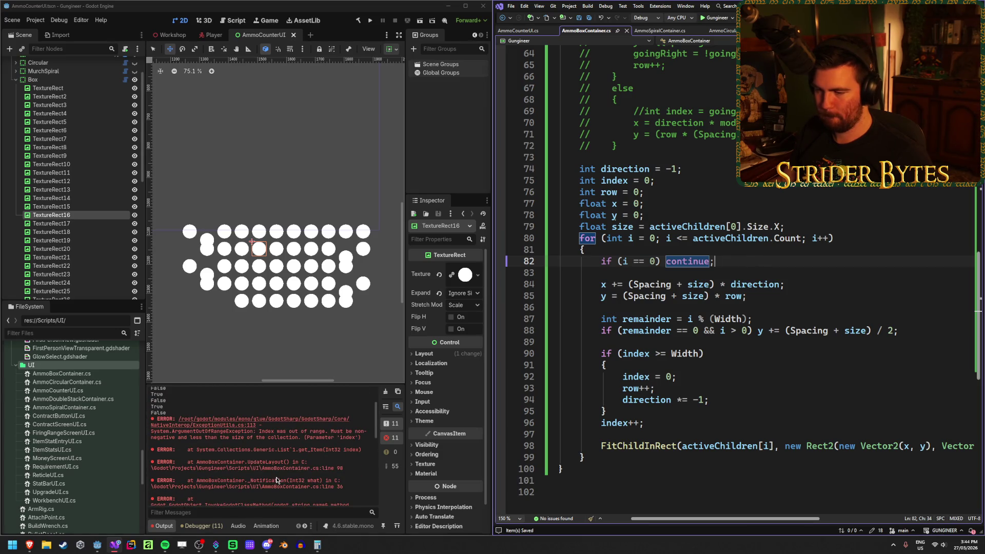
left_click(854, 238)
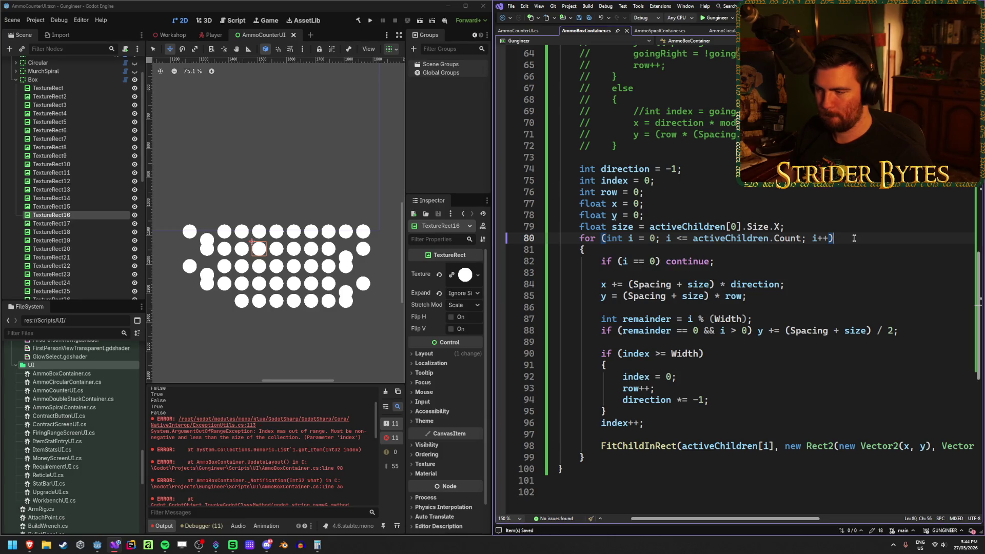
left_click_drag(738, 262, 601, 262)
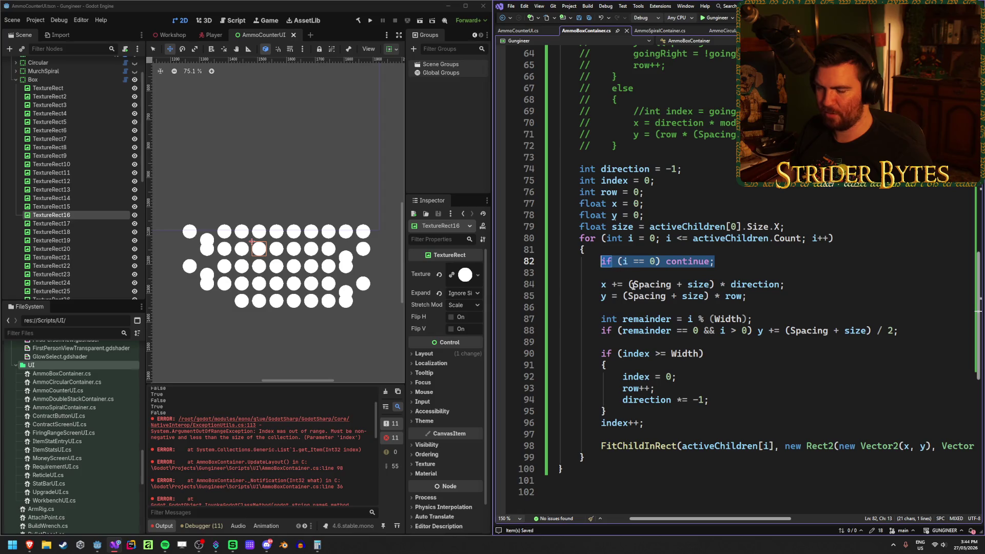
key("ctrl+x")
left_click(667, 424)
key("Return")
key("Return")
key("ctrl+v")
key("ctrl+s")
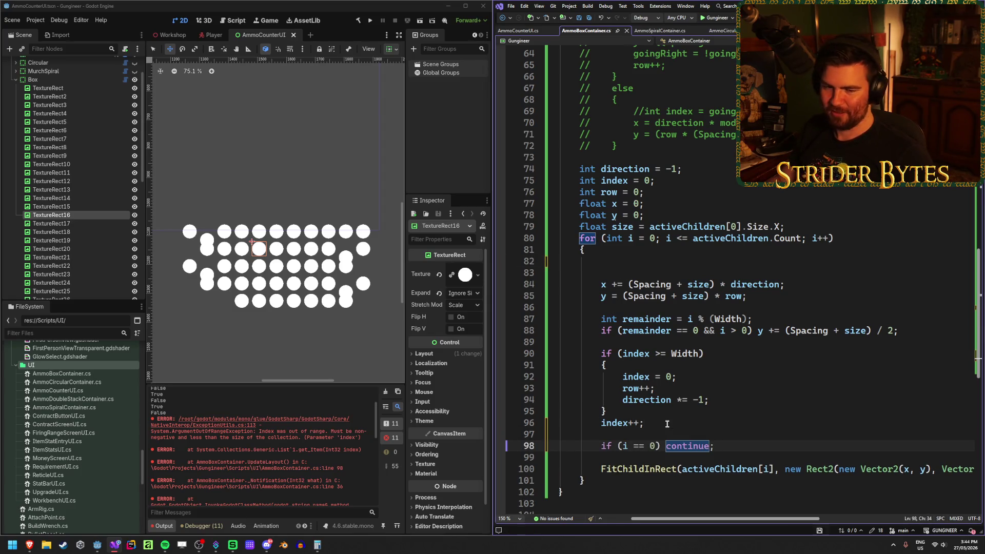
left_click(358, 21)
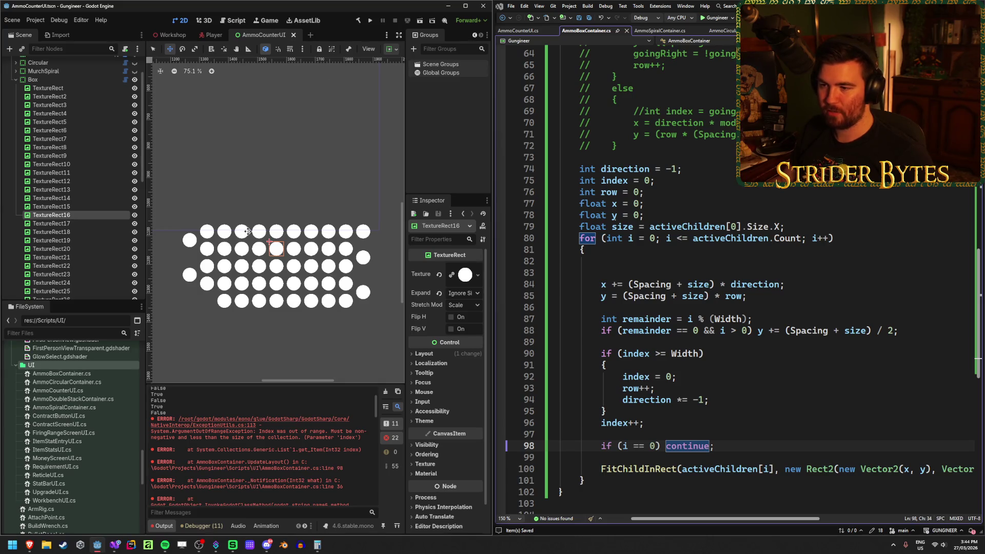
- Check the placements of TextureRect10, 15, 19 and 21, clearing the error log
left_click(76, 207)
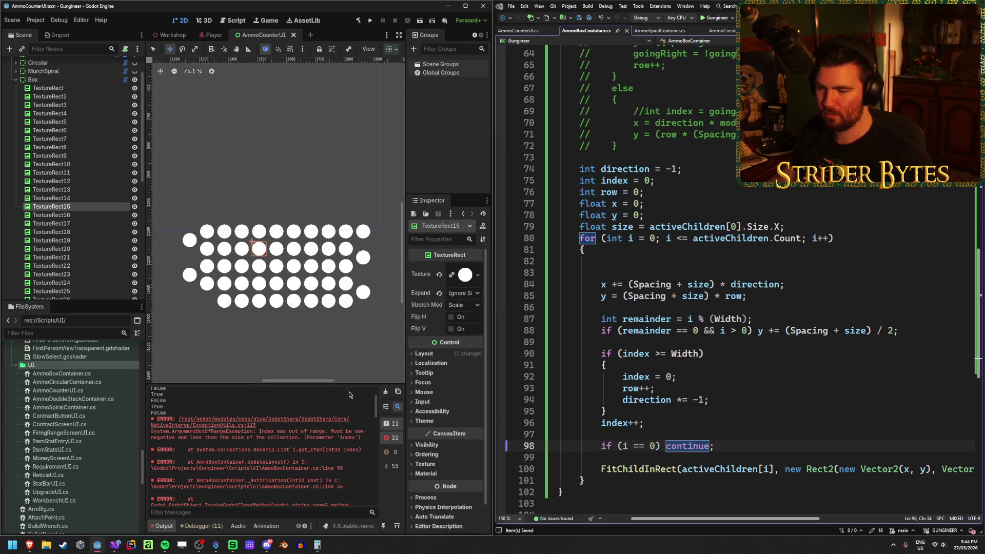
left_click(388, 393)
left_click(54, 164)
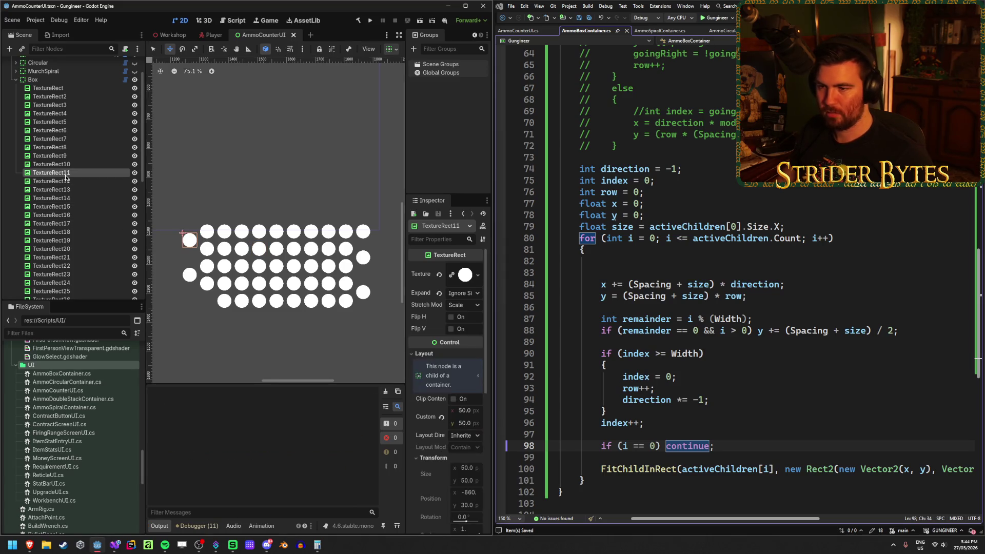
key("Down")
key("Down")
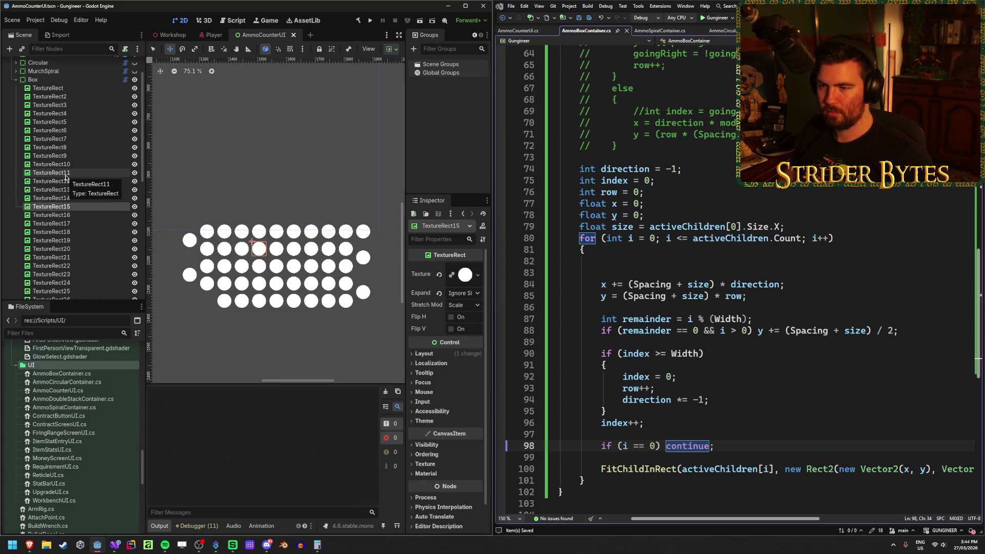
key("Down")
key("Down")
key("Down")
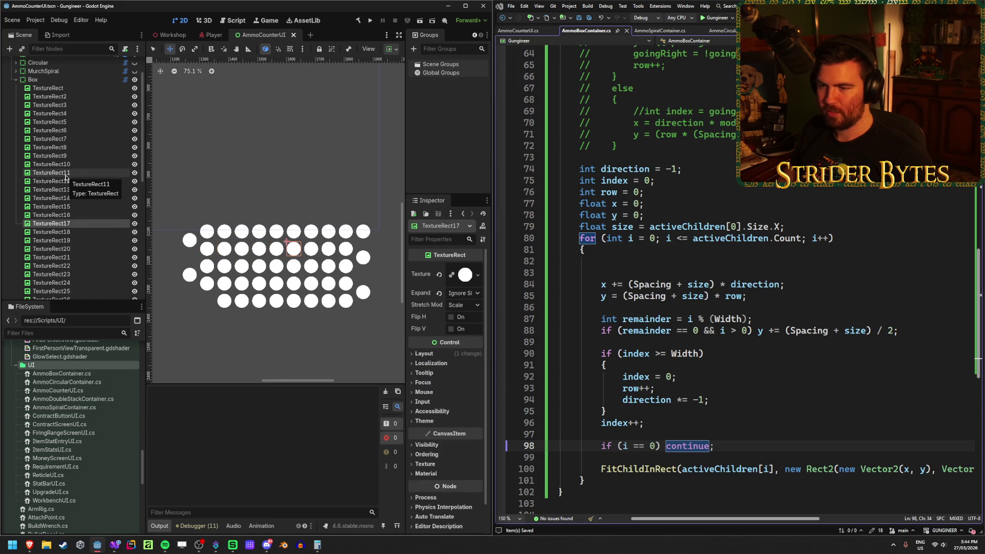
key("Down")
key("Down")
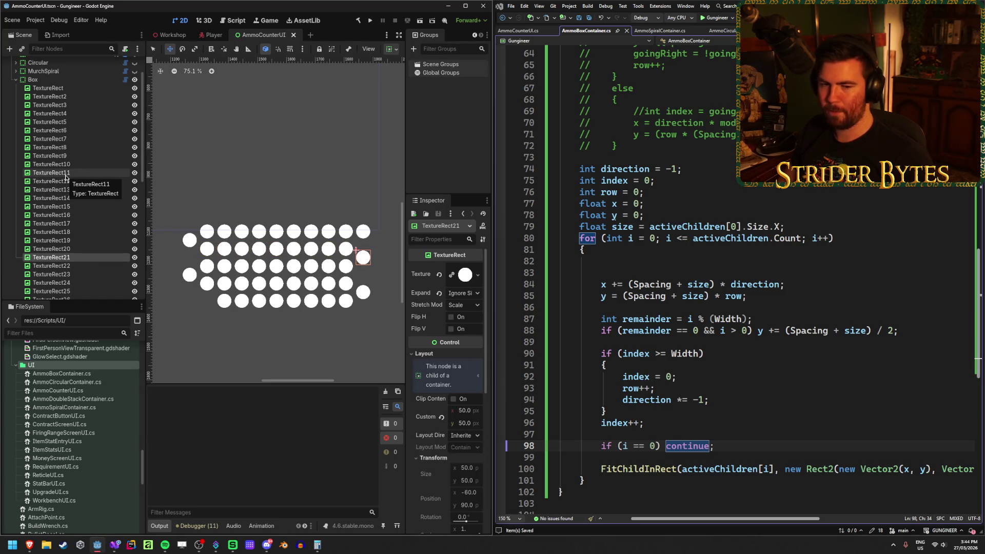
left_click(735, 448)
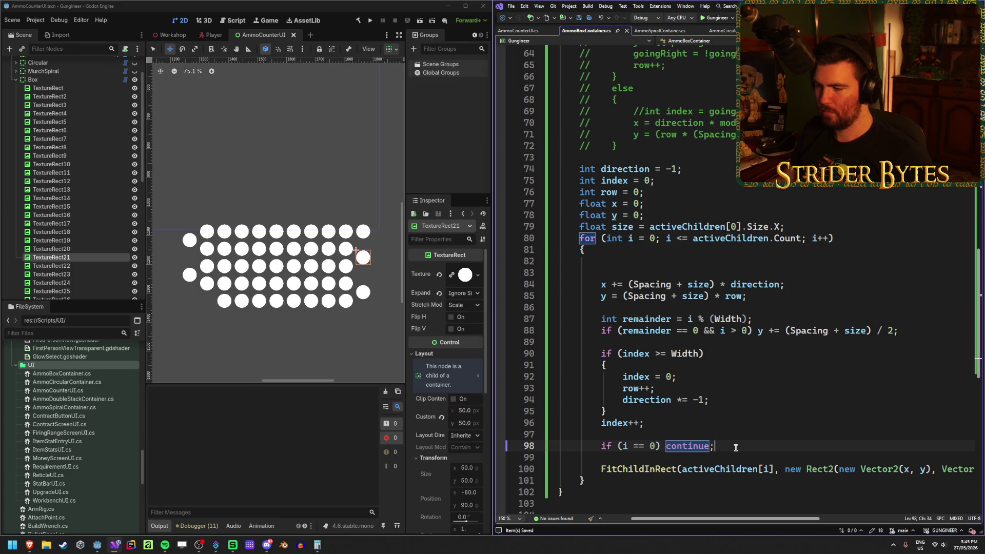
- Revert the loop bound to 'i < activeChildren.Count', rebuild, and delete the skip line
left_click(686, 241)
key("BackSpace")
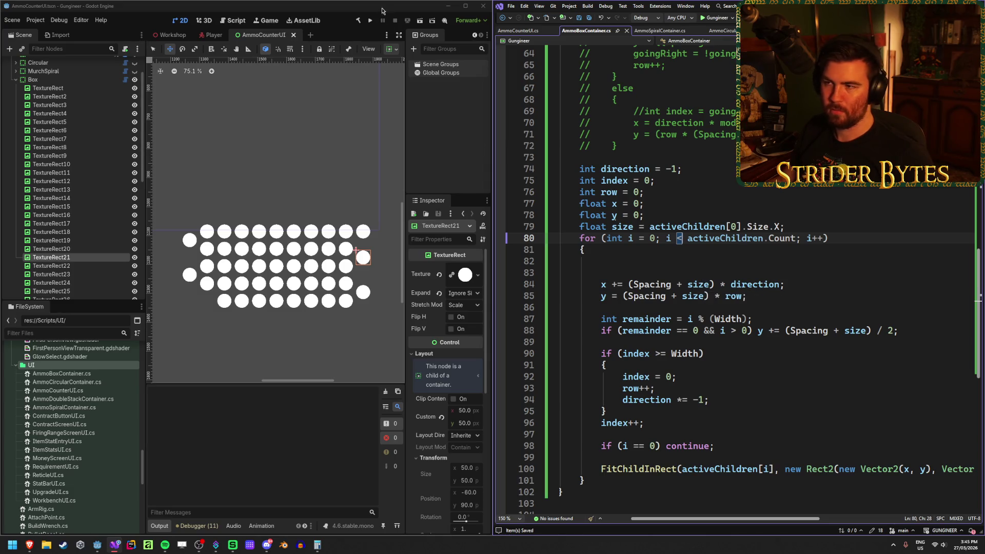
left_click(358, 19)
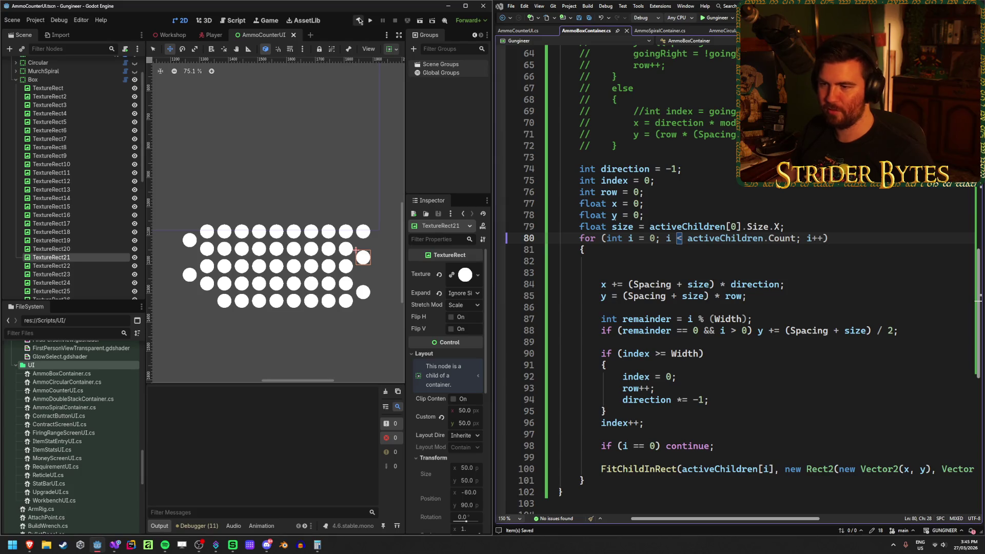
left_click(731, 446)
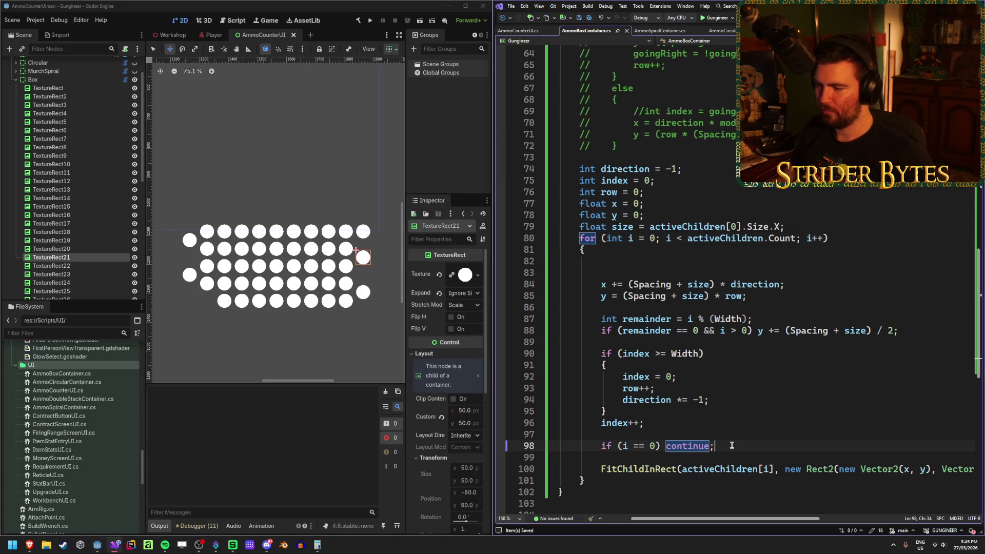
key("ctrl+x")
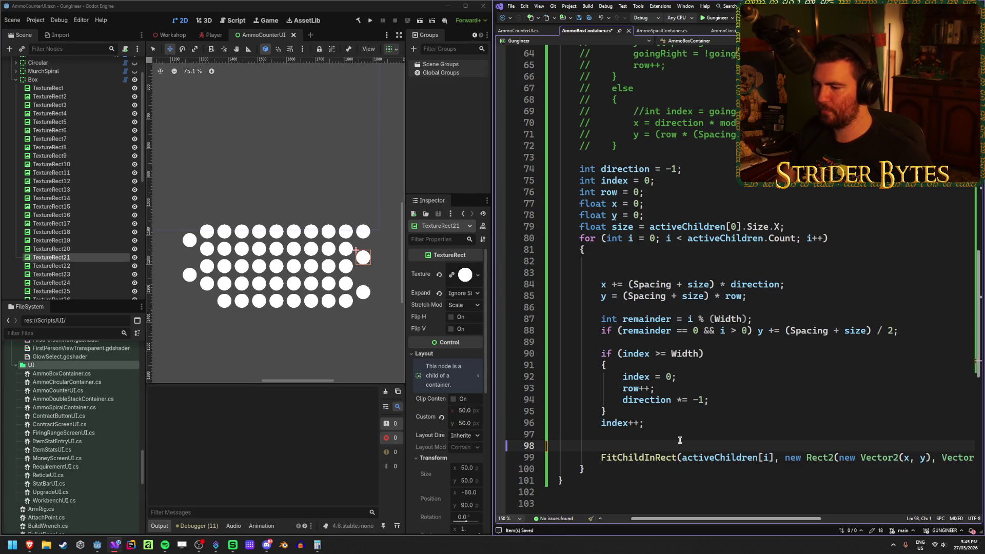
key("BackSpace")
key("Return")
key("BackSpace")
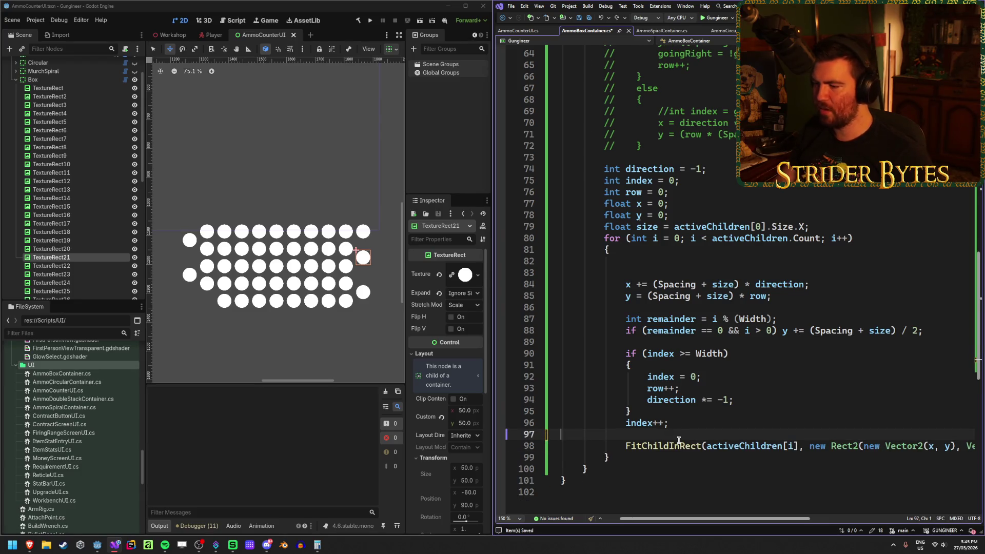
scroll(682, 517, "right", 3)
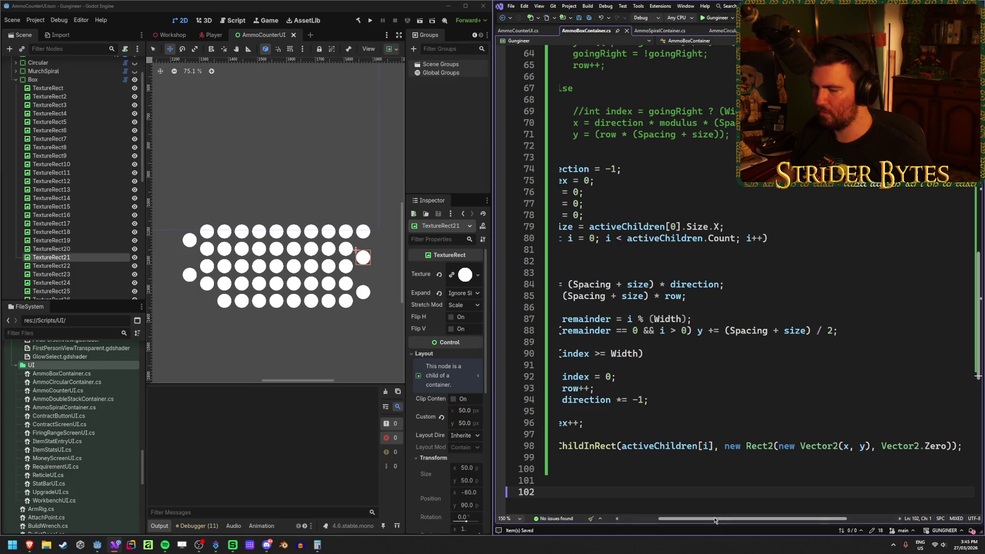
left_click_drag(715, 520, 680, 519)
left_click(642, 270)
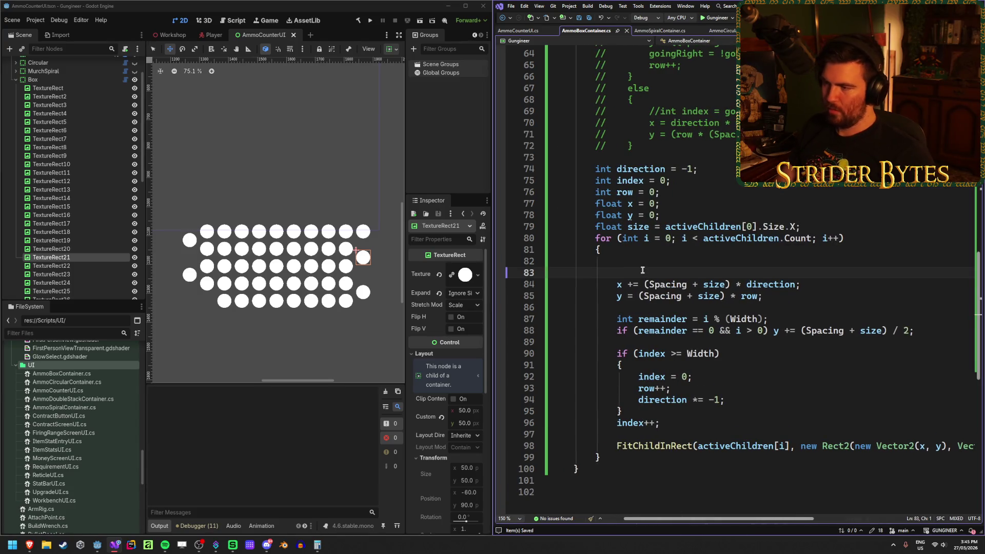
key("BackSpace")
key("BackSpace")
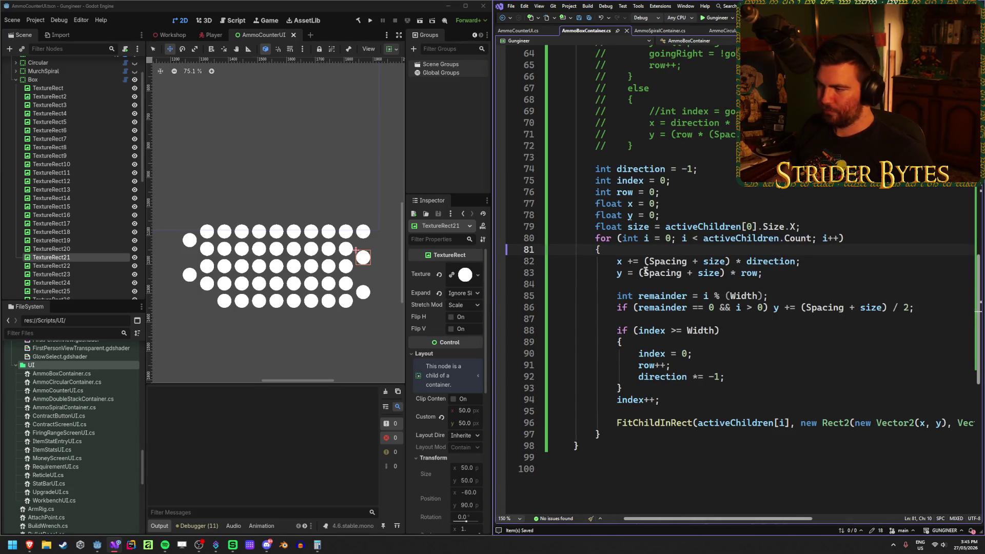
left_click(790, 269)
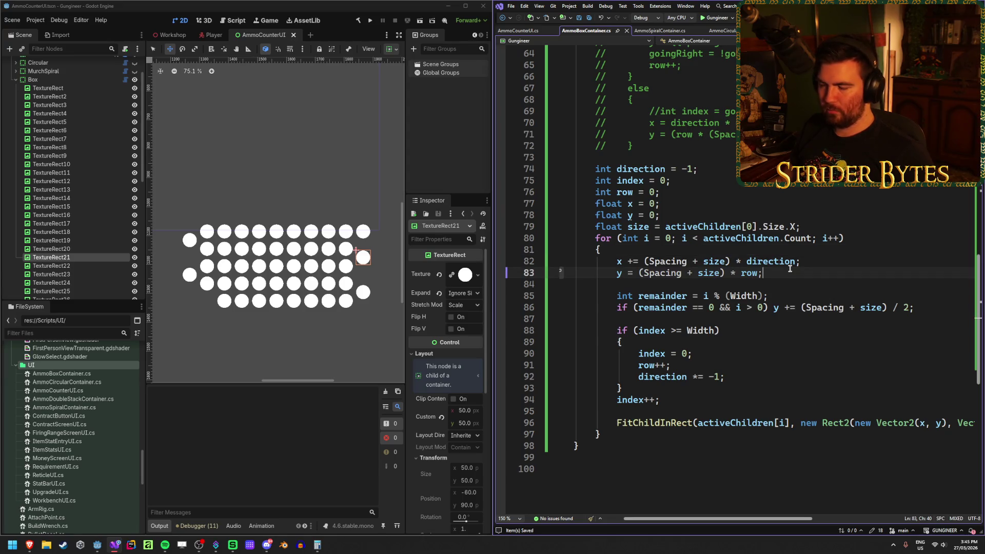
left_click(716, 307)
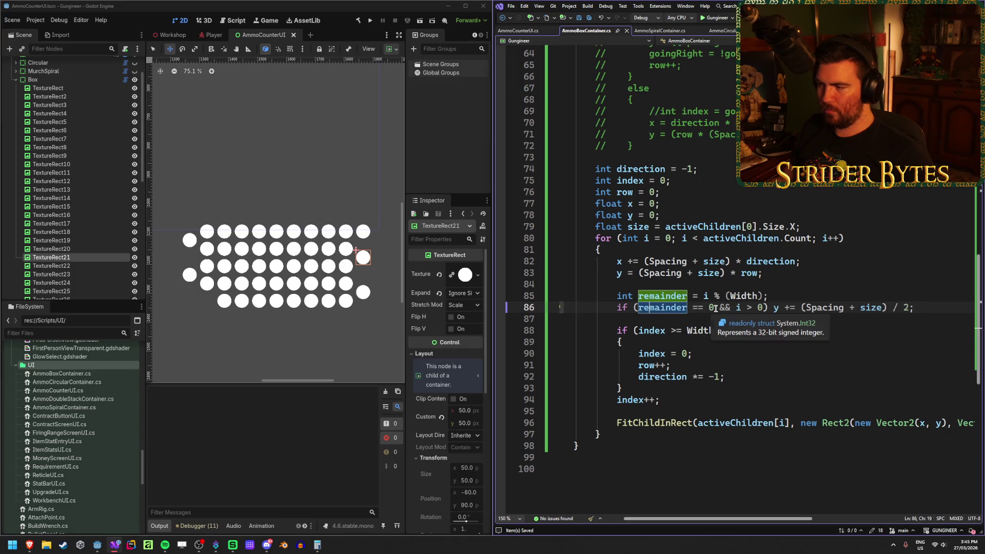
left_click(796, 308)
left_click(921, 307)
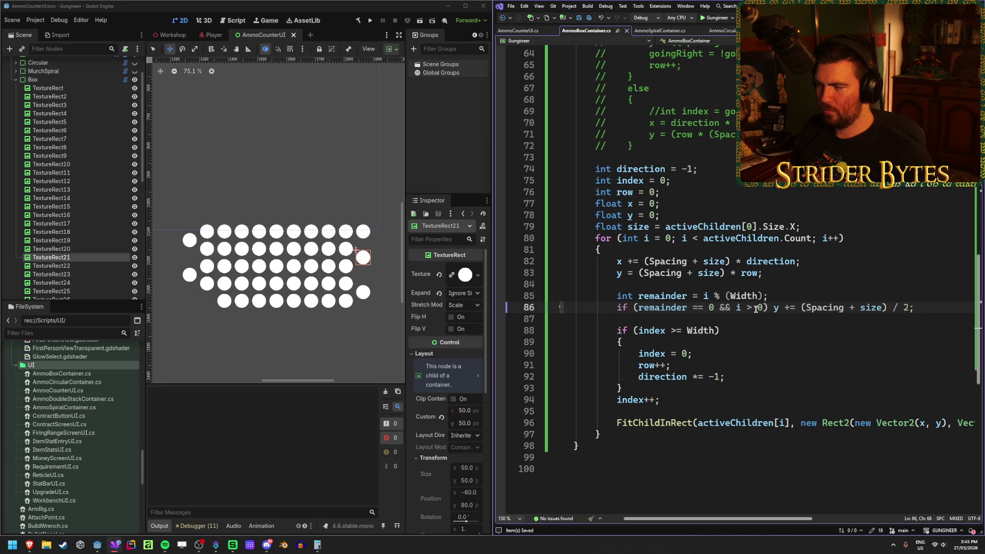
left_click(790, 297)
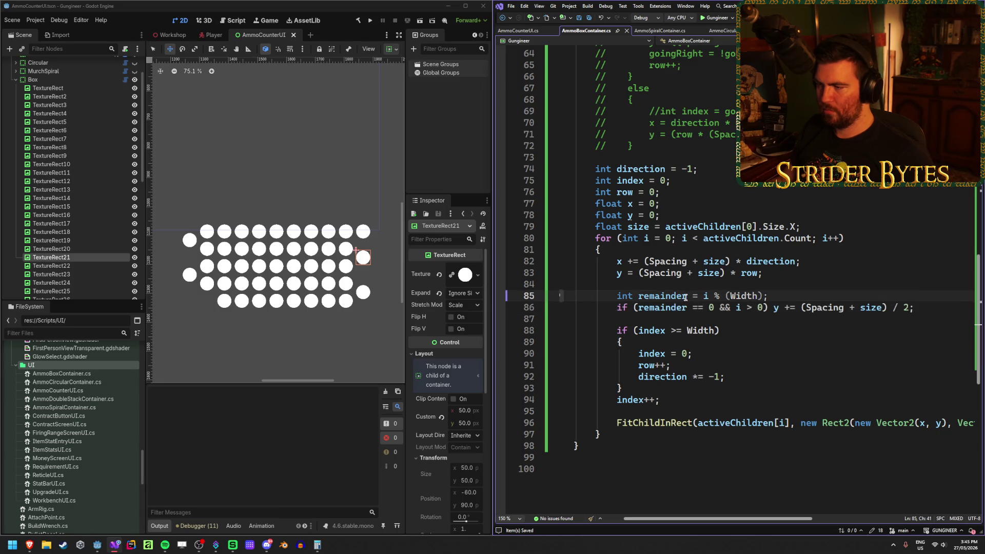
left_click(770, 262)
left_click(816, 262)
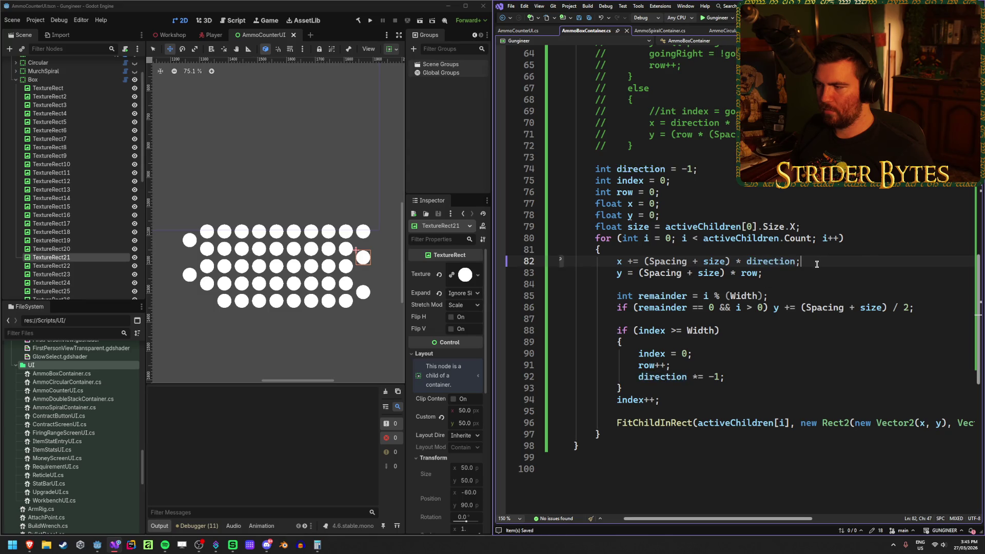
left_click(717, 330)
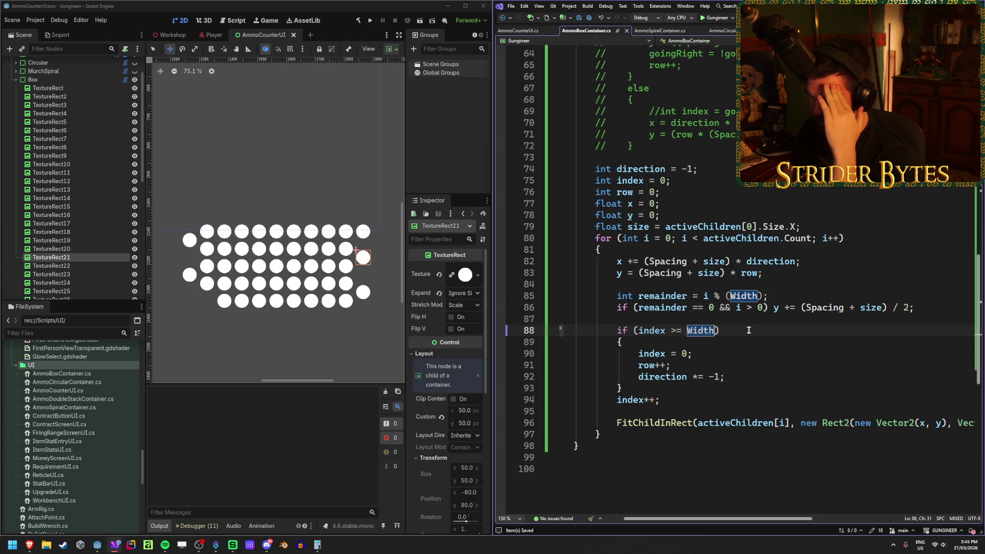
left_click(749, 330)
key("Left")
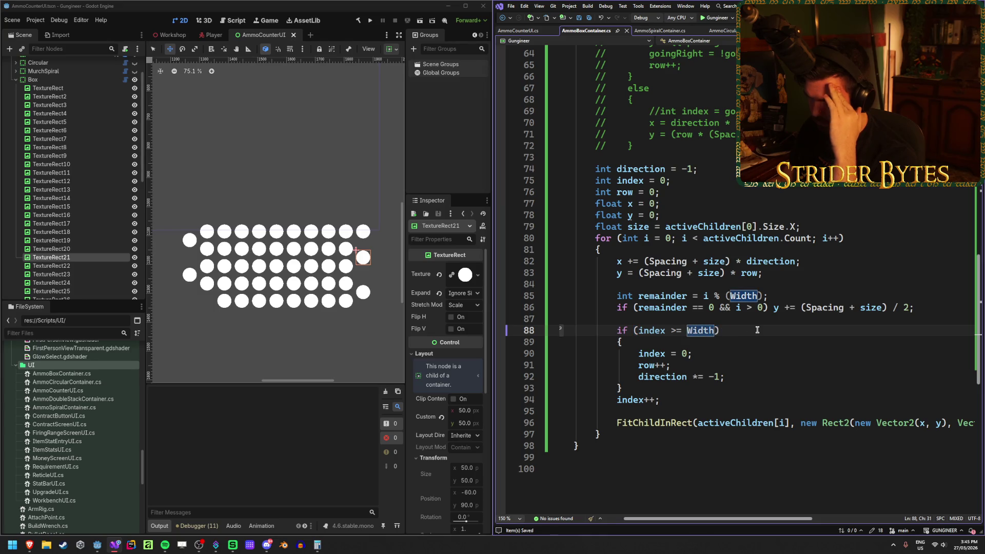
- Make rows wrap at 'index >= Width + 1' on line 88 and rebuild the project
type("+ 1")
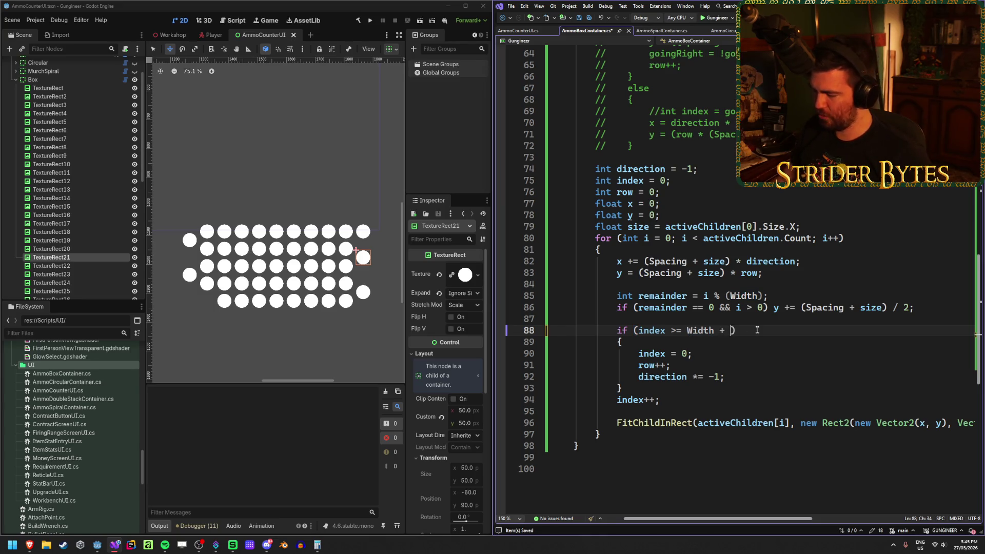
left_click(358, 20)
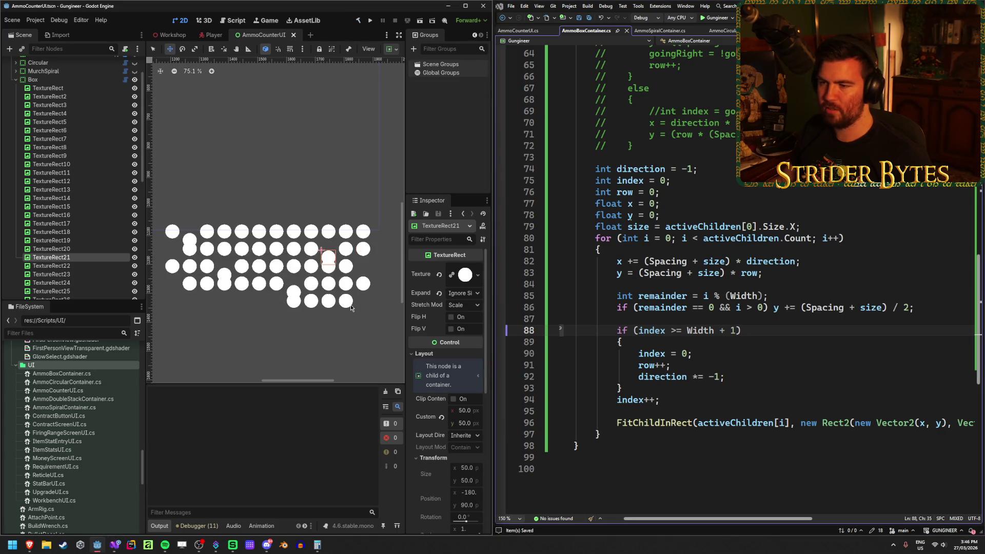
scroll(108, 113, "up", 2)
- Hide and collapse the Box node, select HBoxContainer through TextureRect16, and save the scene
left_click(134, 115)
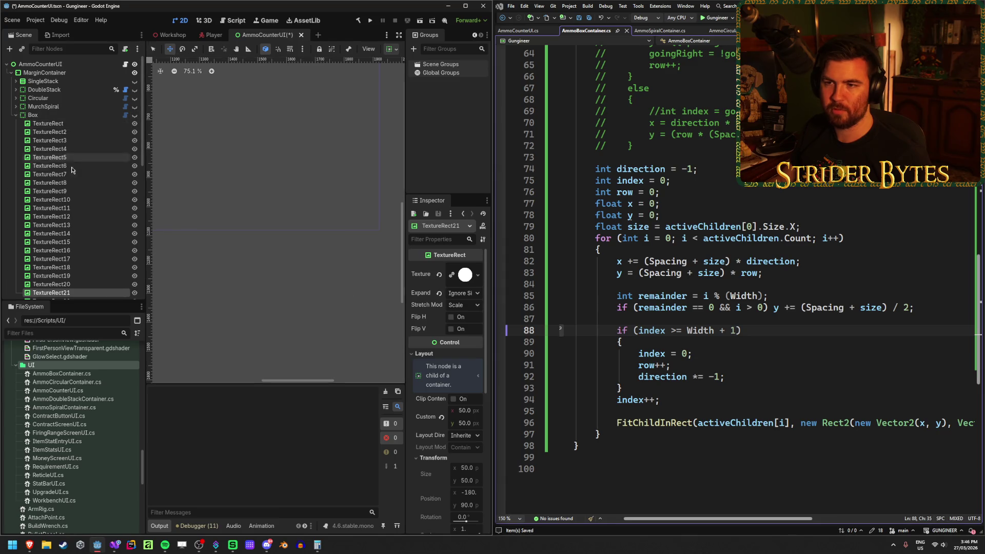
left_click(15, 115)
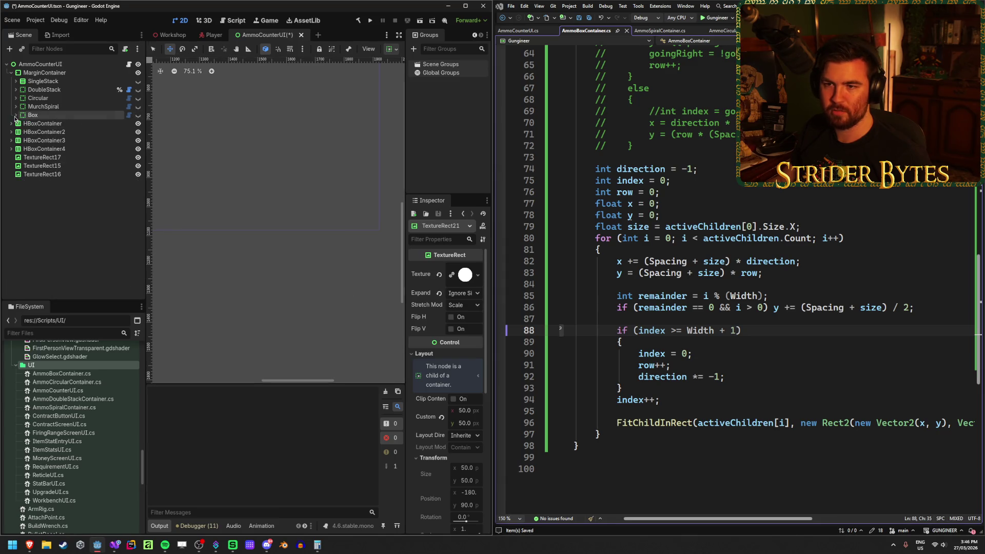
left_click(77, 123)
left_click(51, 175, "shift")
key("ctrl+s")
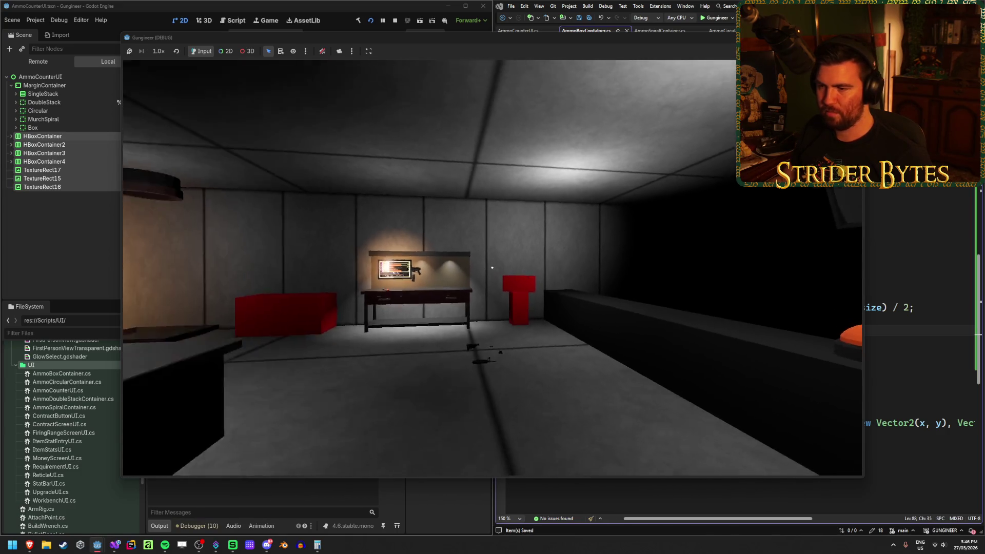
- Walk to the workbench, pick up the rifle, drop it, and pick it back up
key("w")
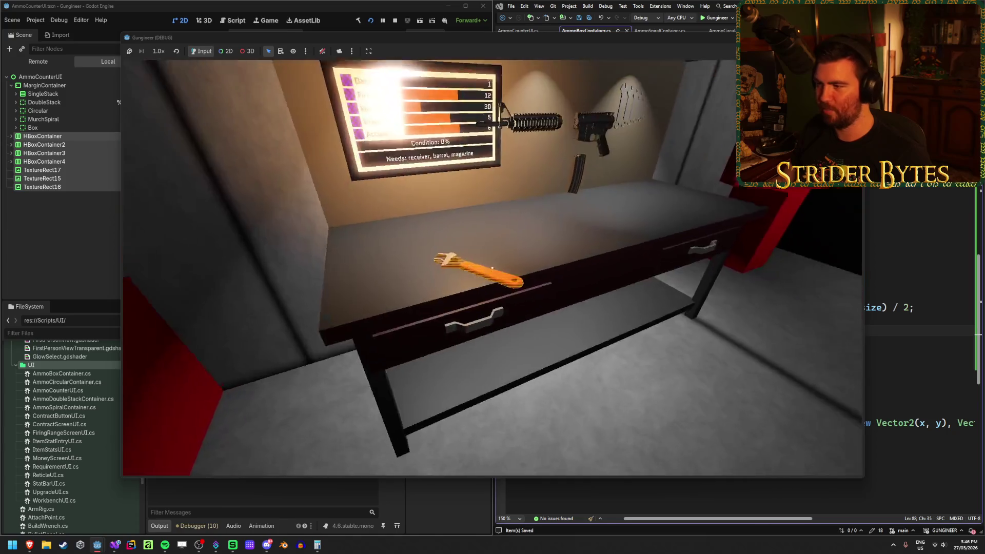
key("e")
key("g")
key("e")
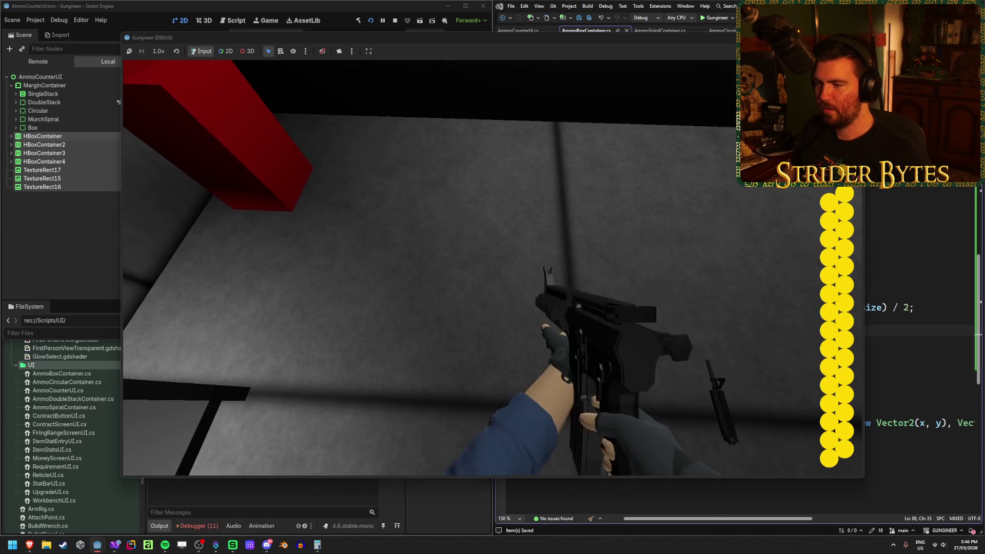
- Walk over to the lever by the lit panel and inspect the held rifle
scroll(491, 267, "down", 2)
key("w")
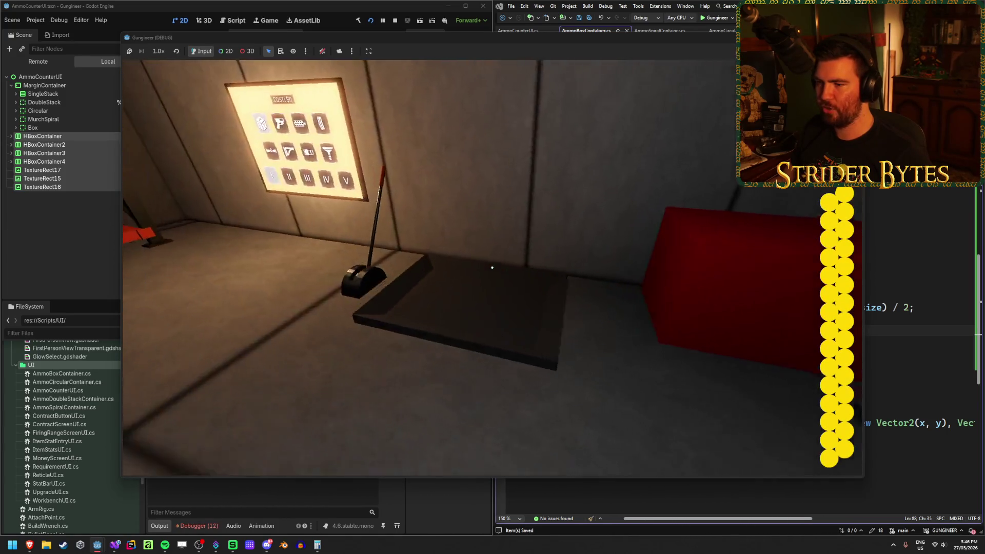
key("s")
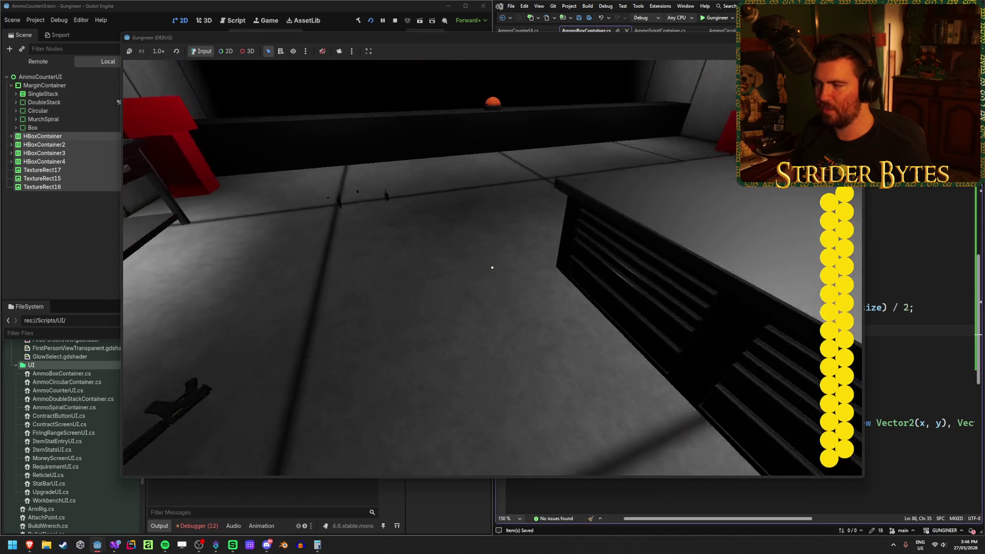
key("w")
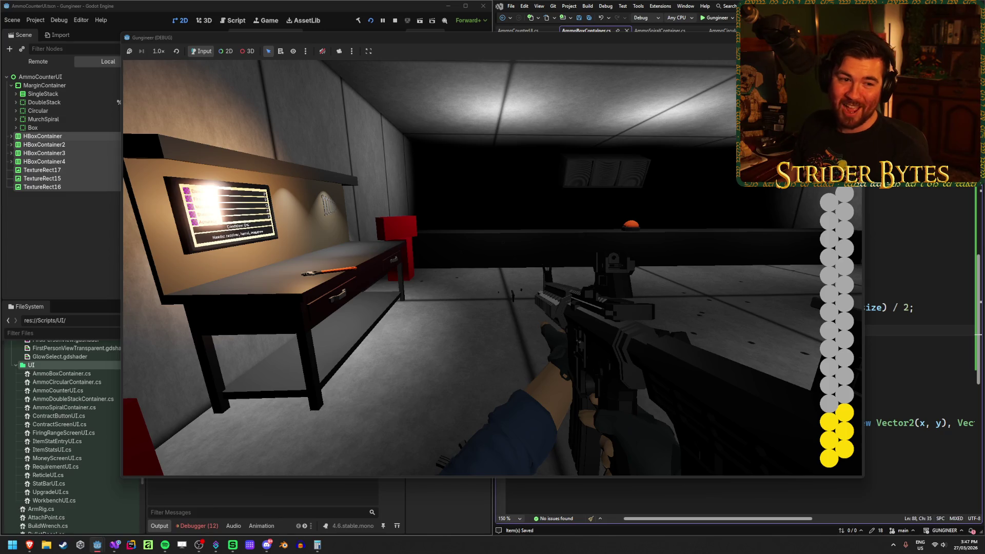
key("f")
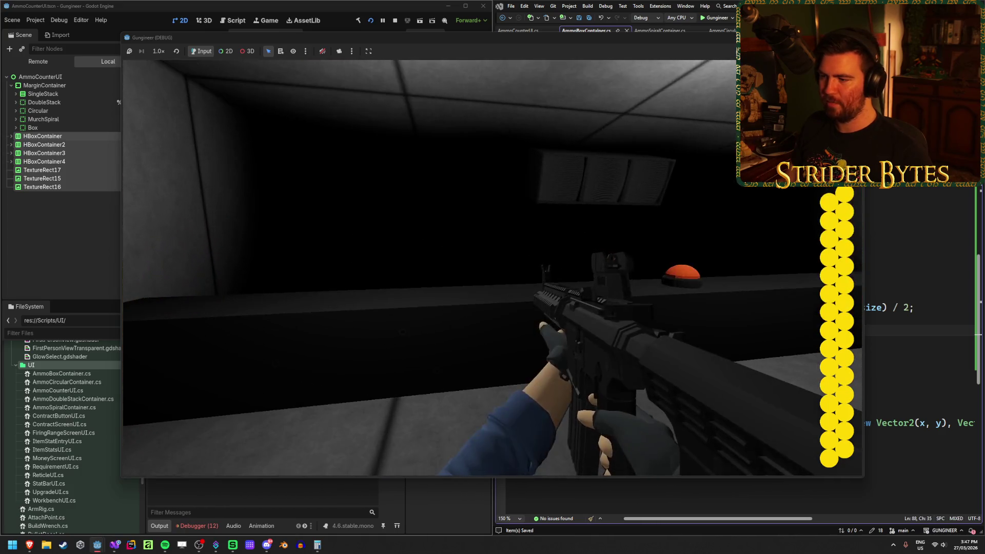
- Fire at the range target, reload with R, then aim down sights and keep firing while turning
left_click(493, 268)
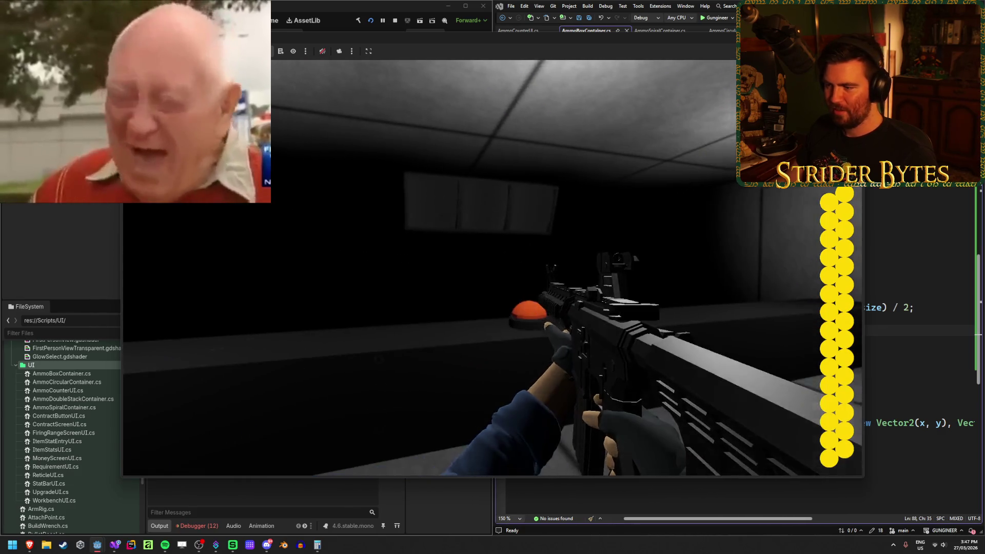
left_click(492, 264)
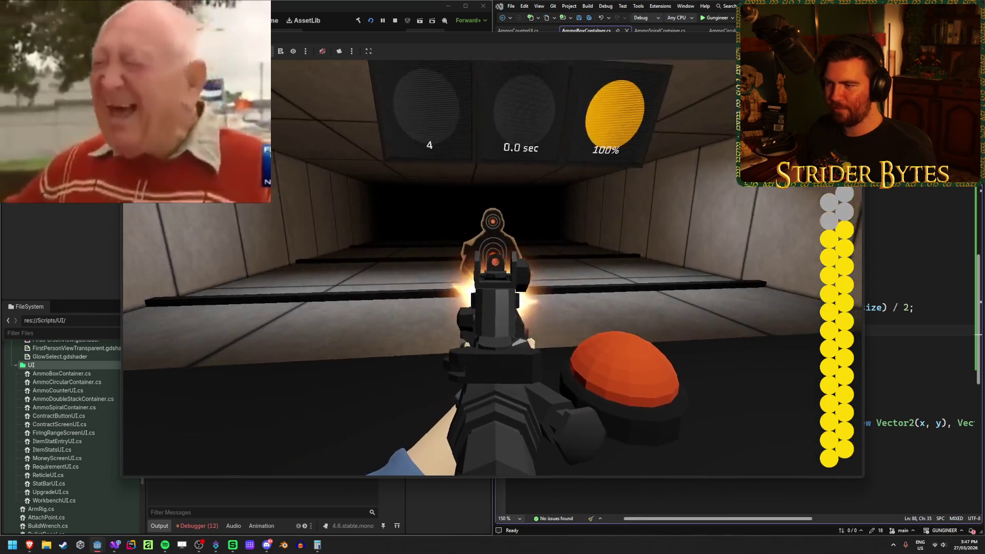
left_click_drag(493, 265, 492, 264)
key("r")
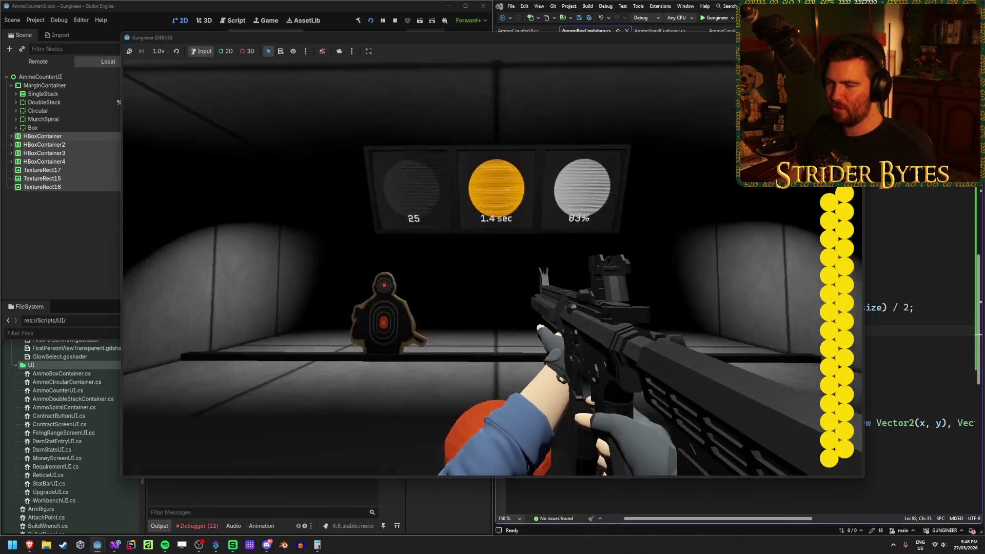
right_click(492, 264)
left_click(493, 264)
left_click_drag(492, 264, 492, 264)
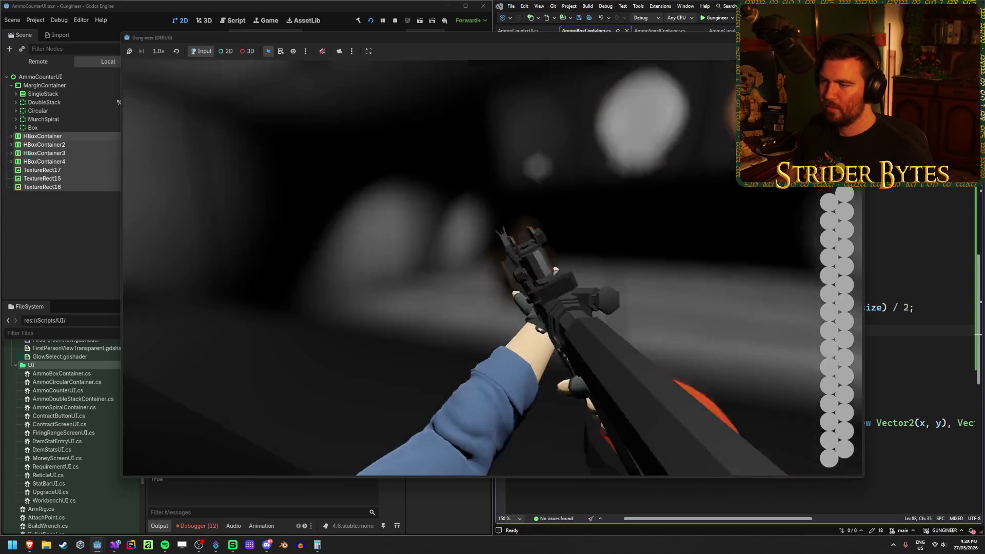
left_click_drag(493, 264, 493, 264)
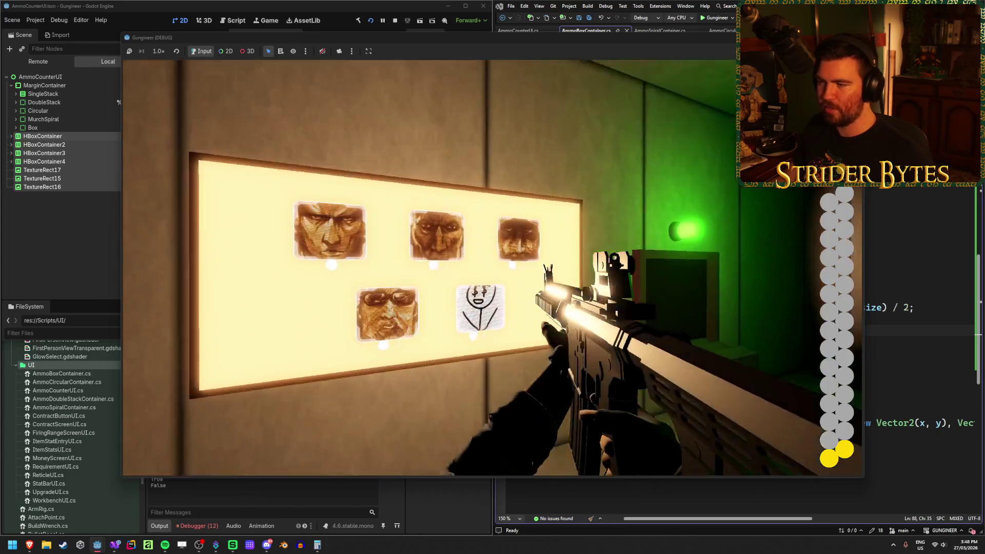
left_click_drag(493, 264, 492, 264)
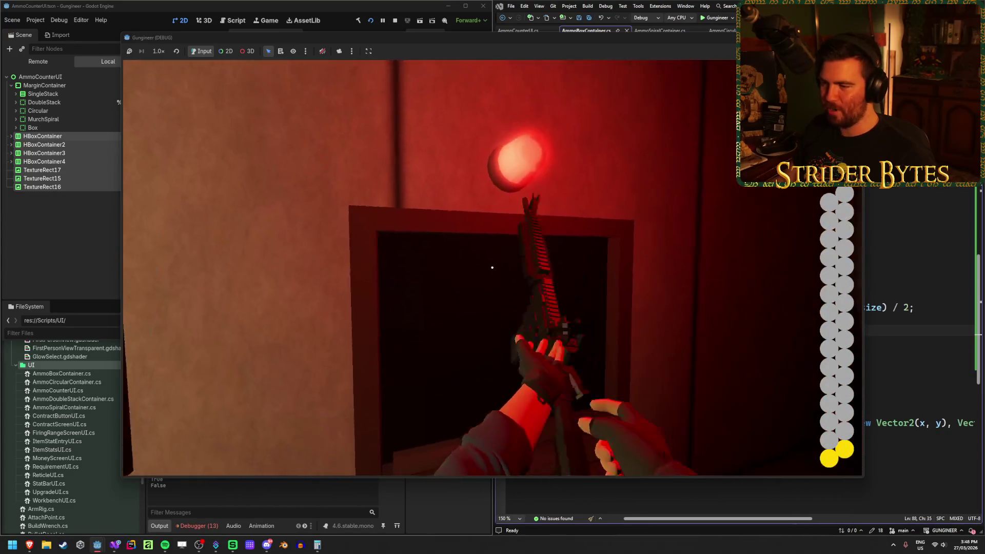
- Swap the gold rifle for the dark one, fire it, and place it in the green-lit case
key("g")
key("e")
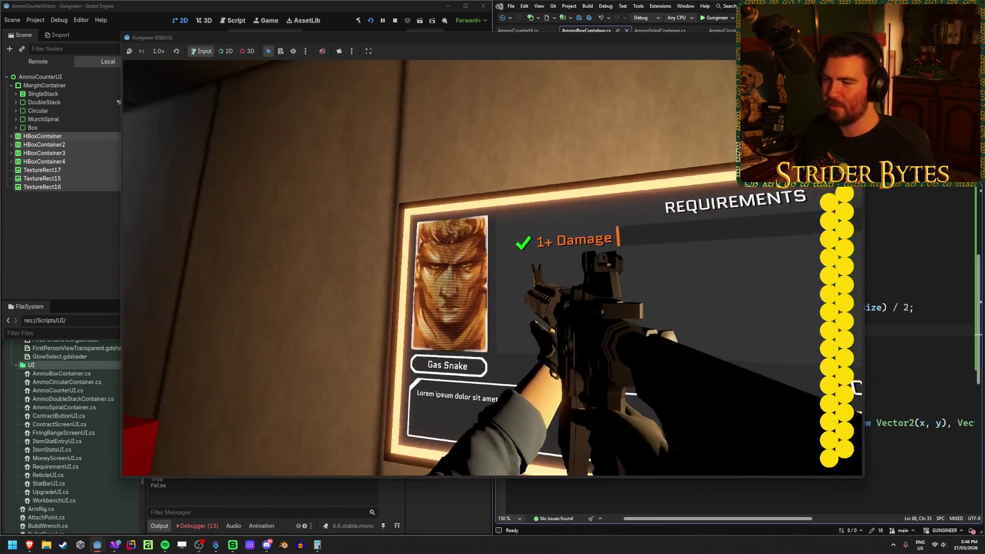
left_click(493, 268)
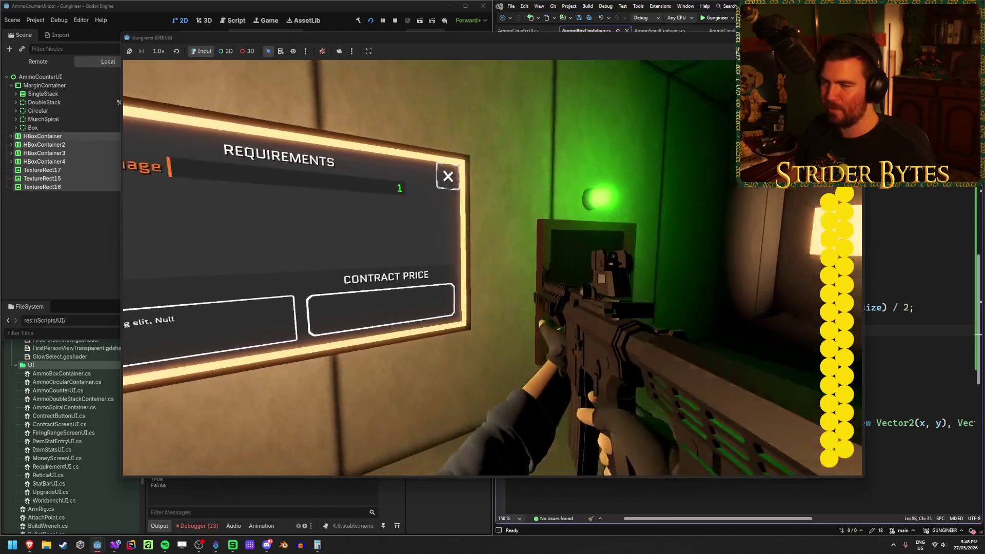
key("e")
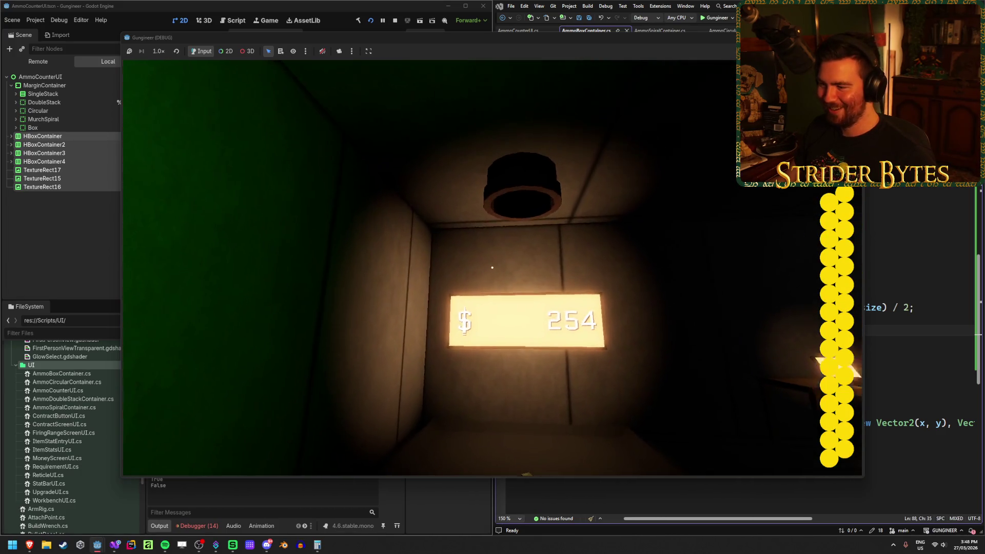
- Walk up to the money display, then pick up and put down the money bundle
key("w")
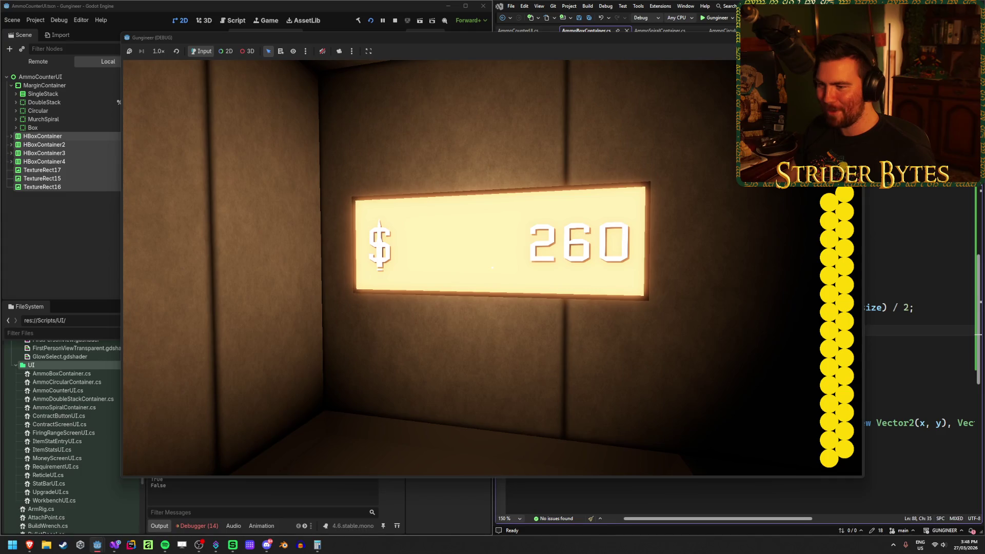
key("w")
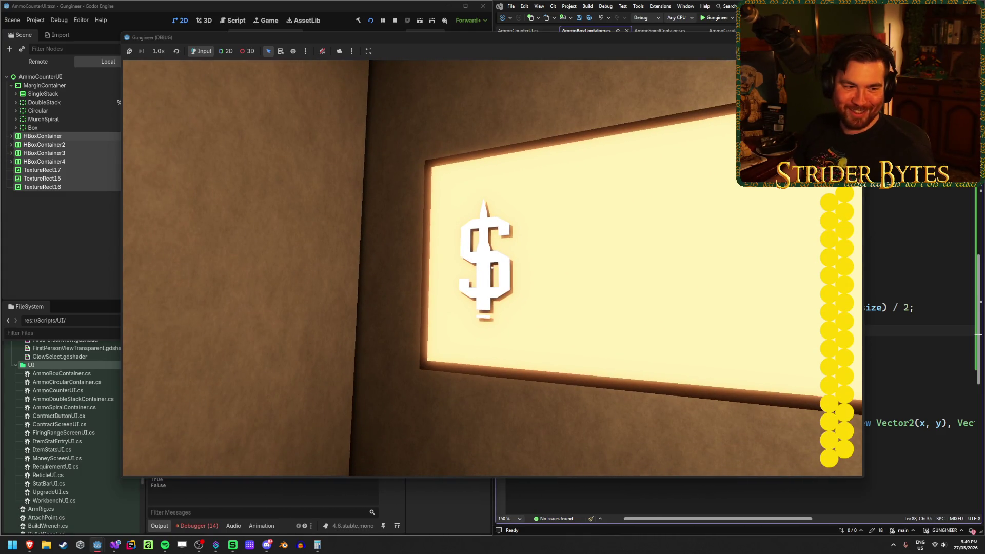
key("w")
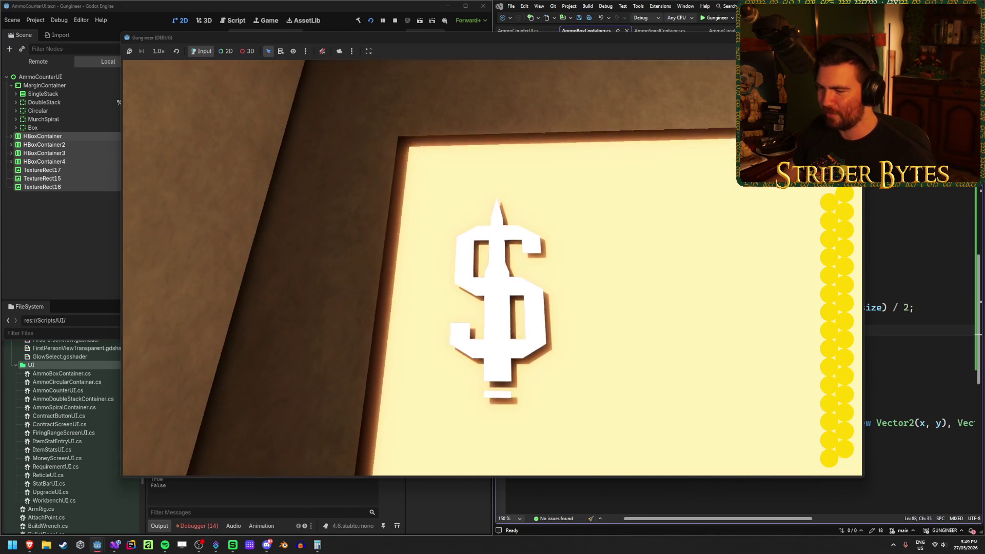
key("s")
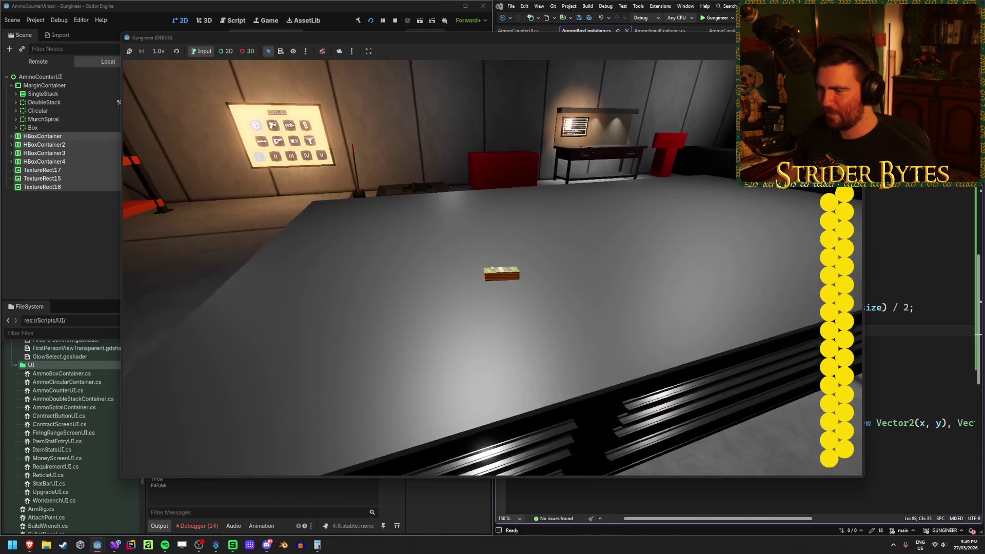
key("w")
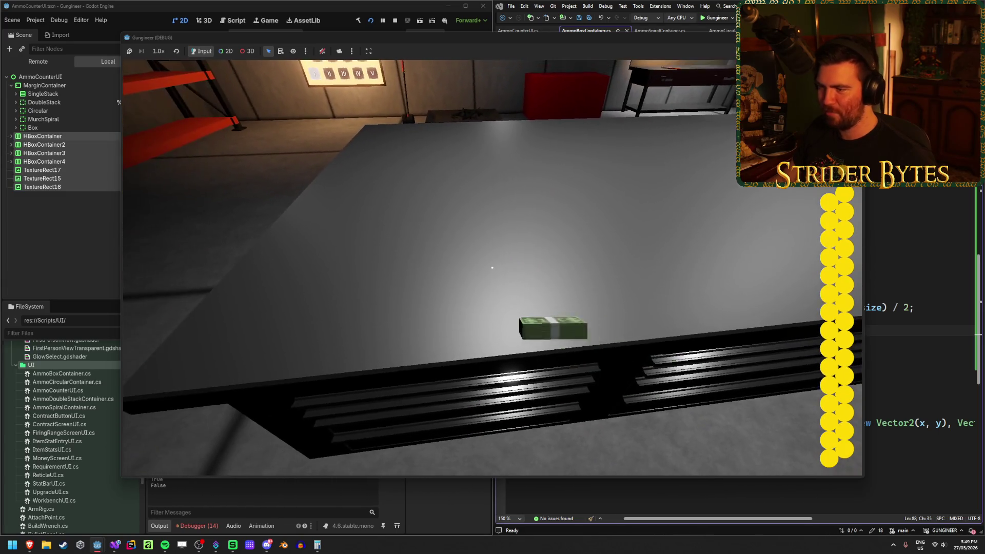
key("s")
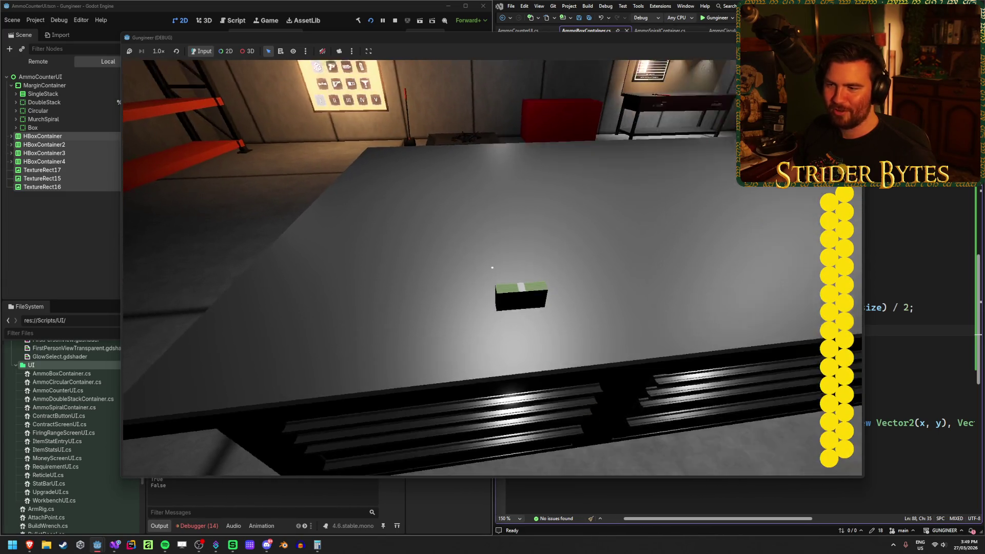
key("e")
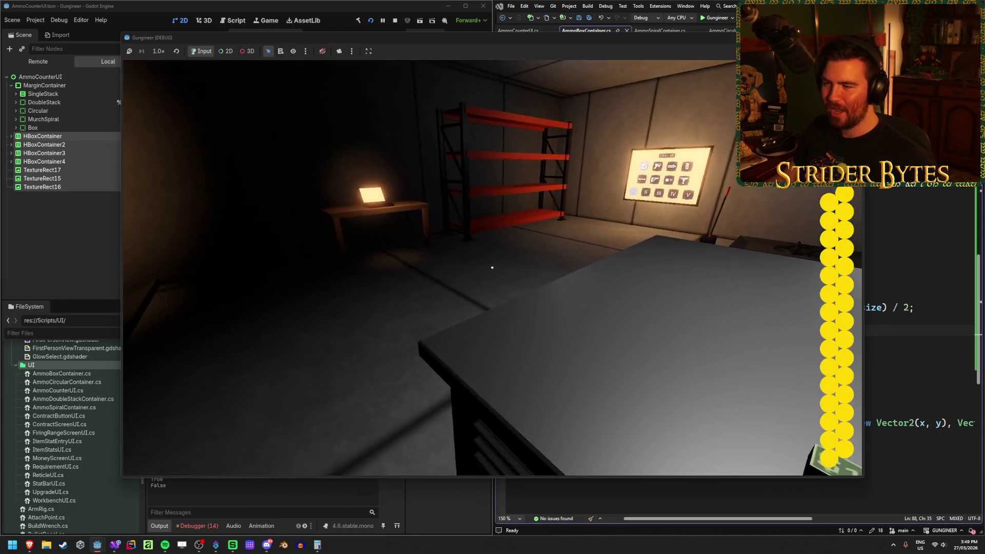
key("e")
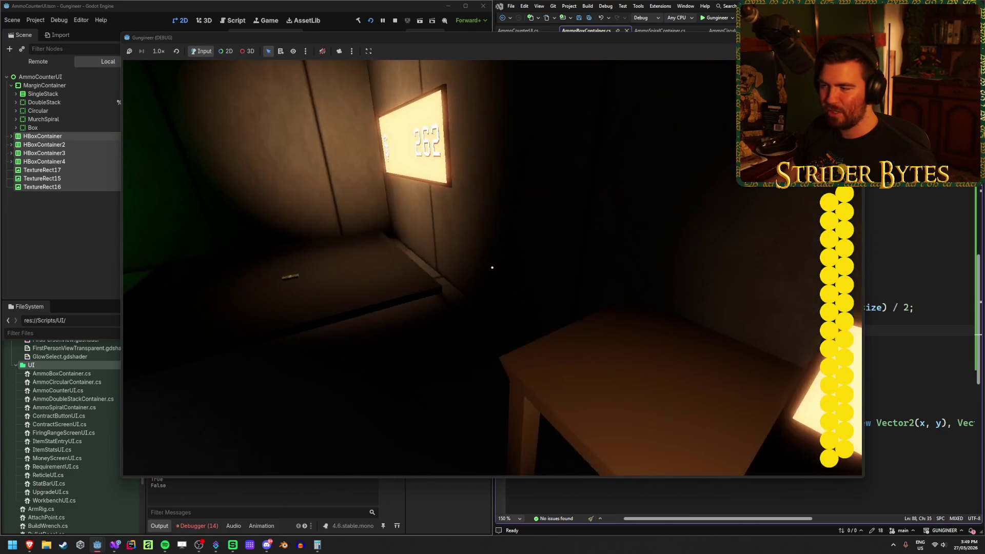
- Browse the laptop's UPGRADES menu, pick up a gun from the table, and stop the game with F8
key("e")
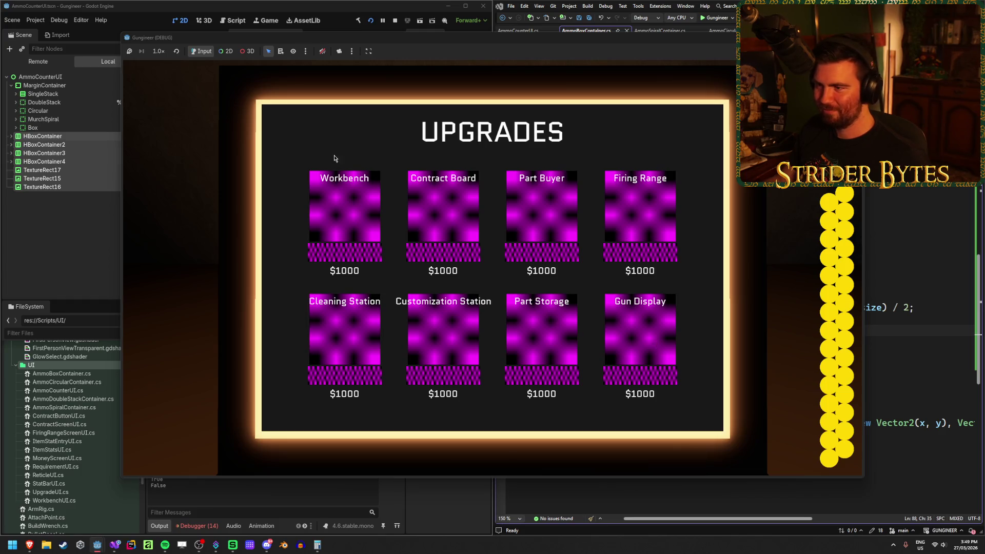
key("Escape")
key("w")
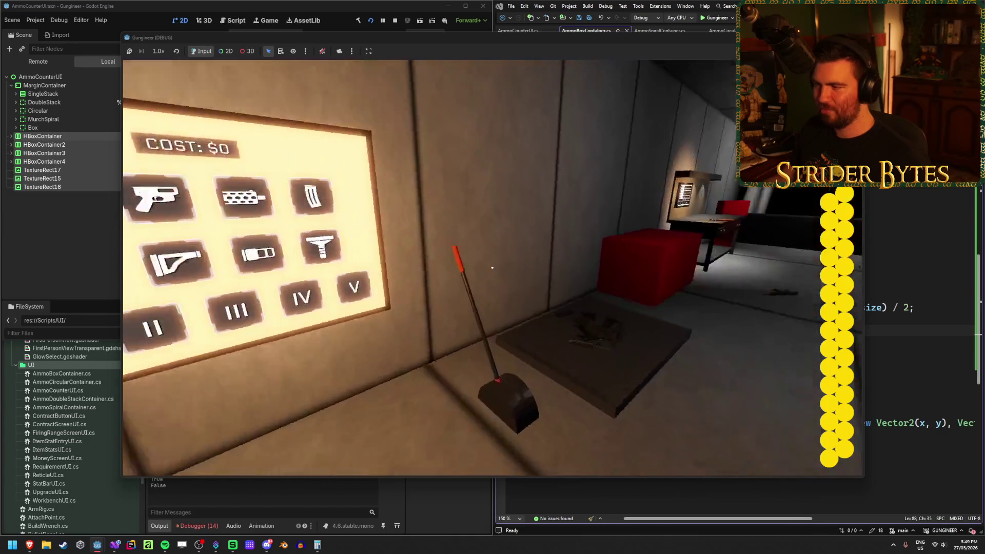
key("w")
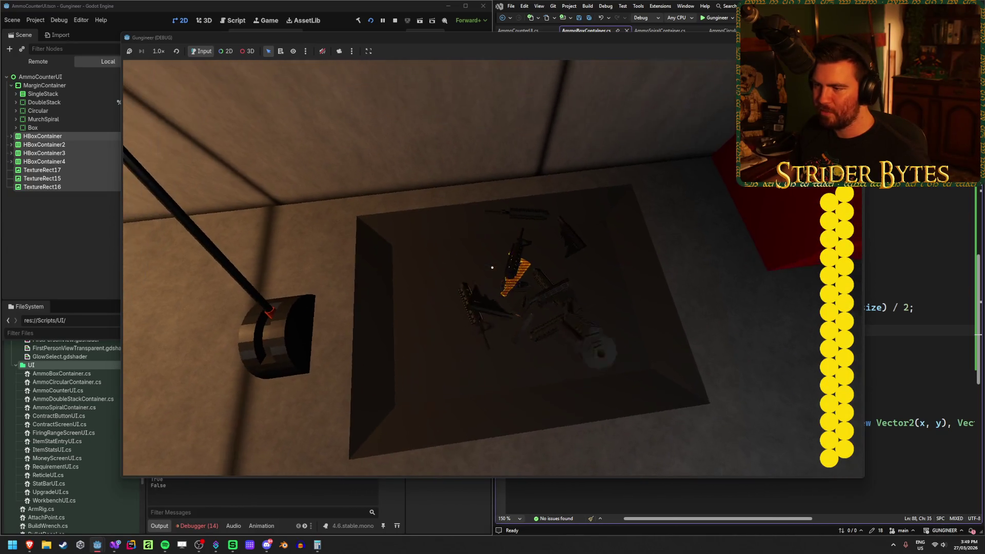
key("e")
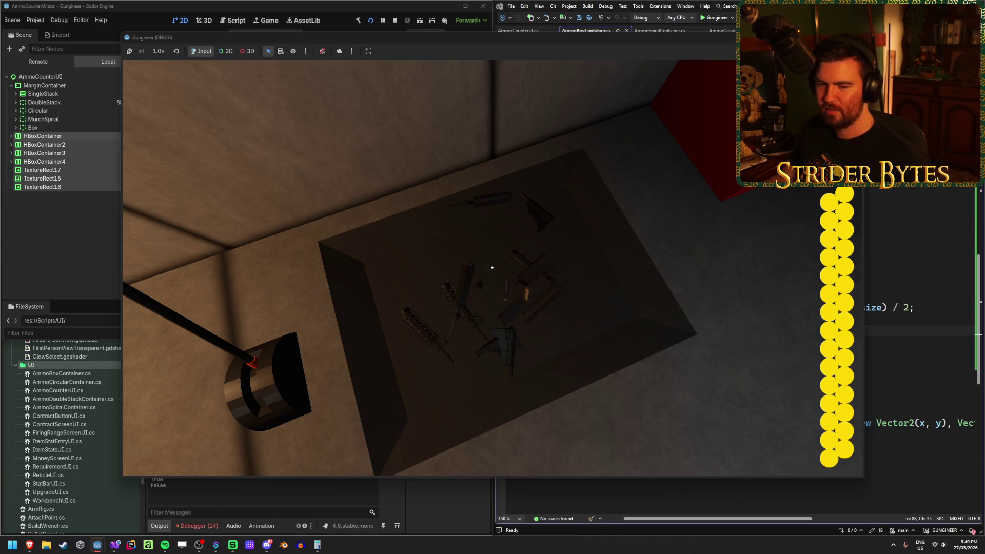
key("w")
mouse_move(492, 268)
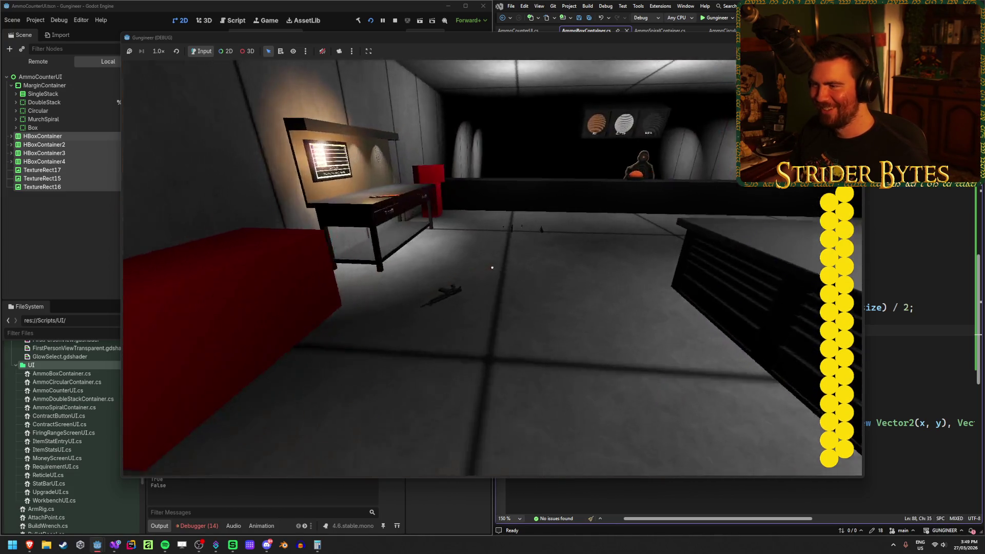
key("w")
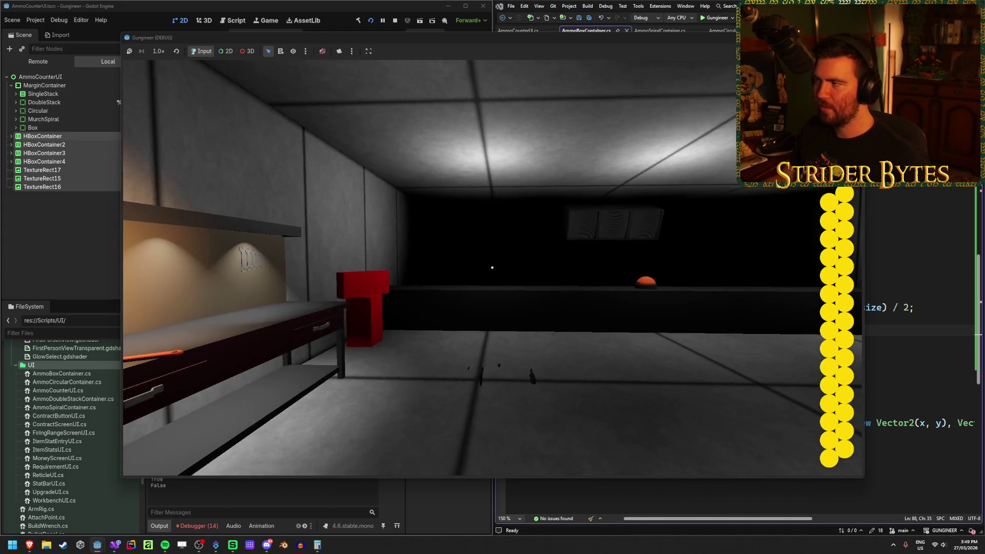
key("F8")
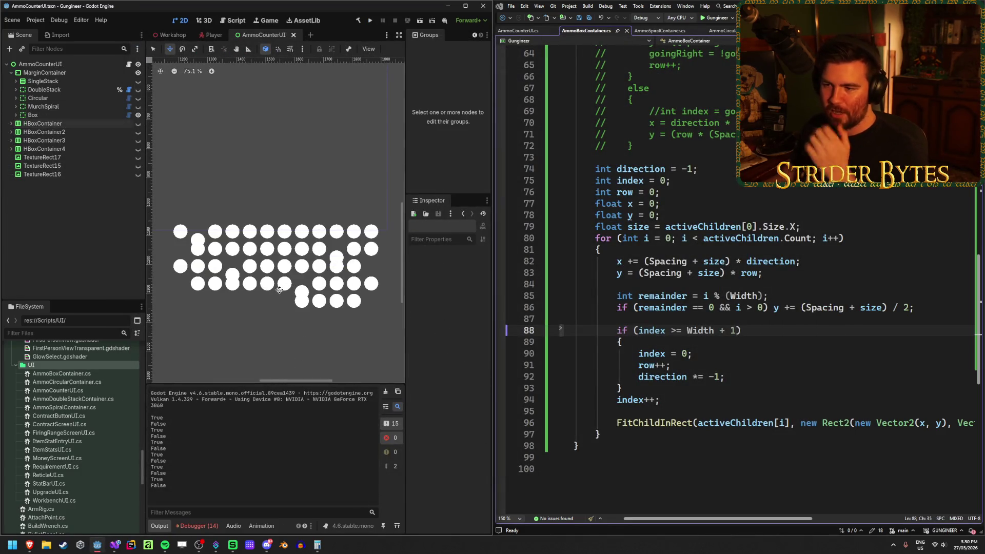
left_click(138, 115)
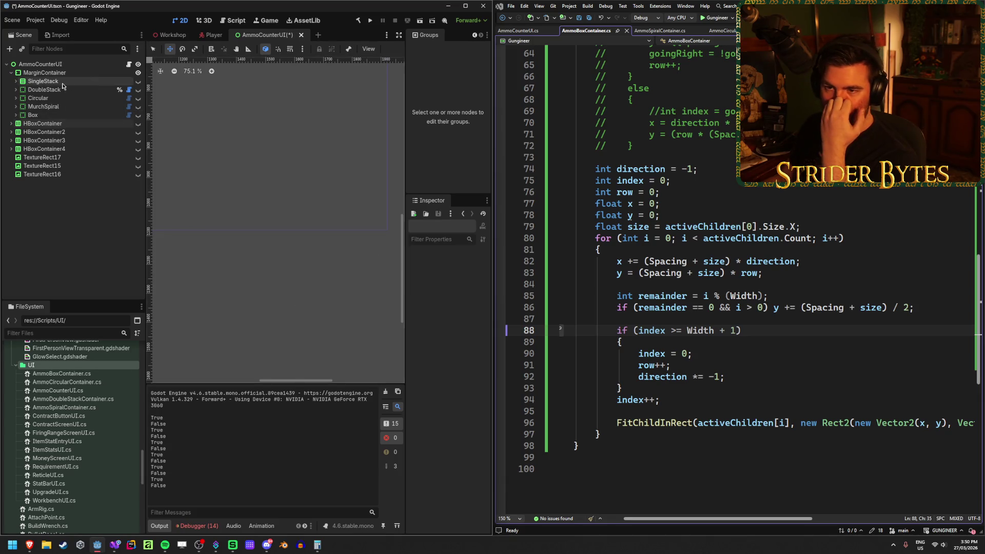
left_click(138, 81)
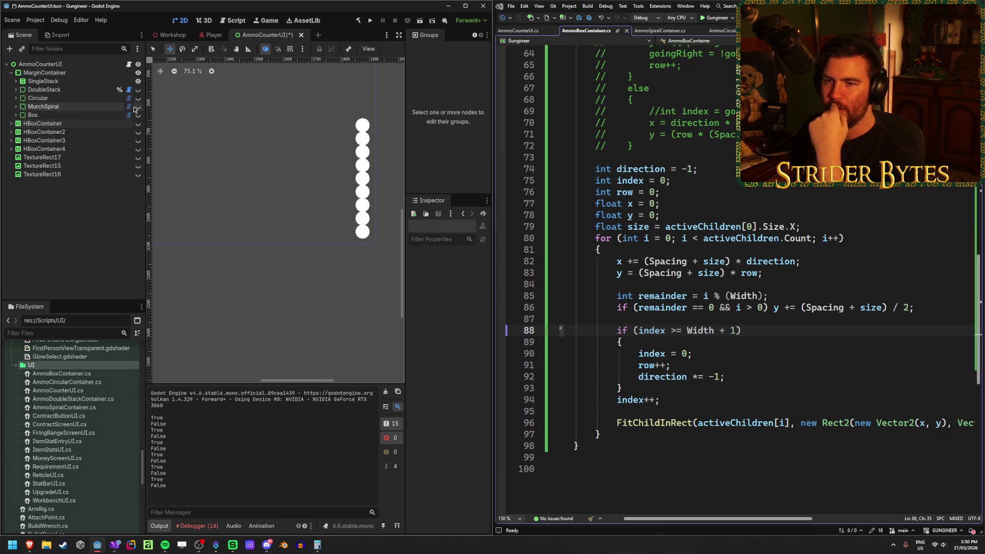
left_click(137, 89)
left_click(138, 81)
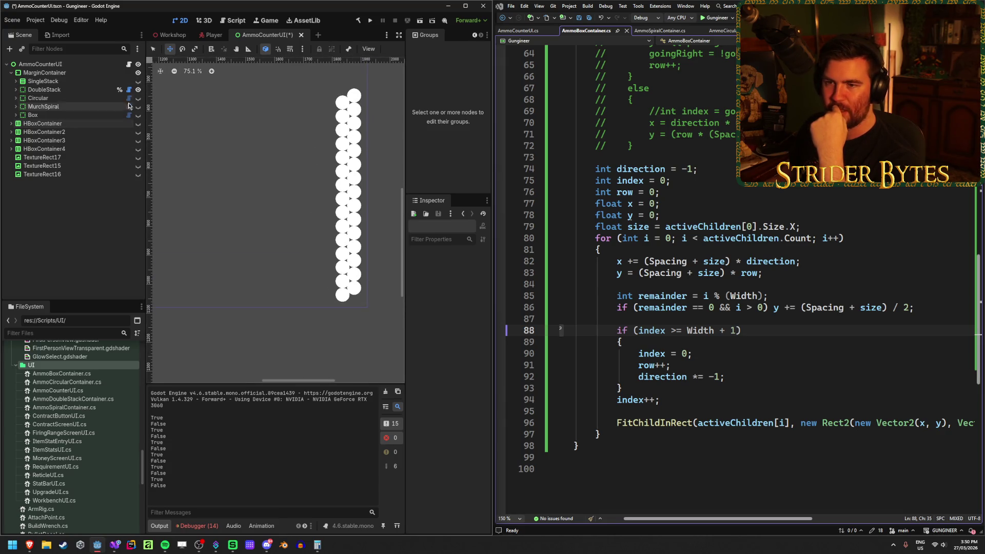
left_click(137, 90)
left_click(138, 98)
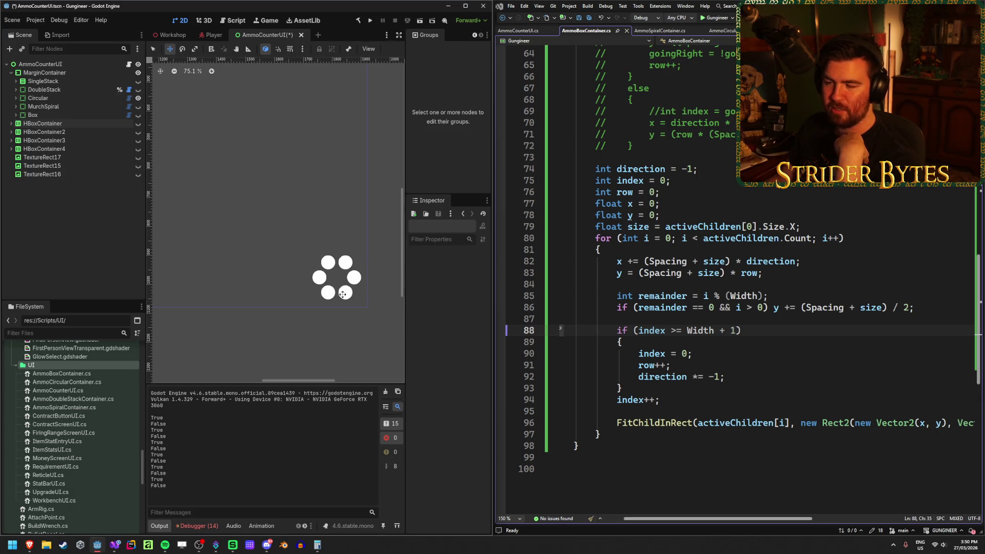
left_click(138, 98)
left_click(138, 106)
scroll(307, 250, "up", 2)
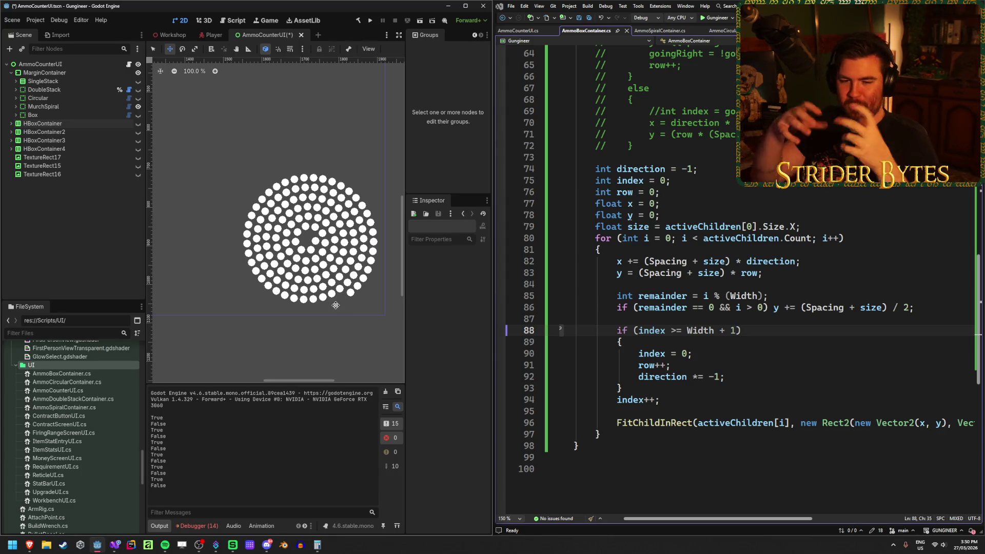
left_click(138, 106)
left_click(138, 115)
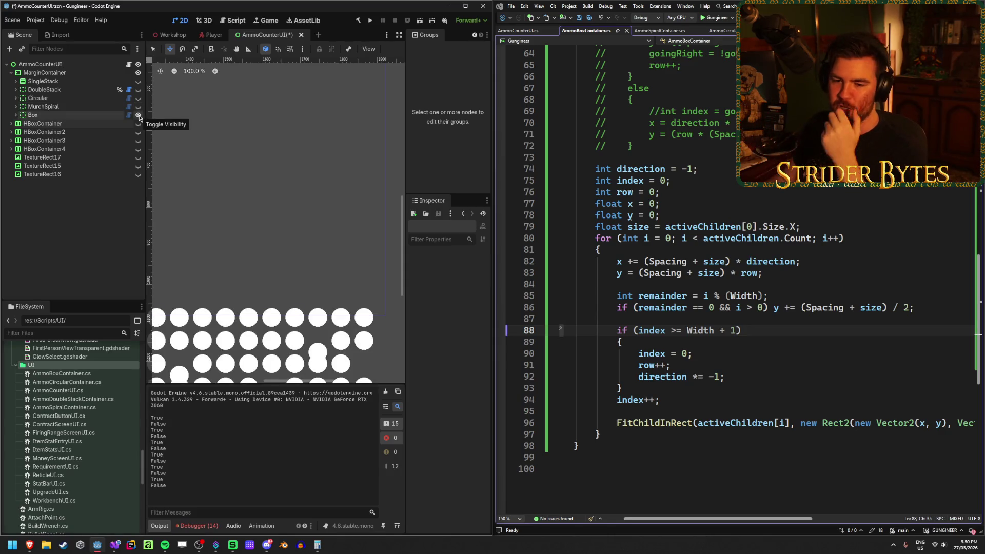
scroll(226, 210, "down", 5)
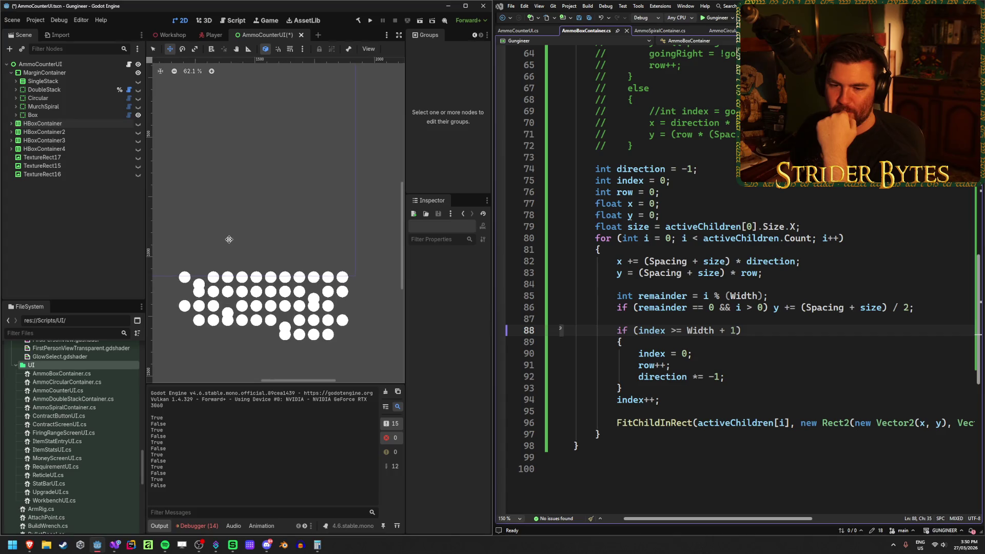
mouse_move(196, 240)
left_mouse_down()
mouse_move(255, 237)
mouse_move(267, 284)
left_mouse_up()
scroll(266, 284, "up", 3)
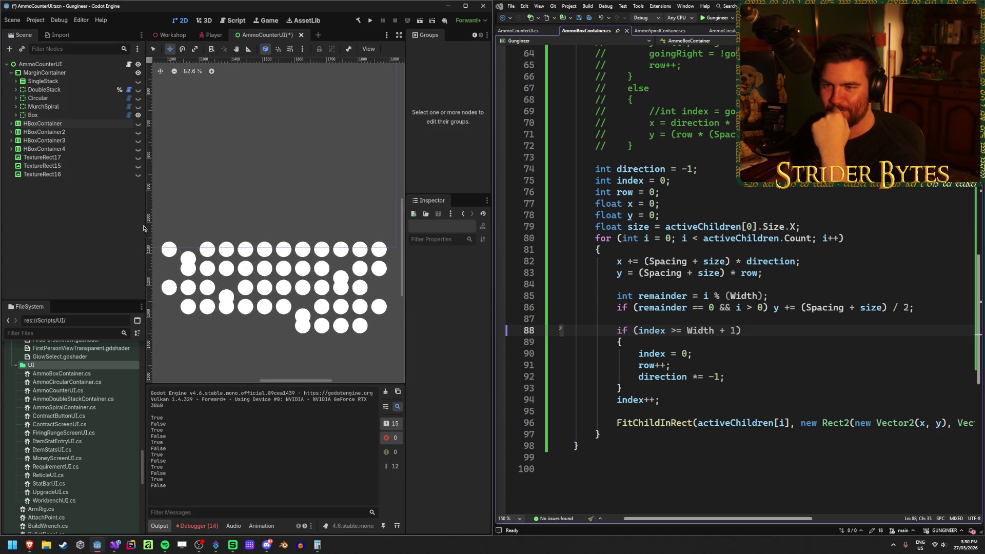
left_click(47, 115)
left_click(767, 337)
left_click(748, 376)
left_click(750, 388)
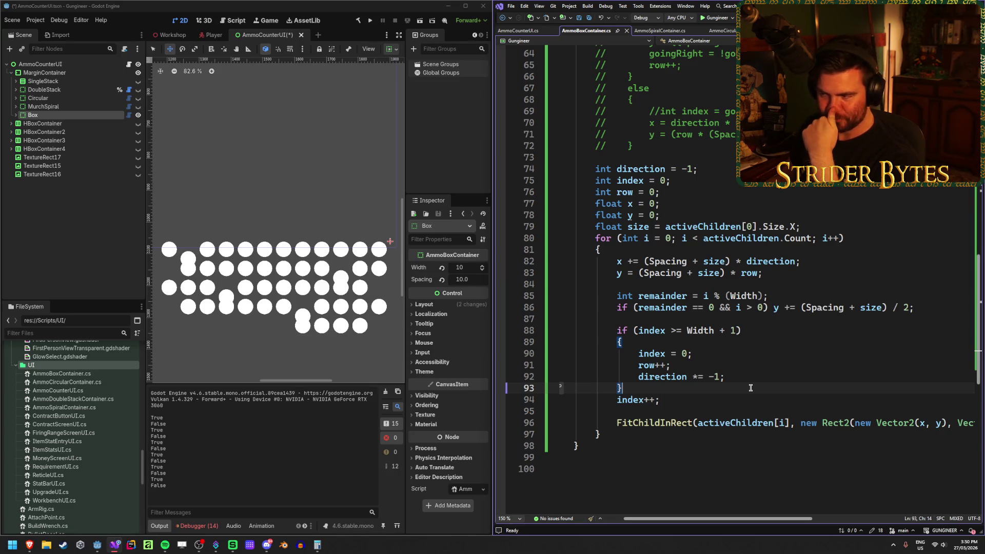
- Expand Box, check the positions of TextureRect10 through TextureRect13, then open a new browser window
left_click(15, 115)
key("Down")
key("Down")
key("Down")
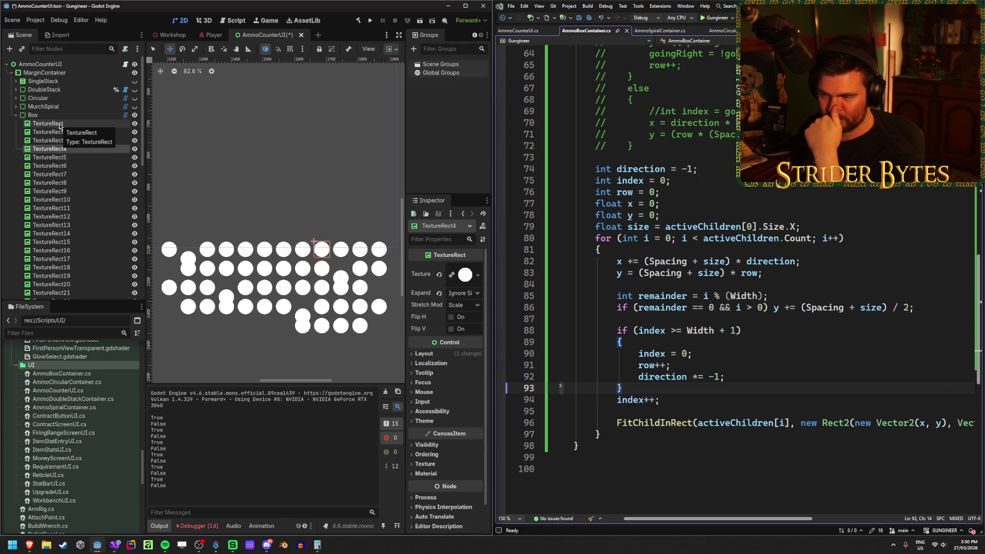
key("Down")
key("Down")
key("Down")
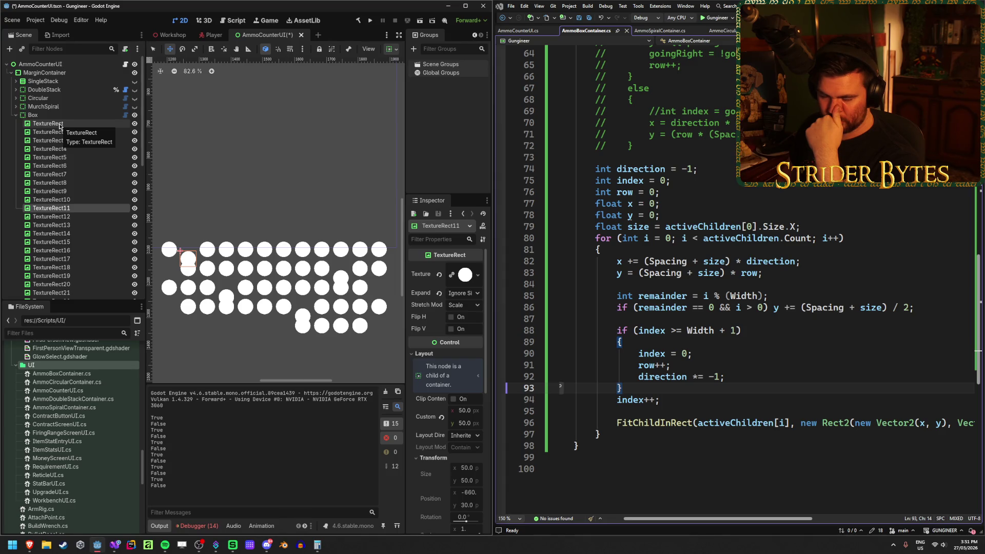
key("Up")
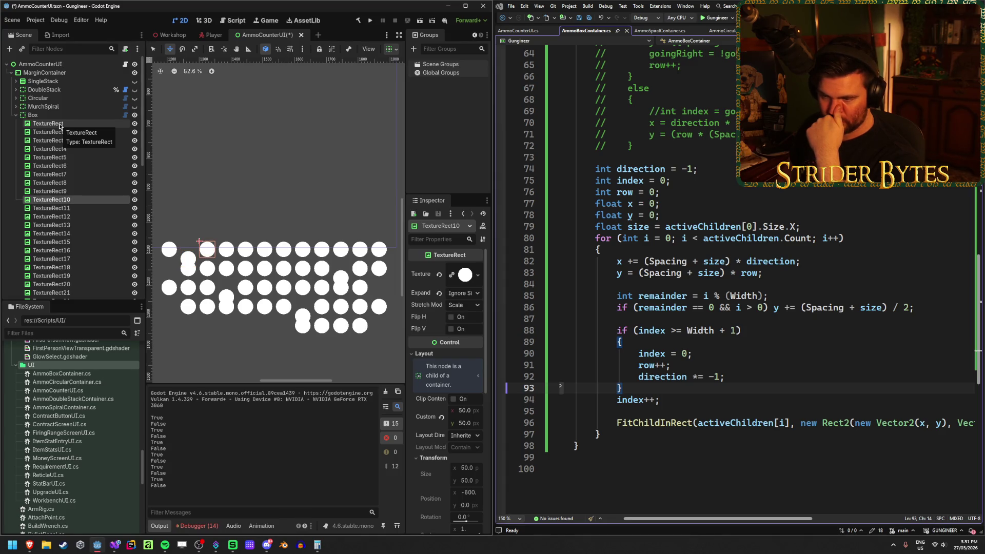
key("Down")
key("Down")
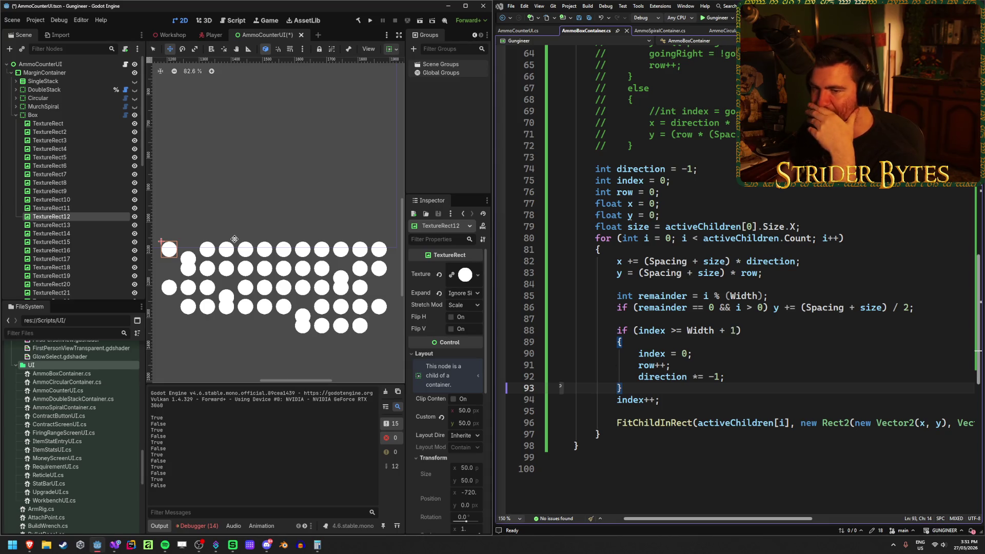
left_click(99, 225)
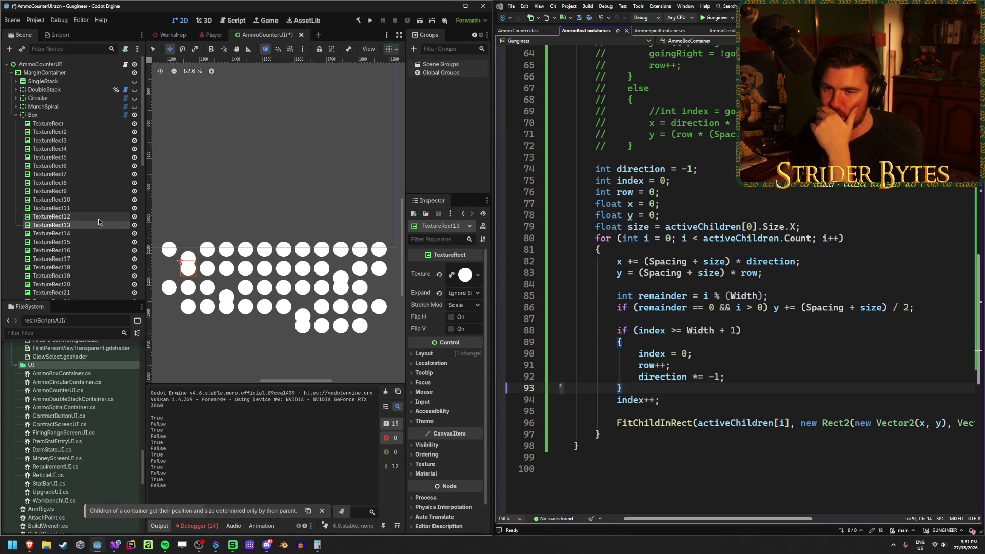
left_click(98, 217)
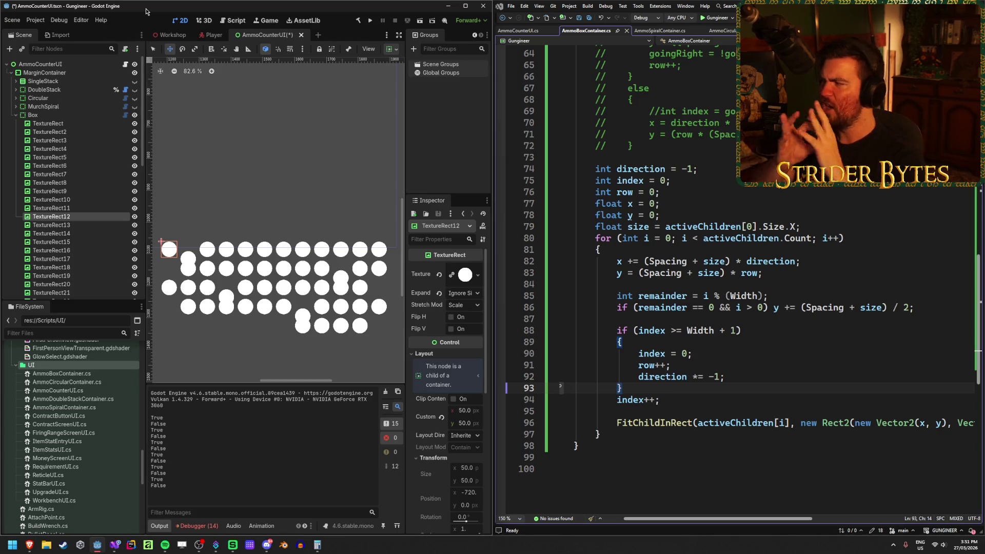
key("alt+Tab")
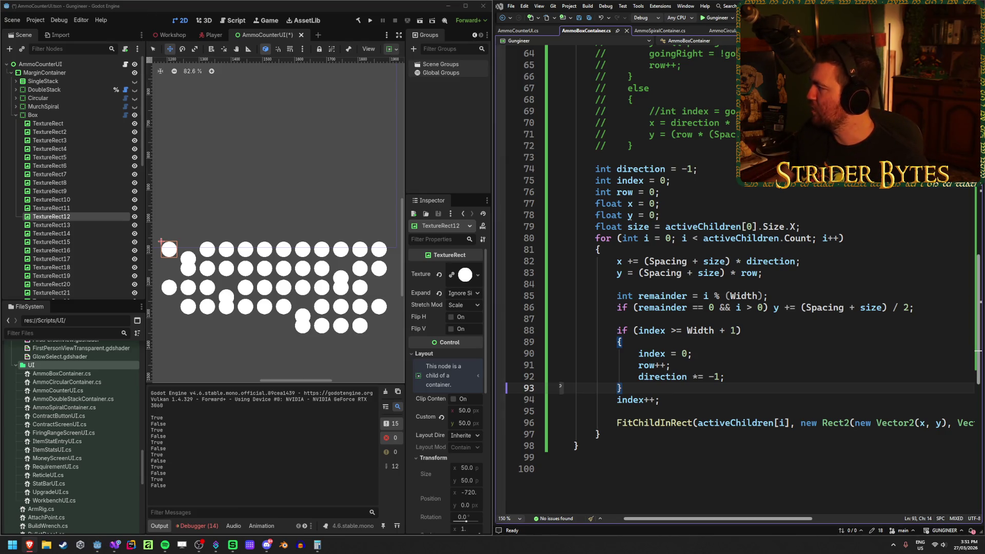
key("super+1")
- Search 'back of bullet', view the image results, then return to Godot
type("ba")
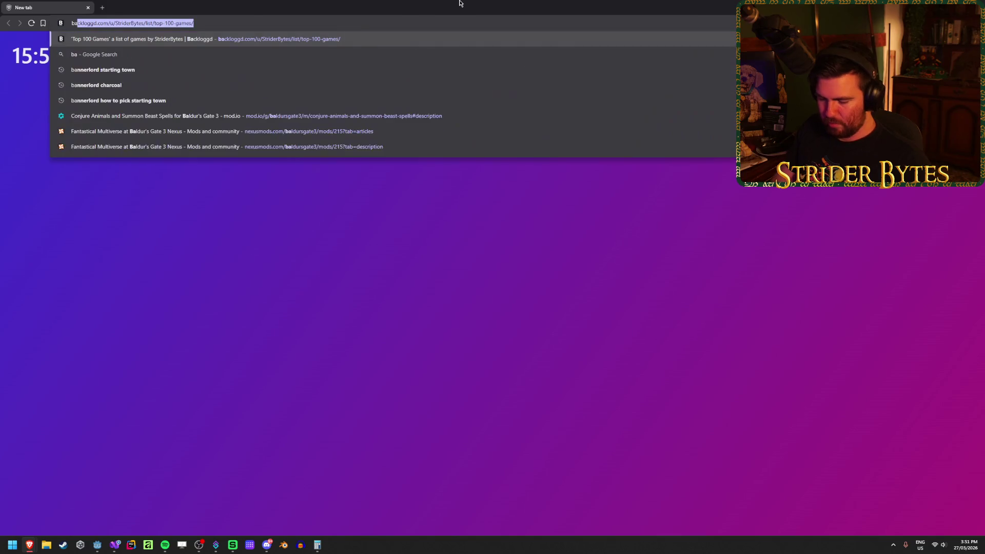
type("ck of bullet")
key("Return")
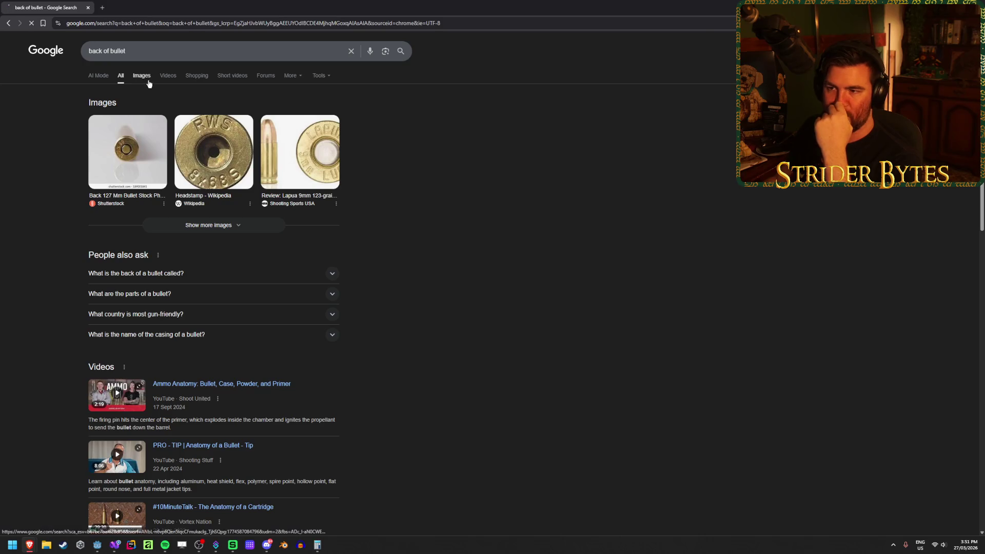
left_click(142, 76)
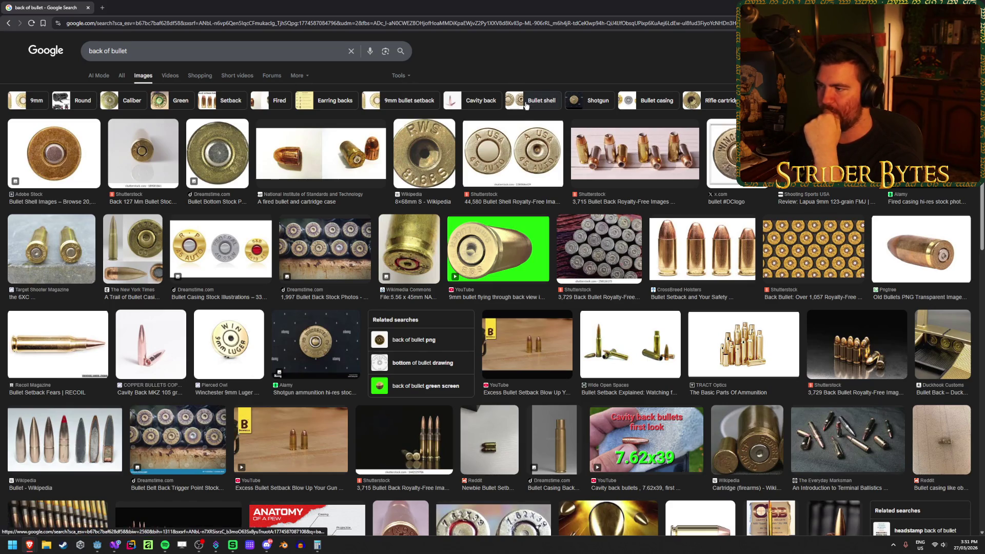
key("alt+Tab")
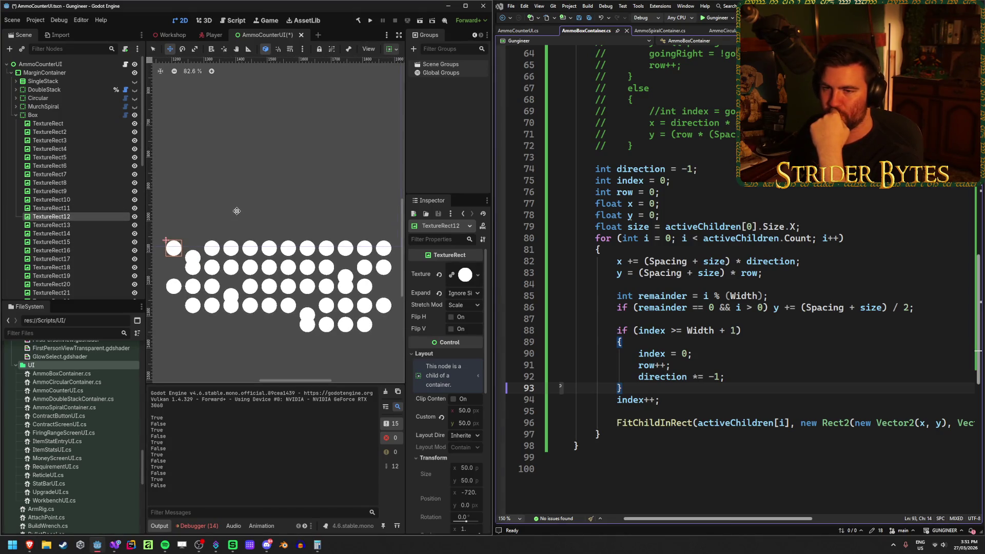
- Remove '+ 1' from the line 88 wrap test, save, and rebuild
left_click(734, 329)
key("BackSpace")
key("BackSpace")
key("ctrl+s")
left_click(359, 23)
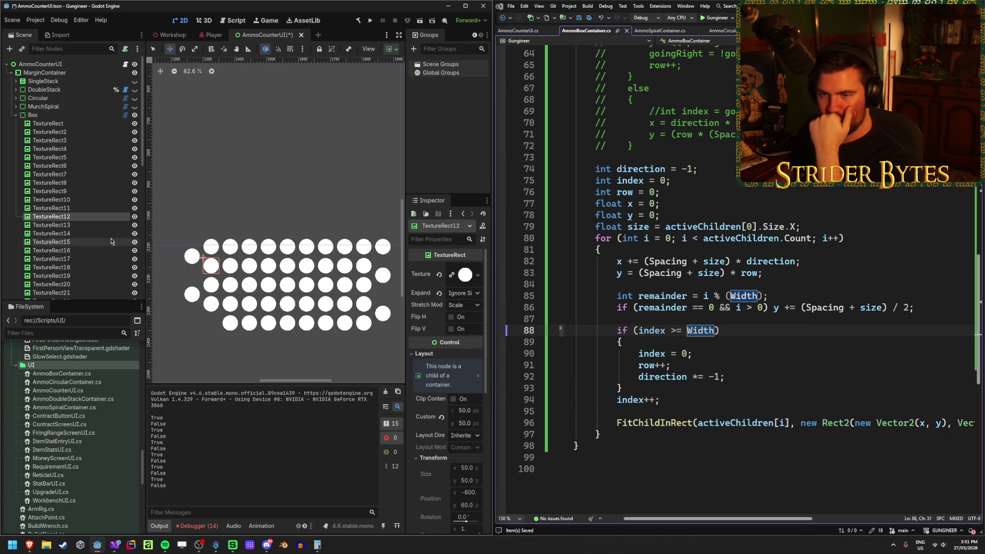
- Inspect the positions of TextureRect13, TextureRect12 and TextureRect11 in the updated grid
left_click(69, 226)
key("Up")
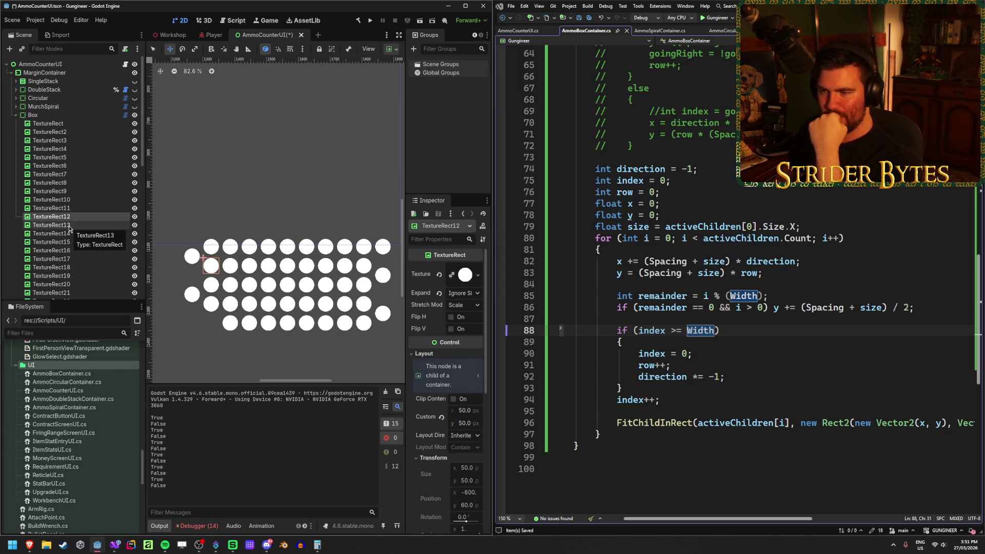
key("Up")
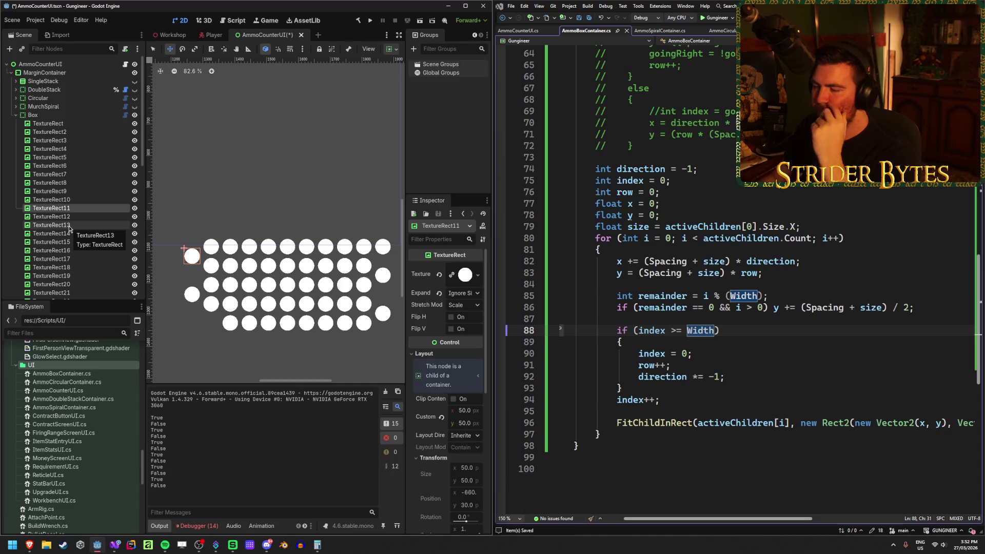
scroll(642, 388, "right", 2)
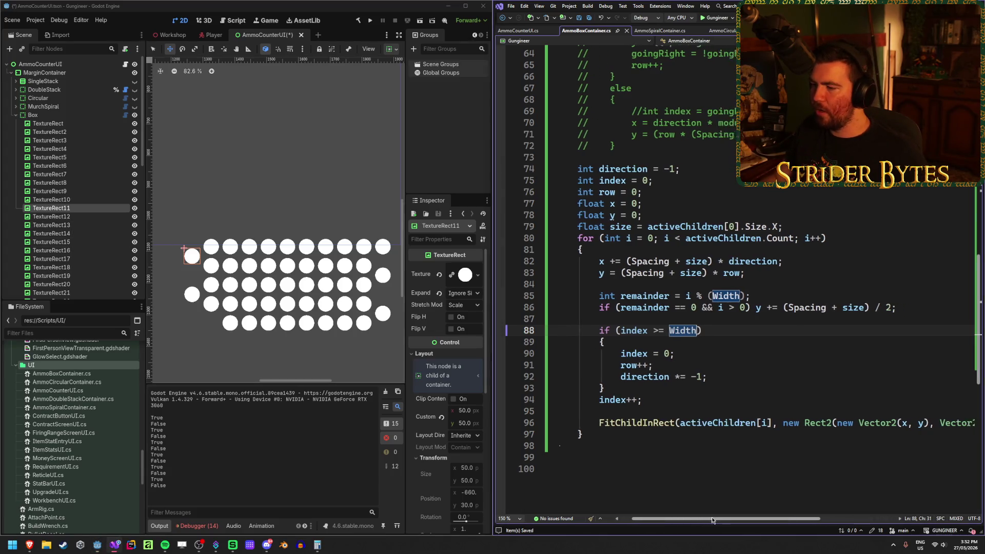
- Move the row-wrap block and index increment to just after FitChildInRect
mouse_move(678, 399)
left_mouse_down()
mouse_move(560, 341)
mouse_move(560, 330)
left_mouse_up()
key("ctrl+c")
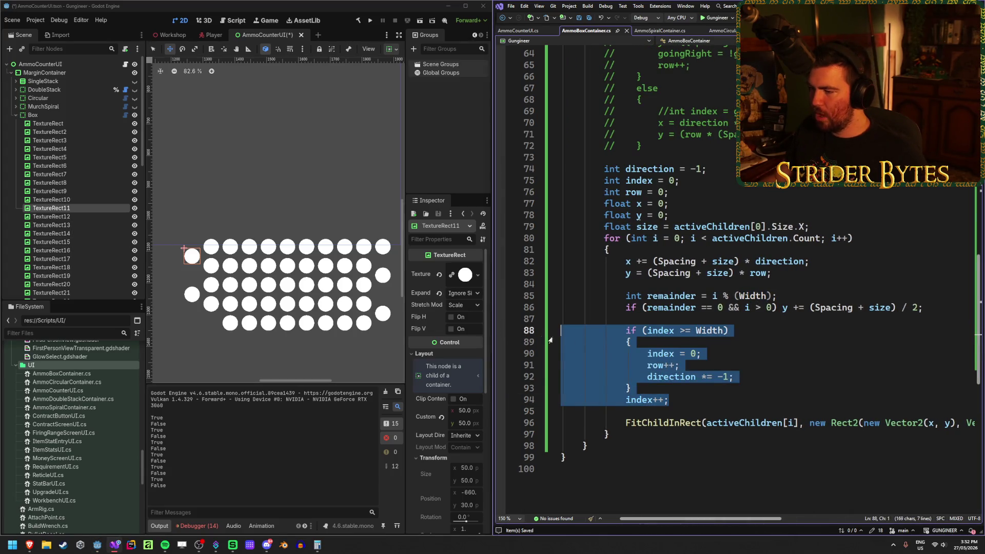
key("BackSpace")
left_click(884, 353)
key("End")
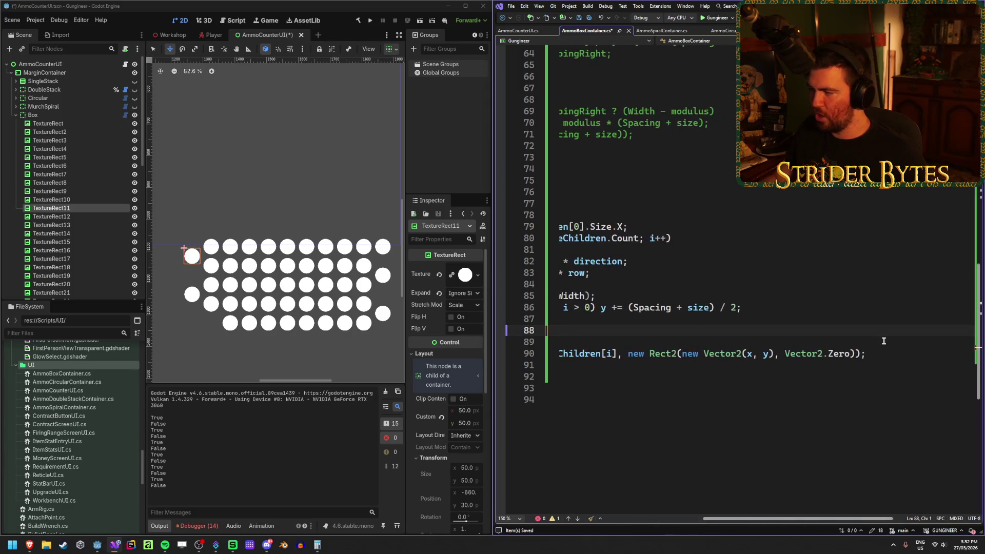
key("Return")
key("Return")
key("ctrl+v")
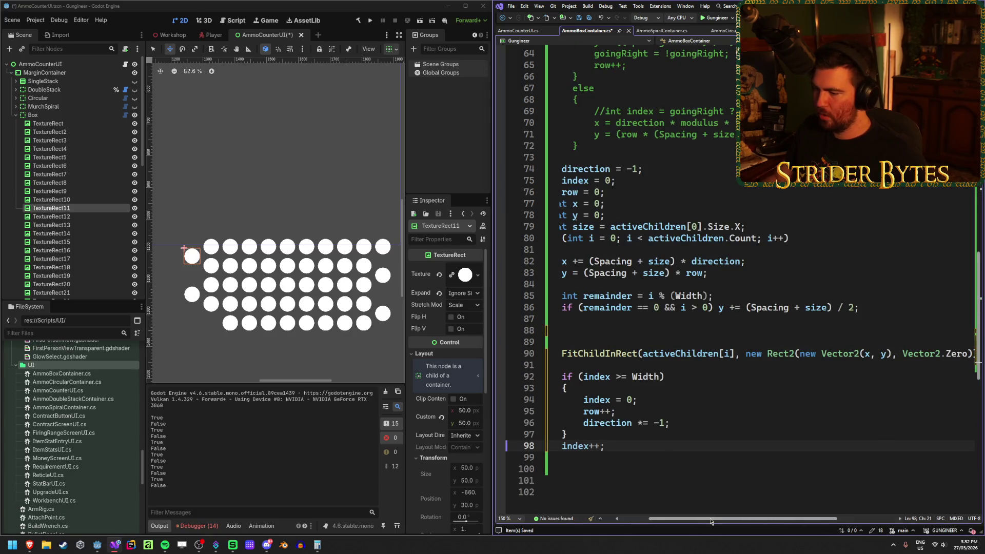
left_click_drag(703, 520, 675, 522)
- Add a continue statement after the direction flip in the wrap block, then rebuild
left_click(626, 446)
key("Return")
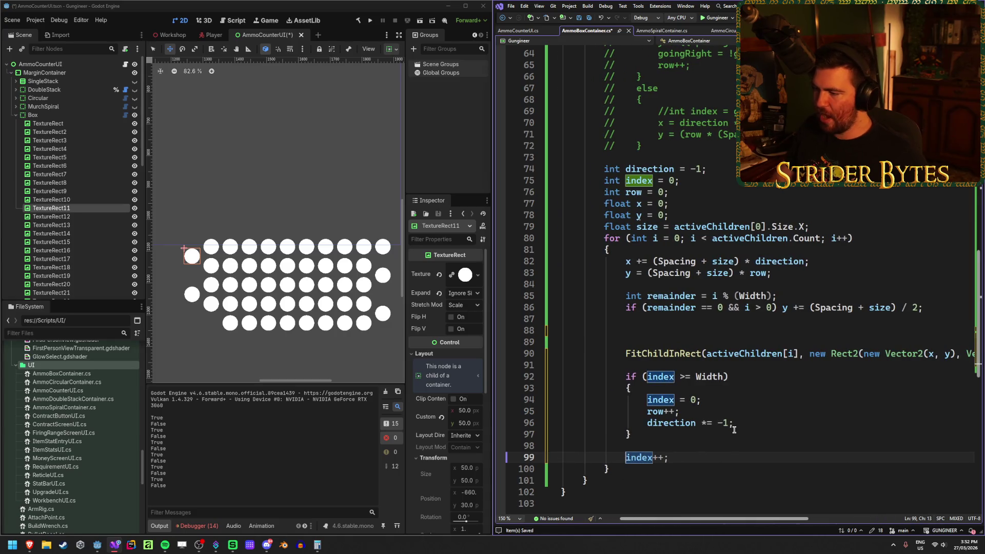
left_click(742, 428)
key("Return")
type("con")
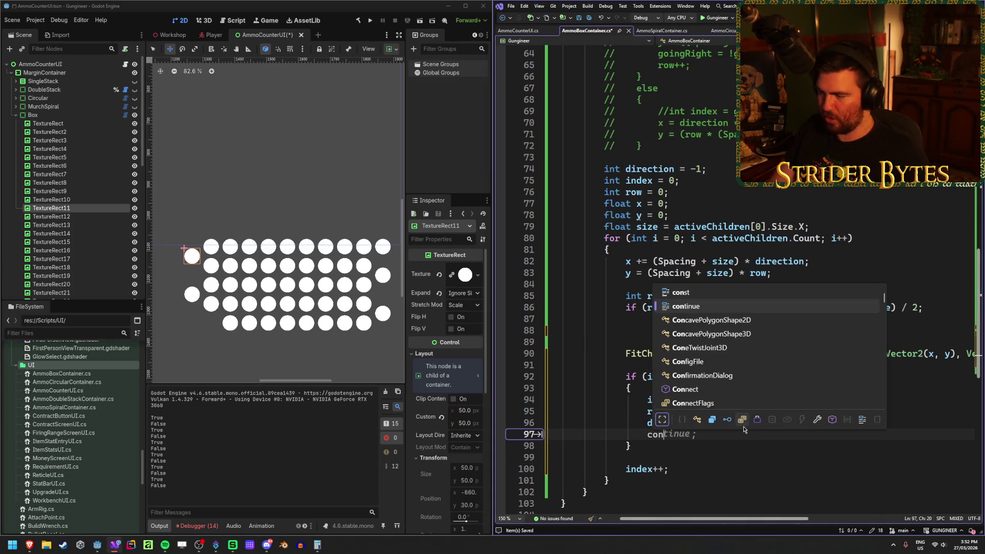
key("Tab")
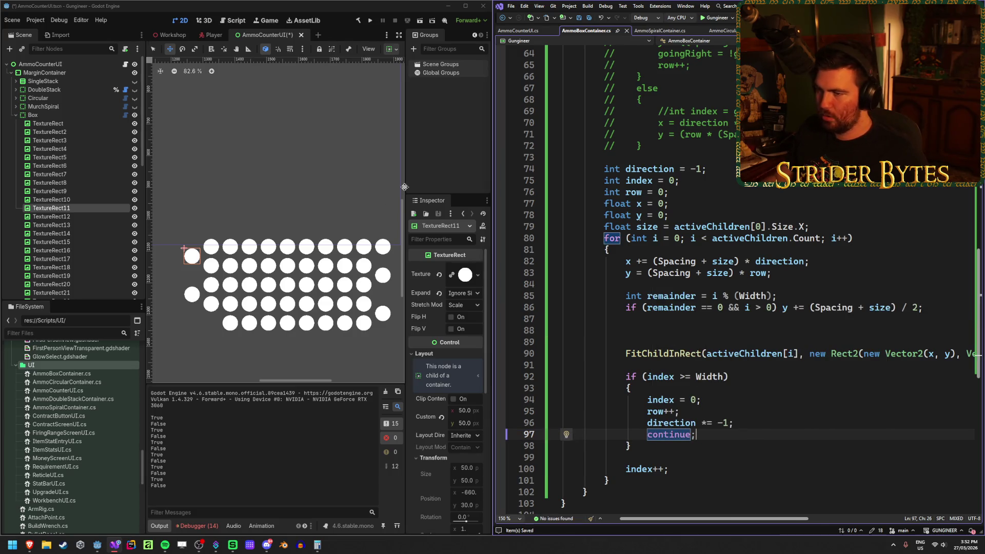
left_click(358, 21)
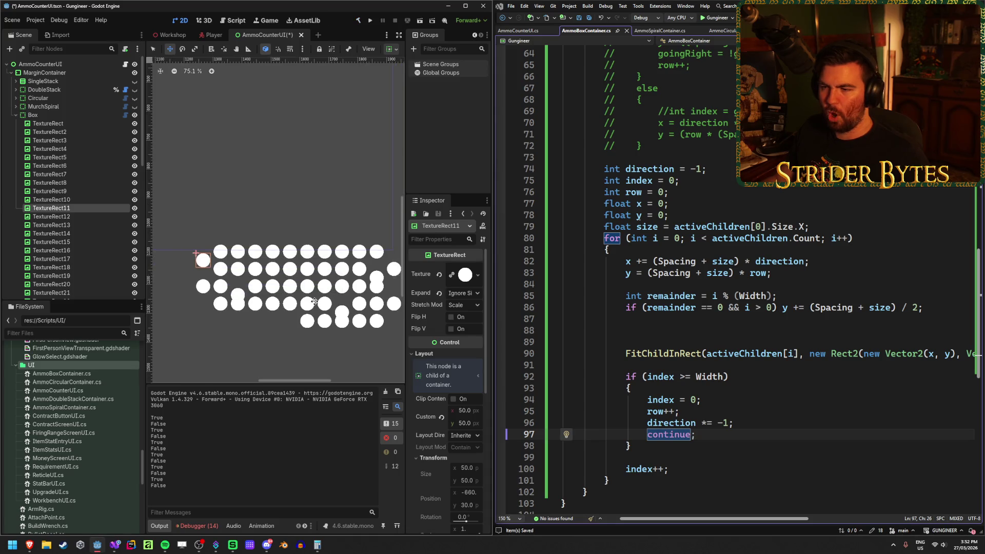
- Step through the circle TextureRects to check their ordering in the grid
scroll(312, 292, "down", 1)
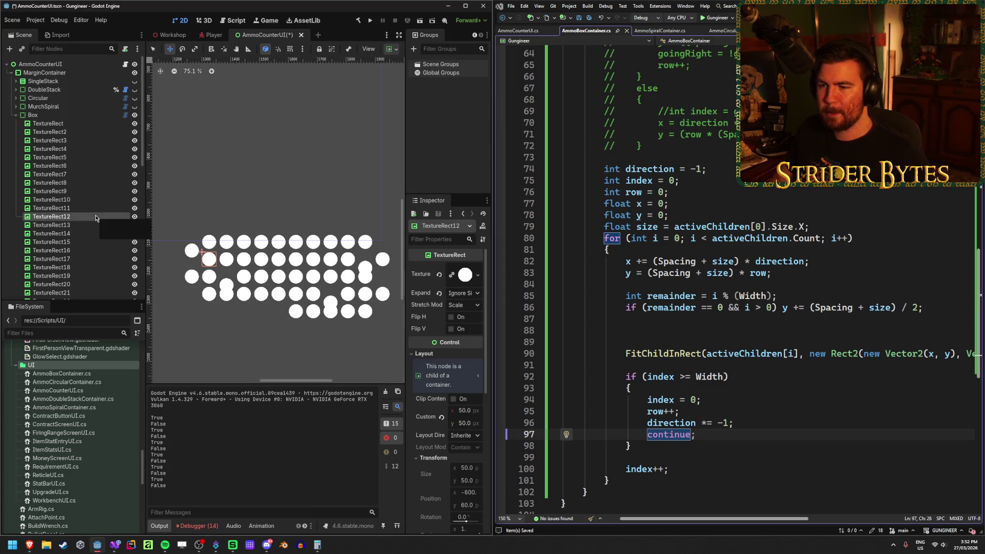
key("Down")
key("Down")
key("Down")
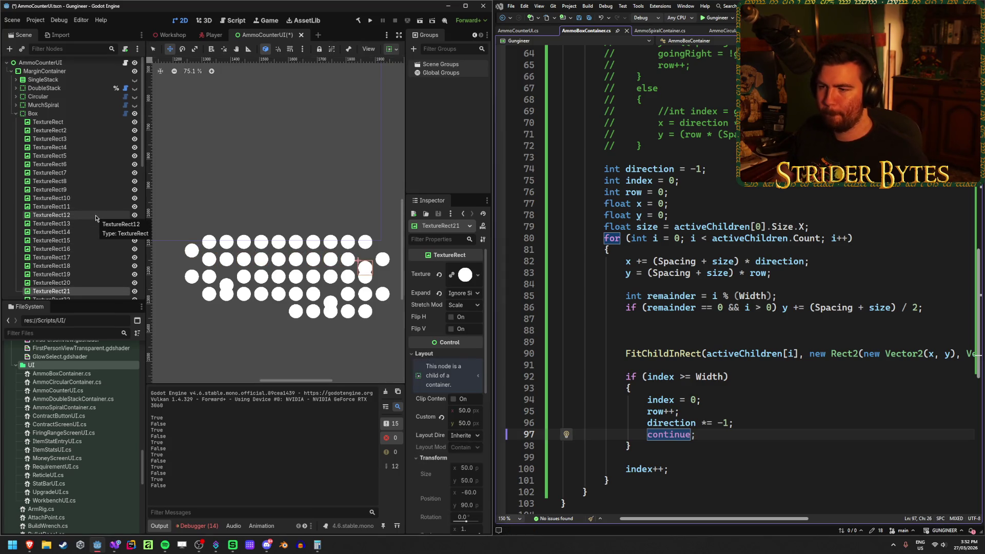
key("Up")
key("Up")
key("Down")
key("Up")
key("Up")
key("Up")
key("Up")
key("Up")
key("Up")
key("Up")
key("Down")
key("Down")
key("Down")
key("Down")
key("Down")
key("Down")
key("Down")
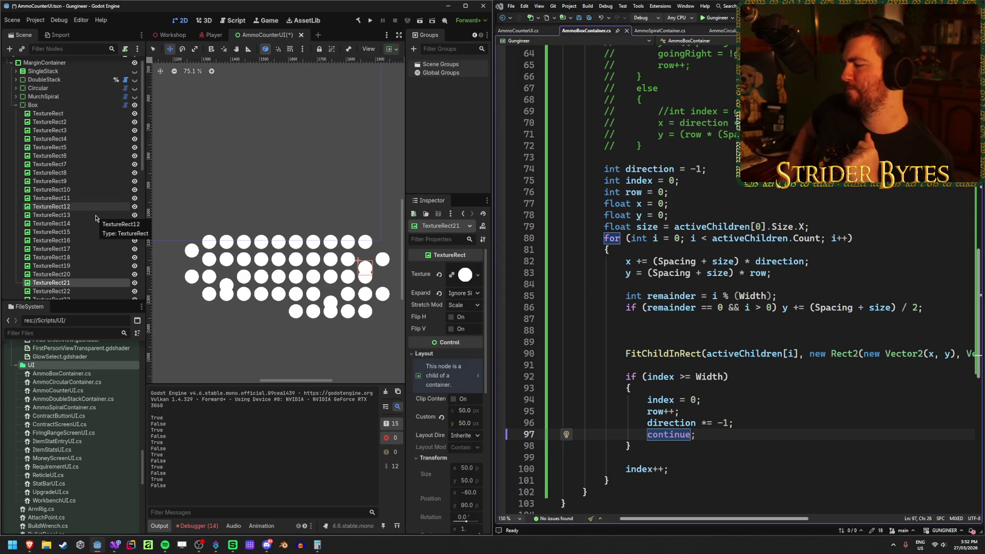
- Remove the continue, move the row-wrap block back above FitChildInRect, save, and rebuild
left_click(755, 422)
key("BackSpace")
key("BackSpace")
key("BackSpace")
key("End")
key("shift+Up")
key("shift+Up")
key("shift+Up")
key("shift+Home")
key("ctrl+x")
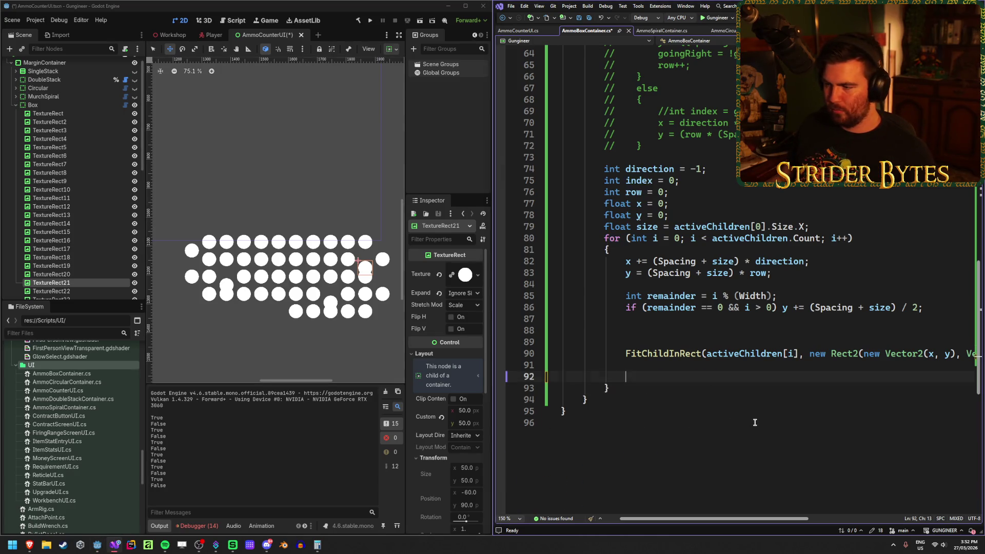
key("Up")
key("Up")
key("Up")
key("ctrl+v")
key("ctrl+s")
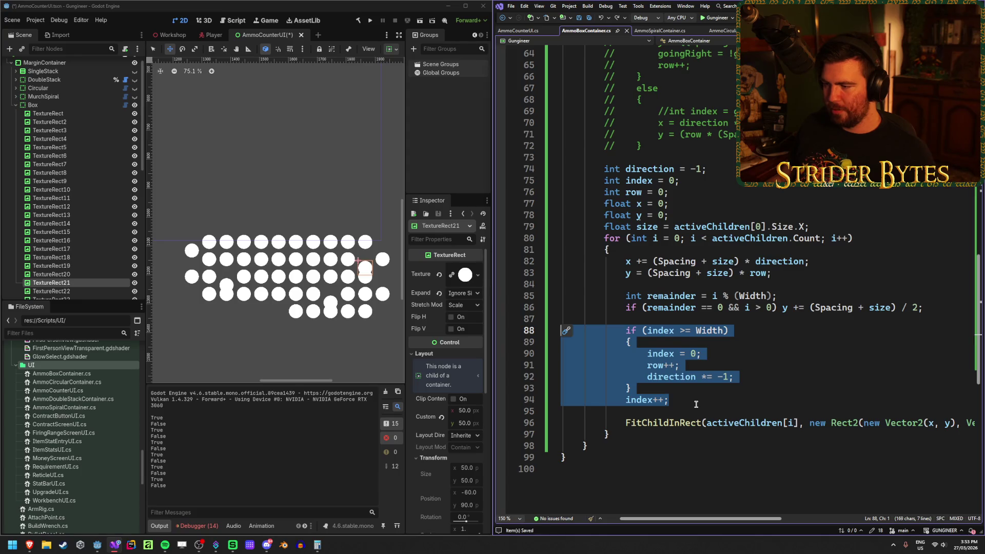
key("Right")
left_click(358, 21)
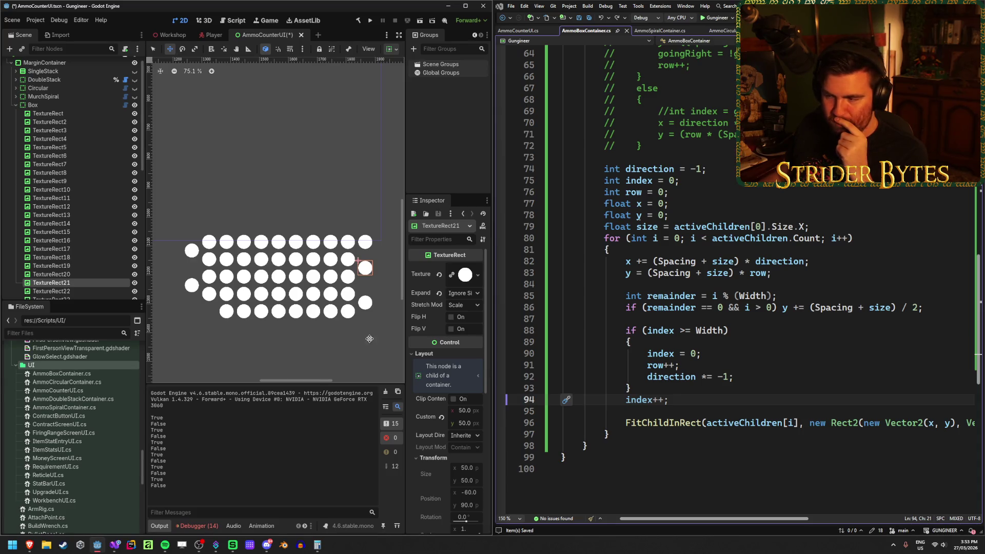
- Review the row-wrap check and half-row offset lines, then clear the debugger's Errors list
left_click(645, 331)
left_click(944, 311)
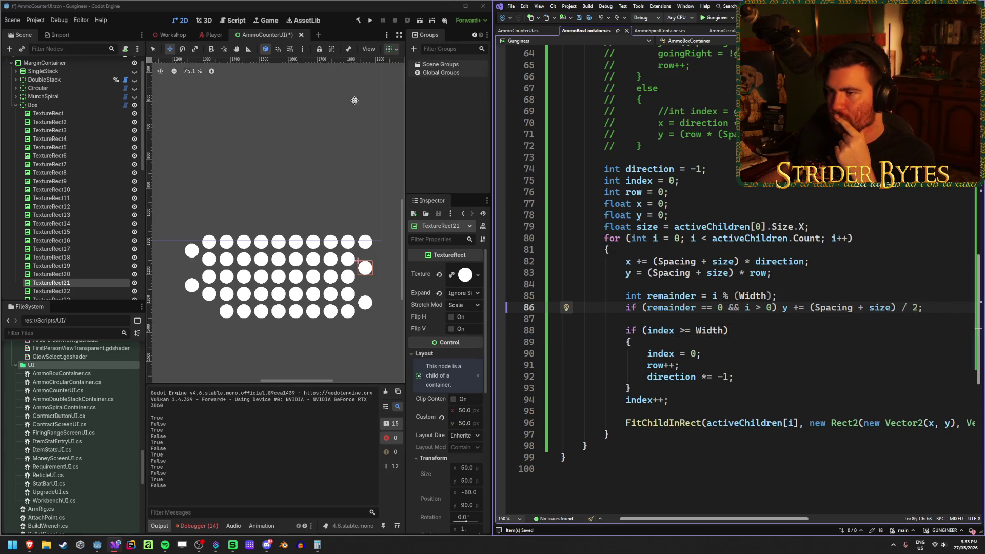
left_click(197, 525)
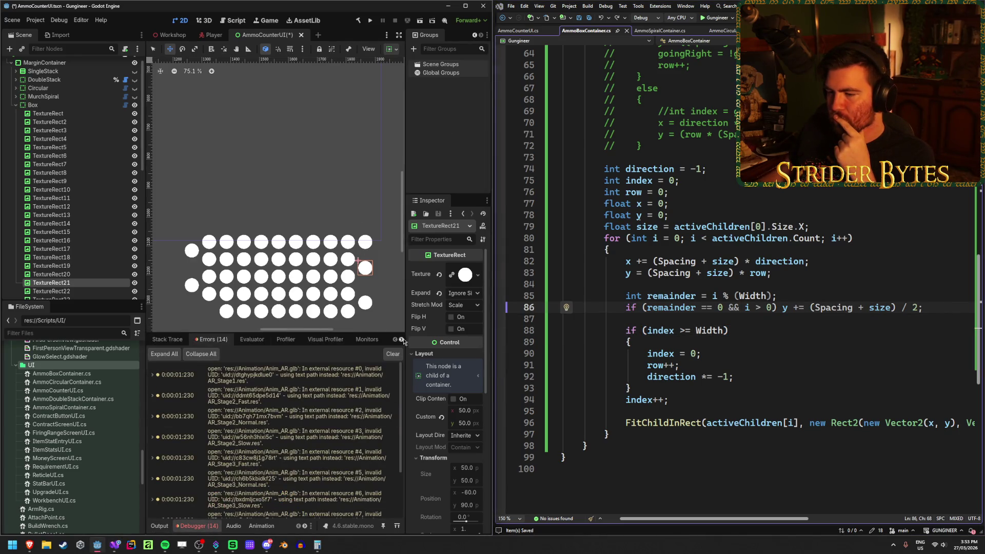
left_click(392, 354)
left_click(159, 526)
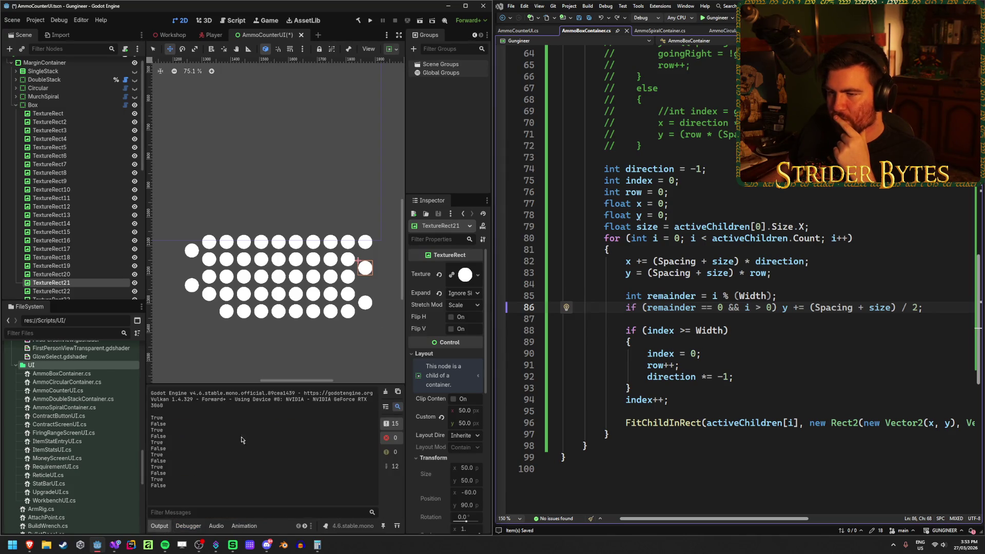
left_click(79, 188)
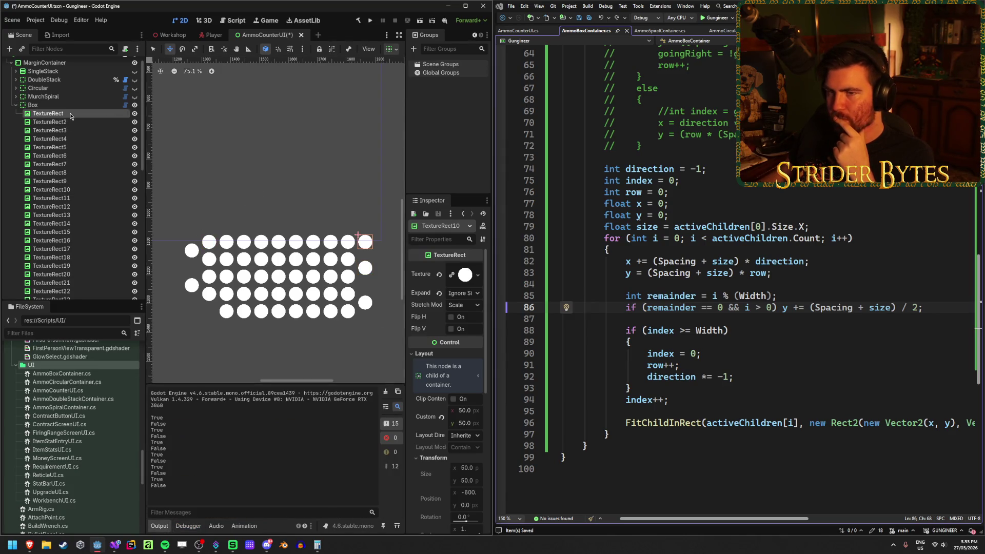
left_click(48, 113)
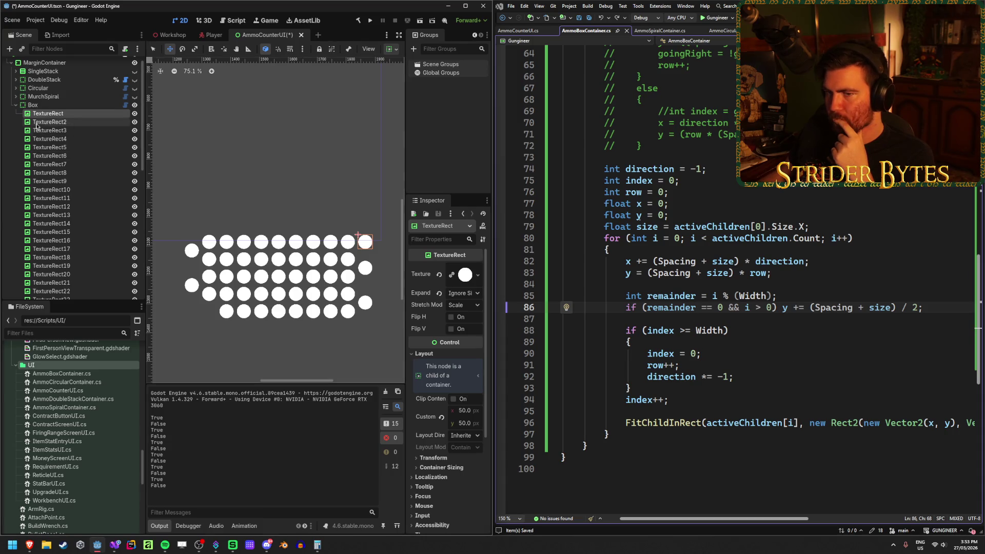
left_click(36, 105)
left_click(49, 115)
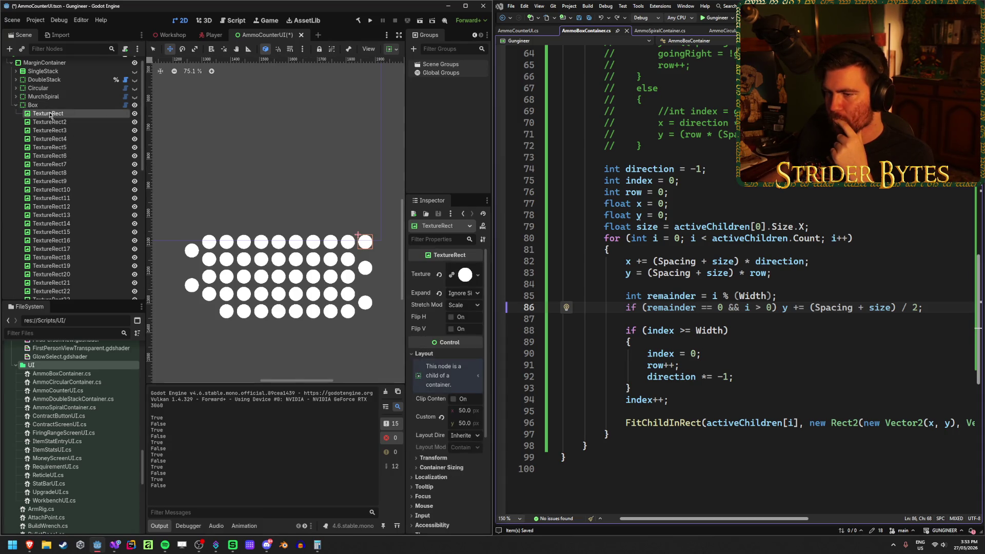
key("Down")
key("Down")
key("Down")
key("Down")
key("Down")
key("Down")
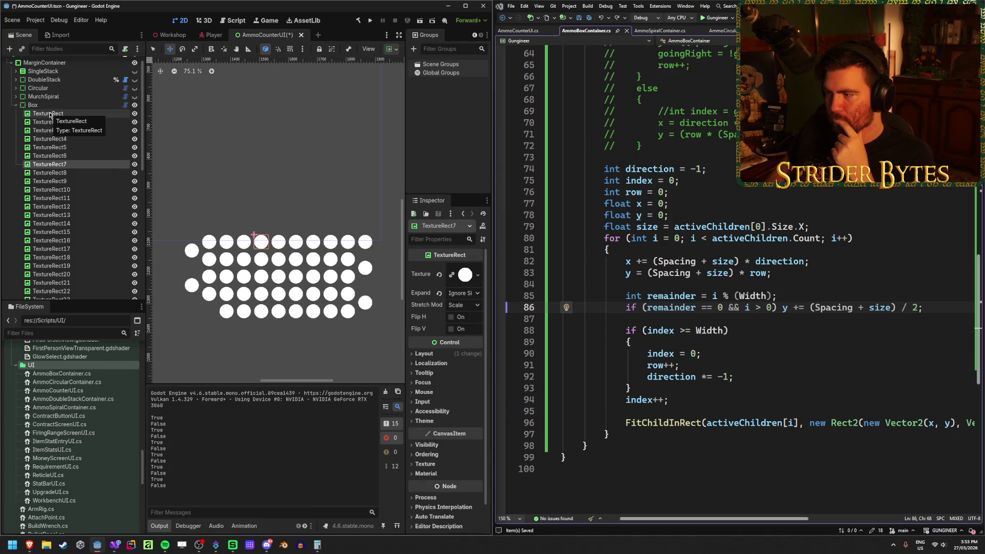
key("Up")
key("Up")
key("Up")
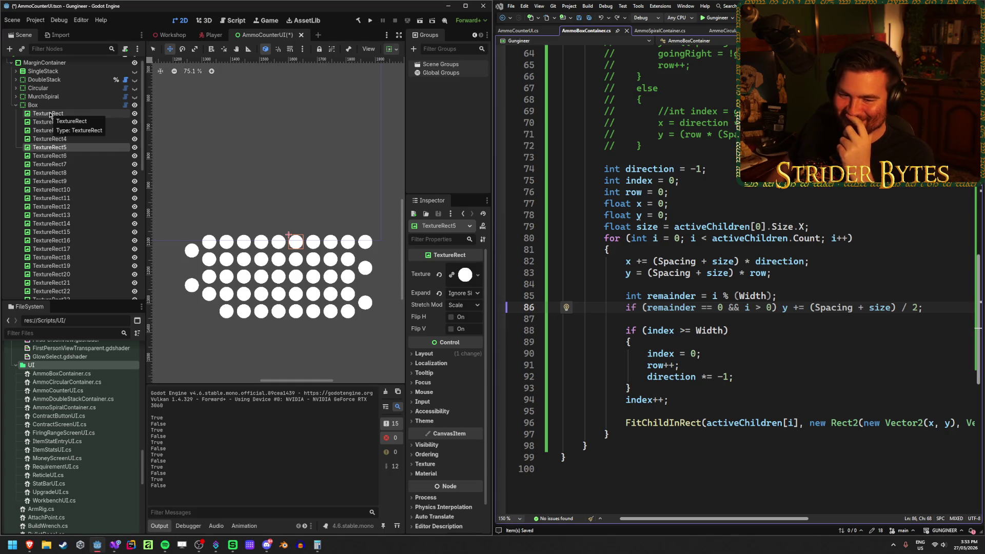
key("Down")
key("Up")
key("Up")
key("Down")
key("Down")
key("Down")
key("Down")
key("Up")
key("Up")
key("Up")
key("Down")
key("Up")
key("Up")
key("Up")
key("Down")
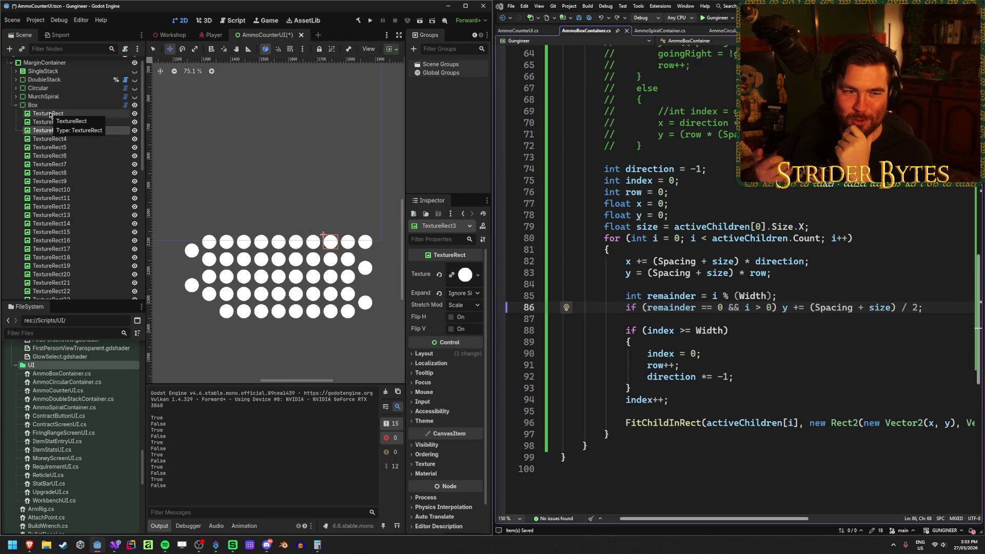
key("Down")
key("Down")
key("Down")
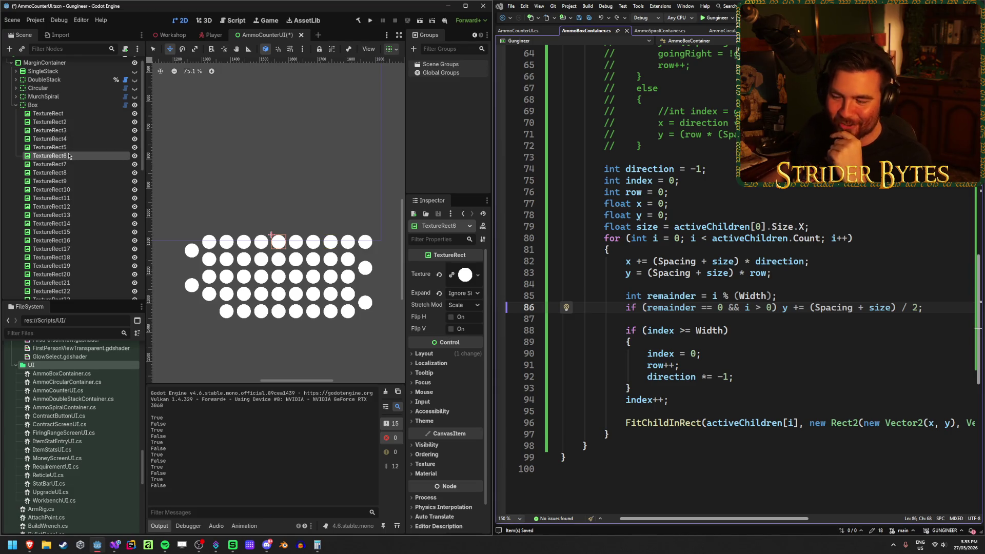
key("Down")
key("Down")
key("Down")
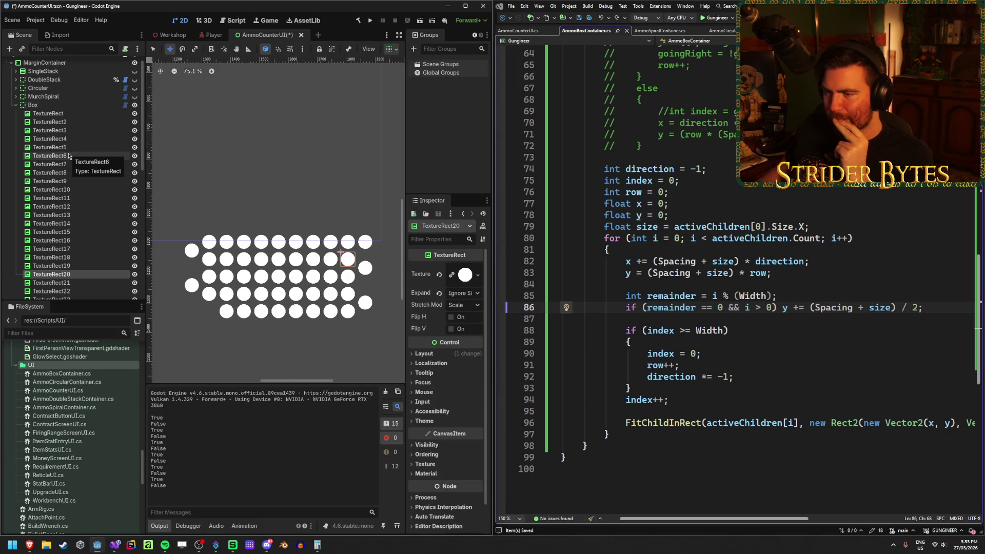
left_click(70, 164)
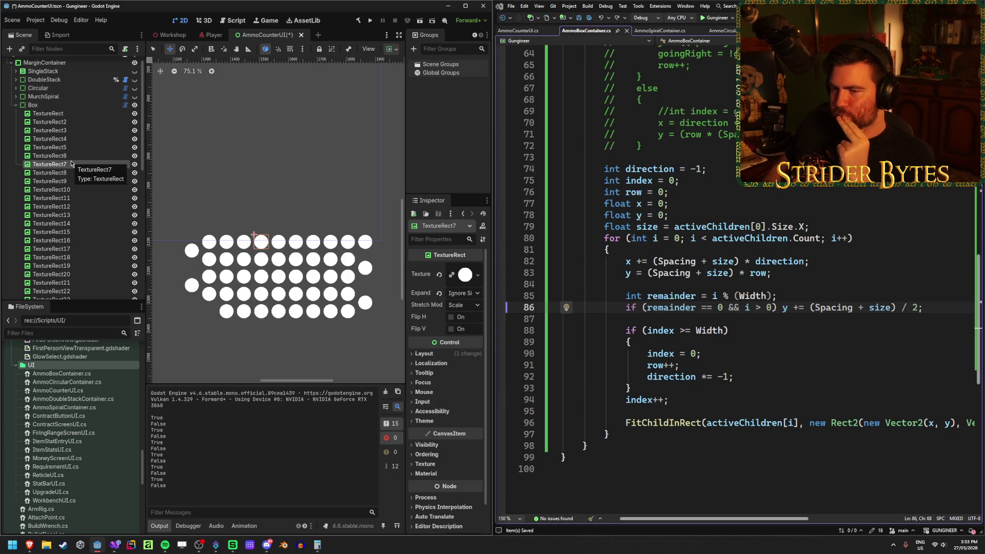
key("Up")
key("Up")
key("Up")
key("Up")
key("Up")
key("Up")
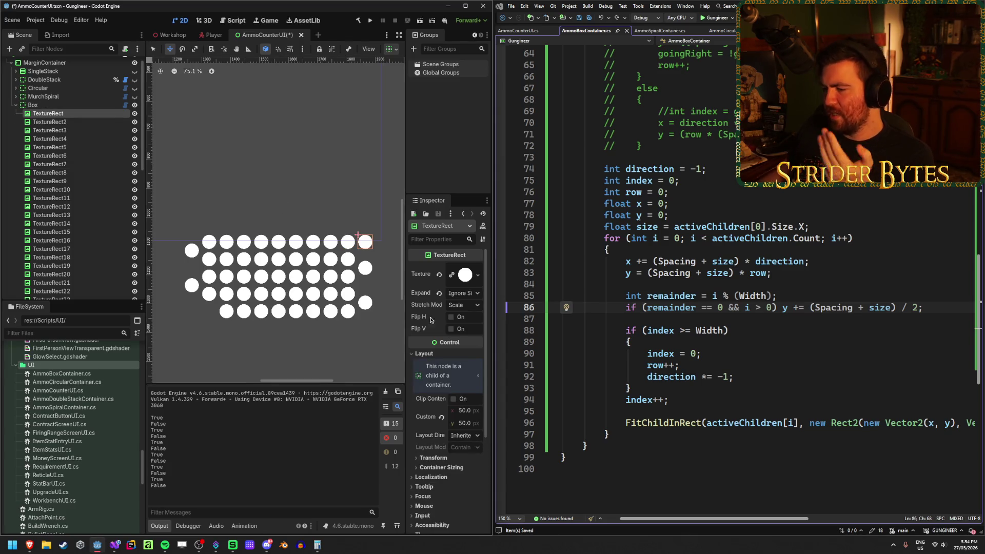
left_click(676, 403)
left_click(756, 376)
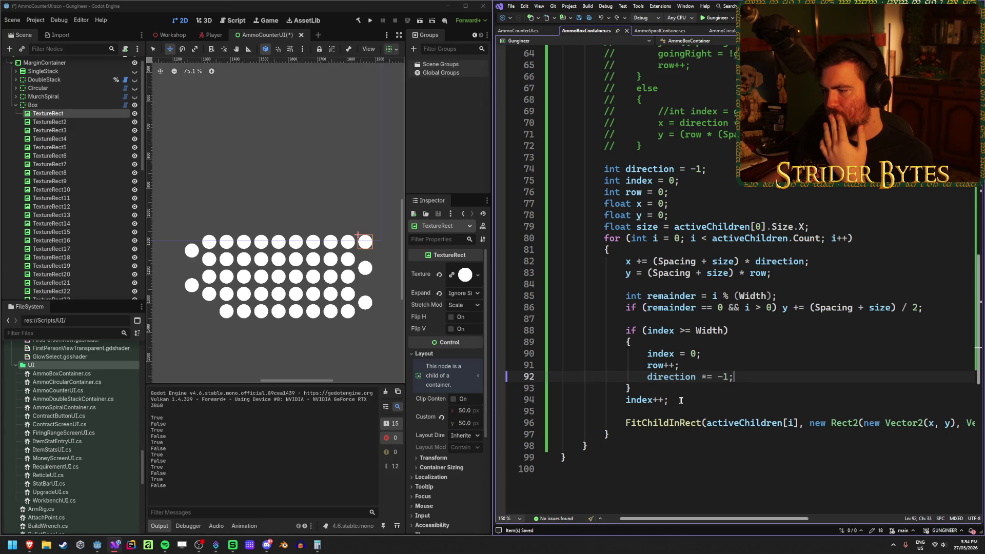
- Move the row-wrap block to the top of the layout loop
left_click_drag(680, 400, 464, 334)
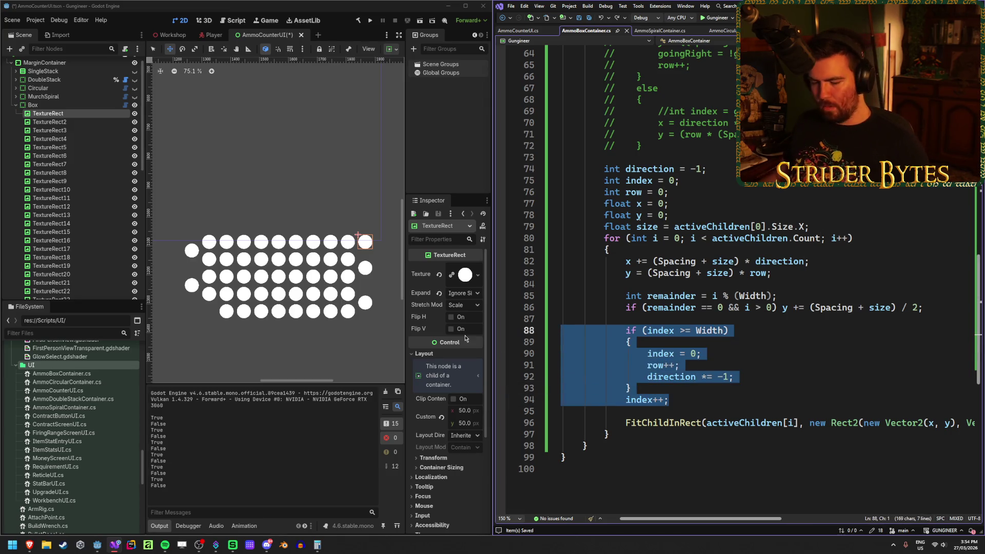
key("BackSpace")
left_click(647, 249)
key("Return")
key("ctrl+v")
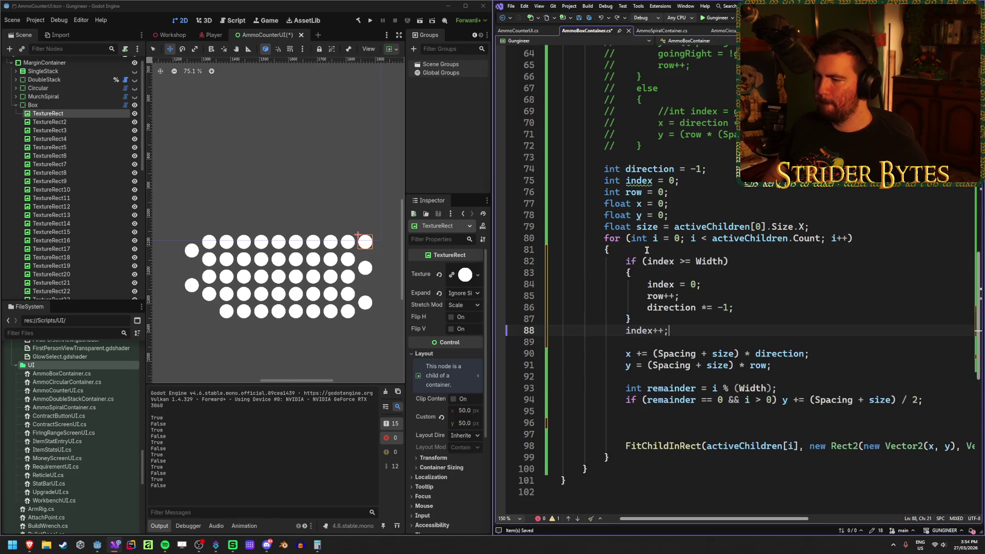
- Put index++ inside a new else branch following the row-wrap check
left_click(644, 319)
key("Return")
type("else")
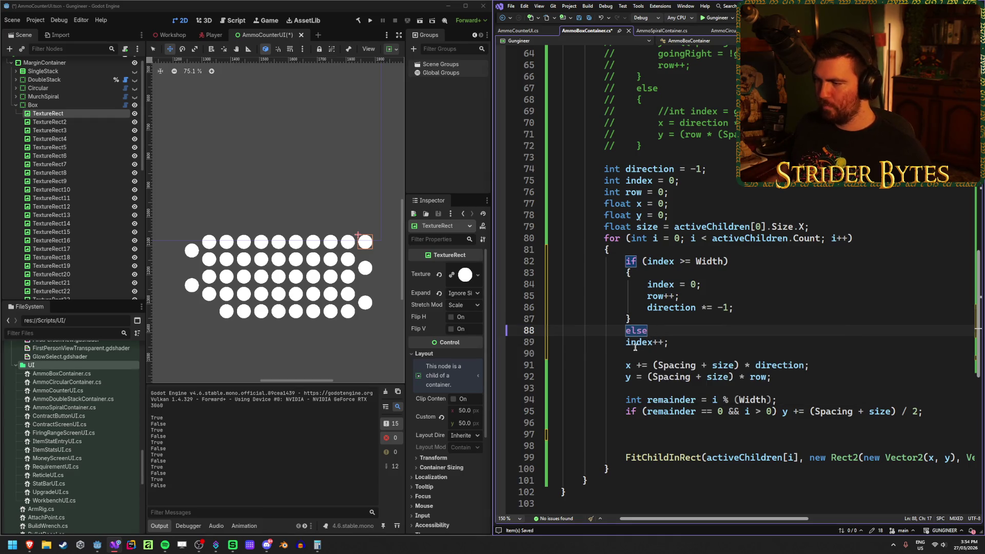
key("Return")
type("{")
key("Return")
left_click(680, 380)
key("ctrl+x")
left_click(671, 355)
key("ctrl+v")
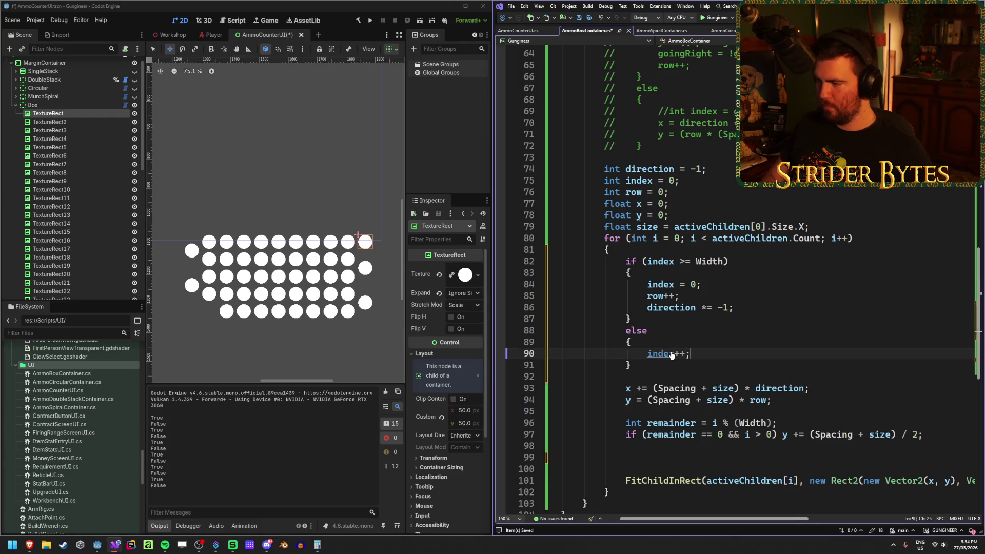
- Rebuild the project and select TextureRect11 to see where it landed
left_click(358, 22)
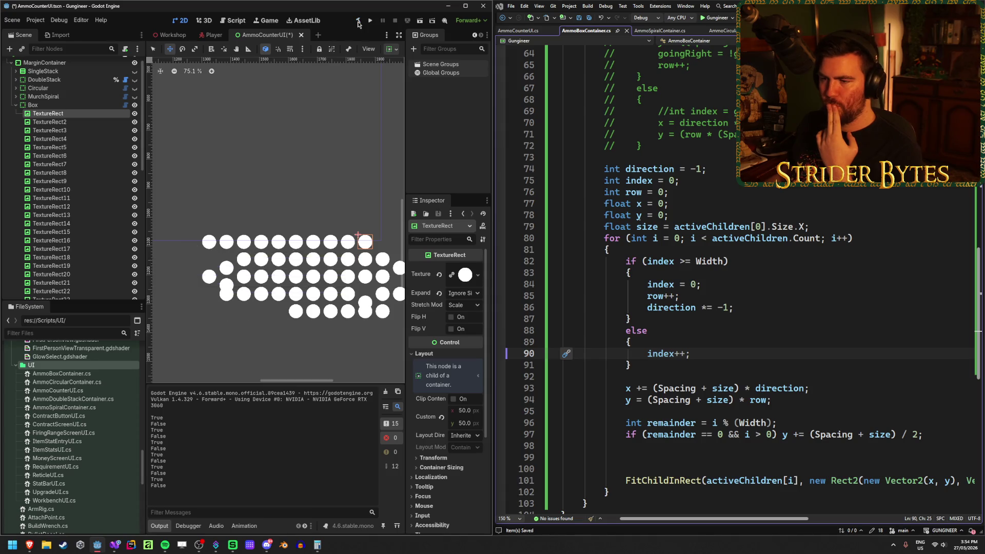
scroll(337, 242, "down", 1)
left_click(71, 183)
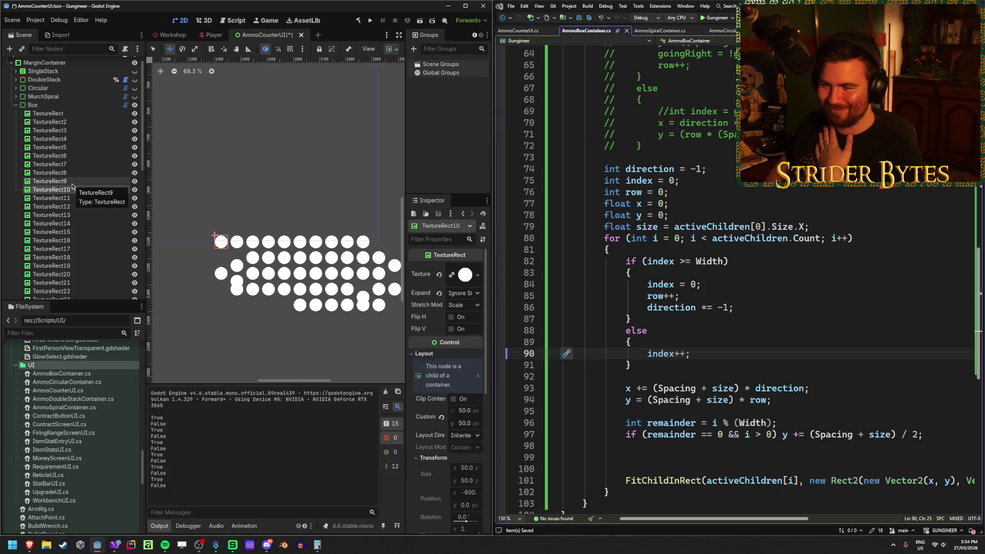
- Change the line 82 row-wrap check from '>=' to '>' Width and rebuild
key("Down")
key("Down")
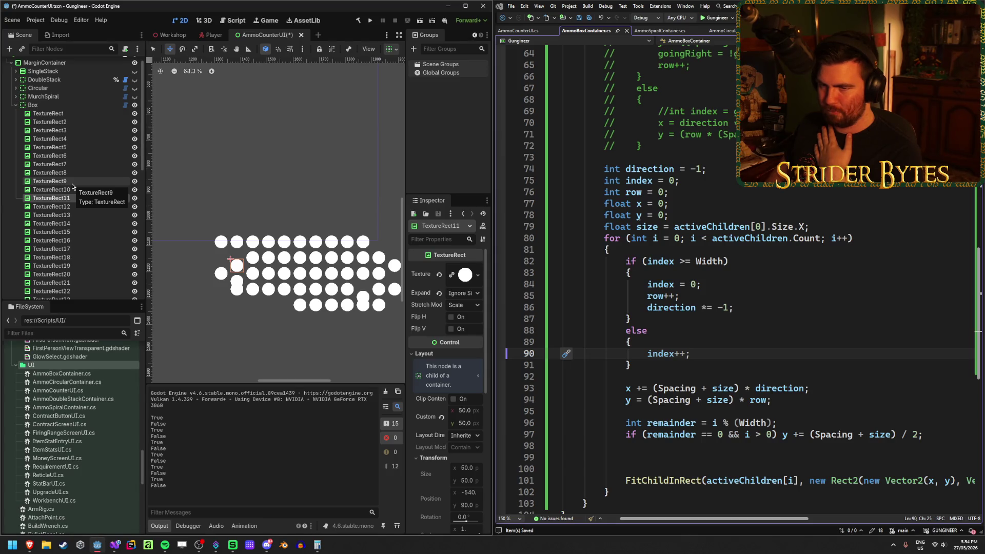
key("Up")
key("Up")
key("Up")
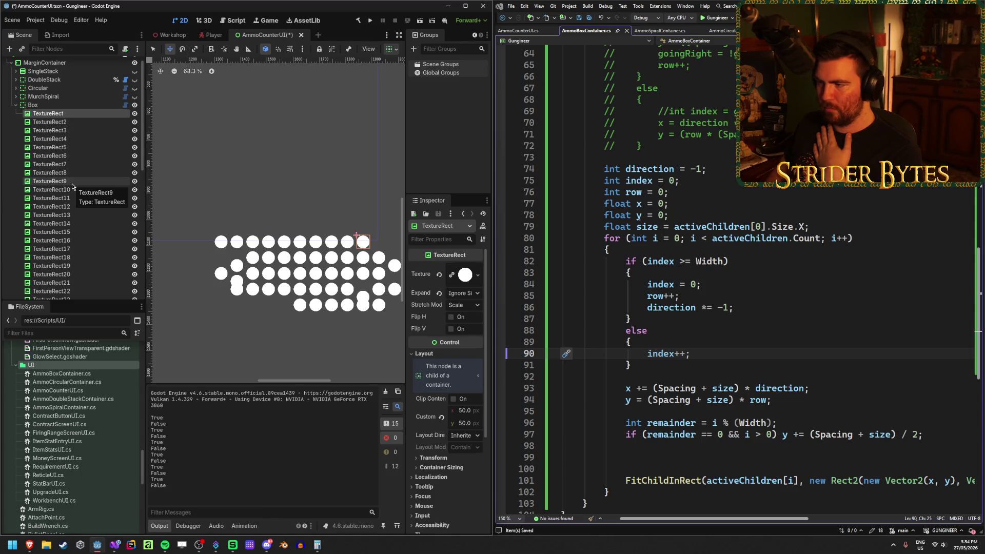
left_click(691, 261)
key("BackSpace")
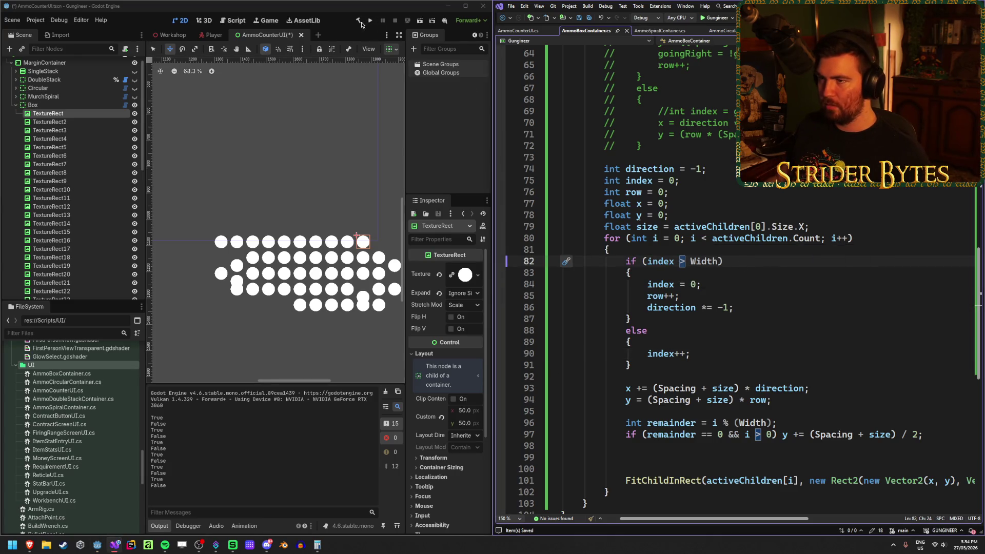
left_click(362, 25)
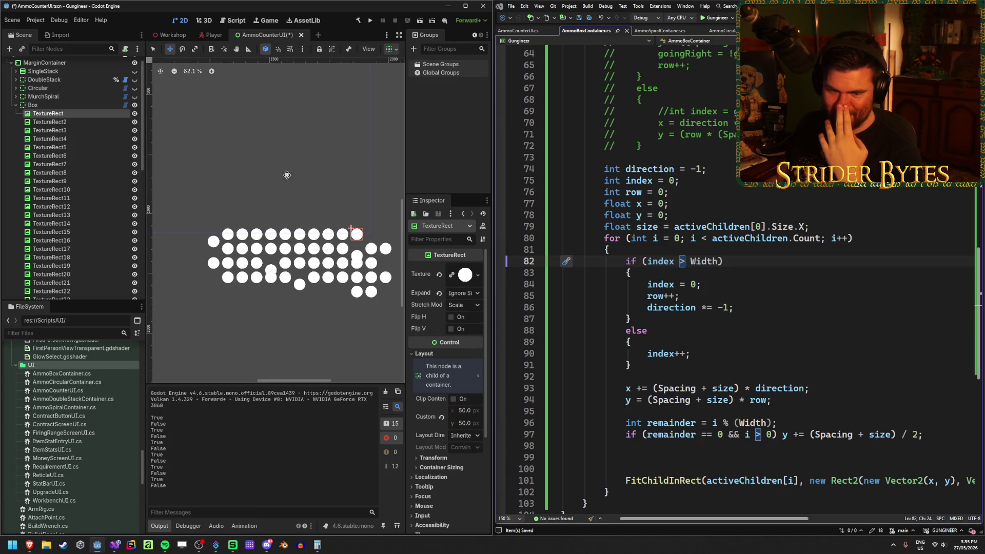
- Inspect the placement of circles TextureRect2, TextureRect10 and TextureRect17 in the grid
left_click(60, 123)
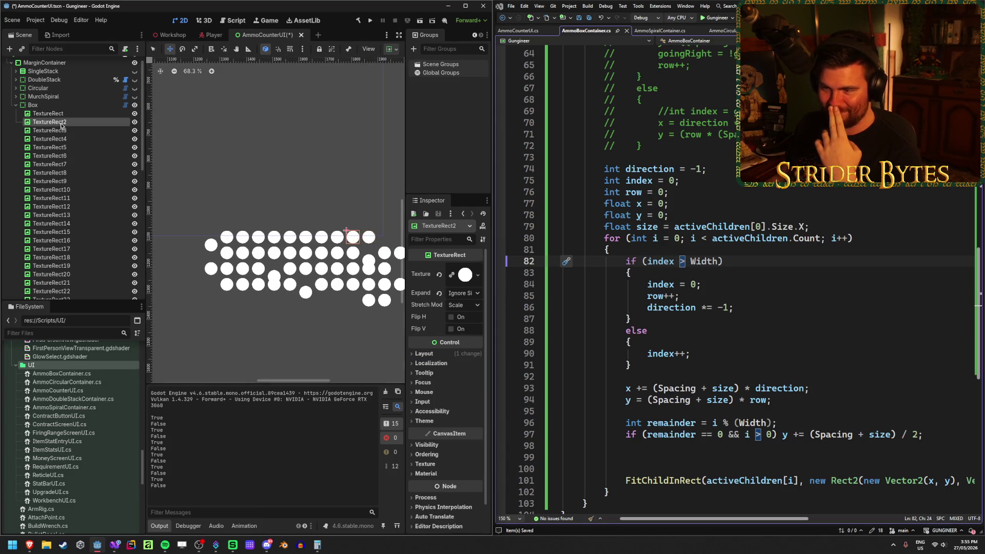
key("Down")
key("Down")
key("Down")
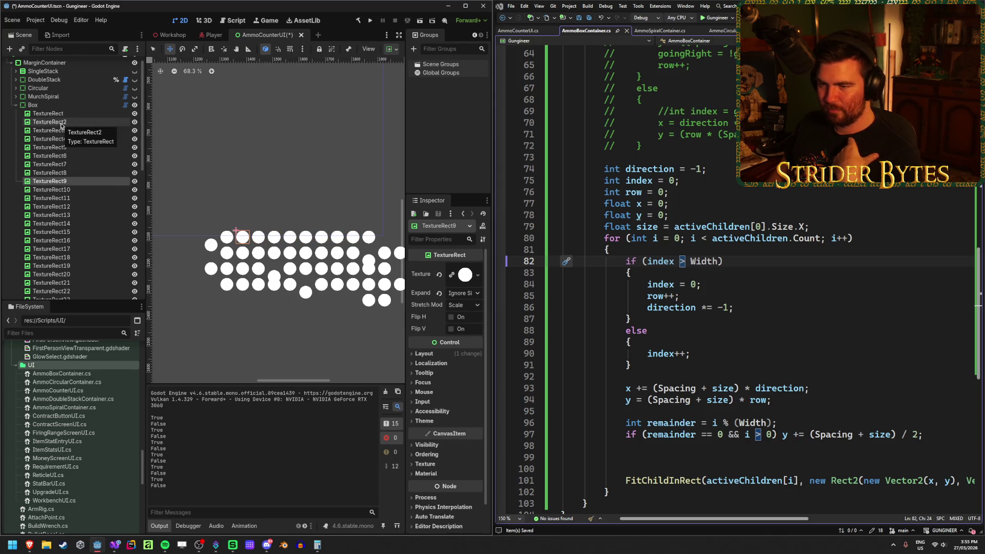
key("Up")
key("Up")
key("Up")
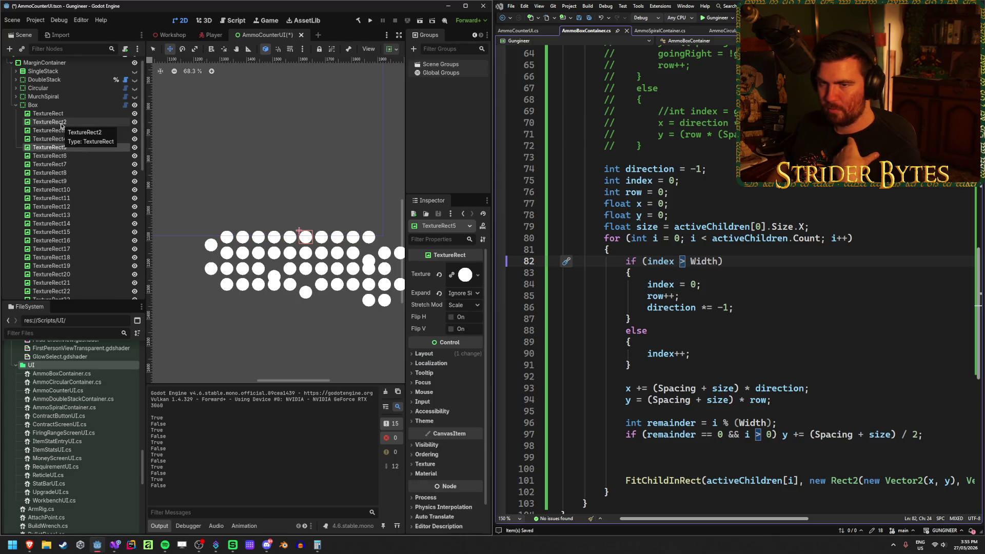
key("Up")
key("Up")
key("Down")
key("Down")
key("Down")
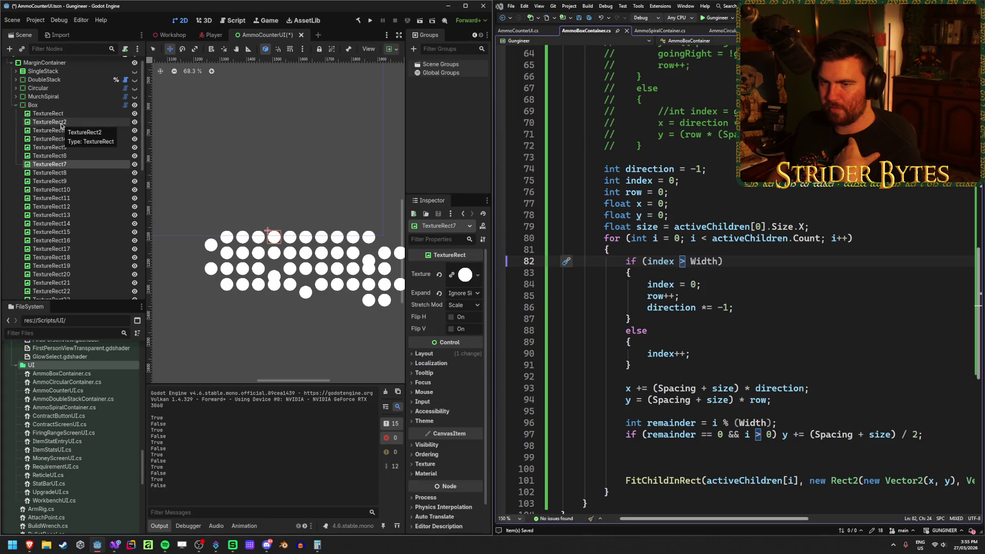
key("Down")
key("Down")
key("Down")
key("Down")
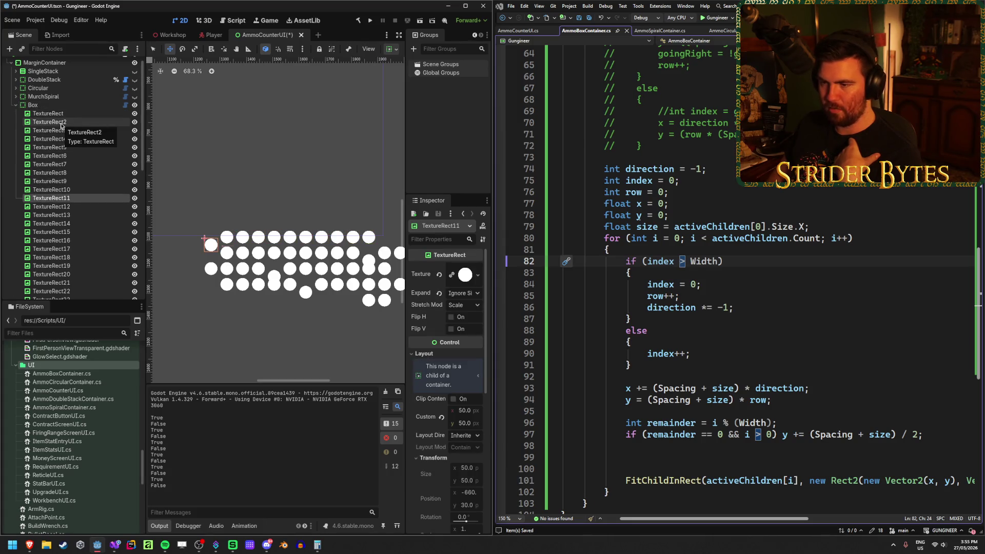
key("Down")
key("Down")
key("Down")
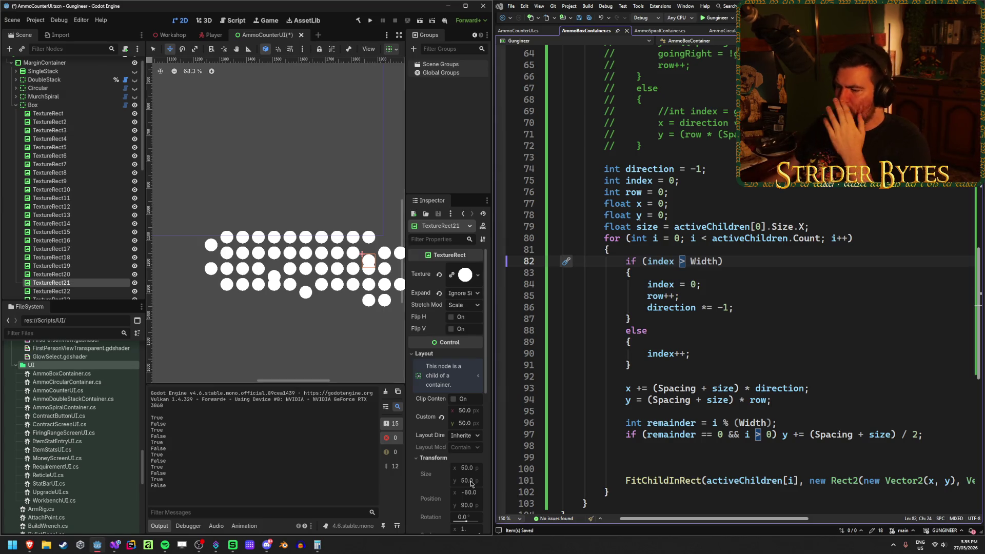
scroll(712, 411, "down", 2)
- Delete the extra blank lines above FitChildInRect
left_click(711, 411)
left_click(707, 404)
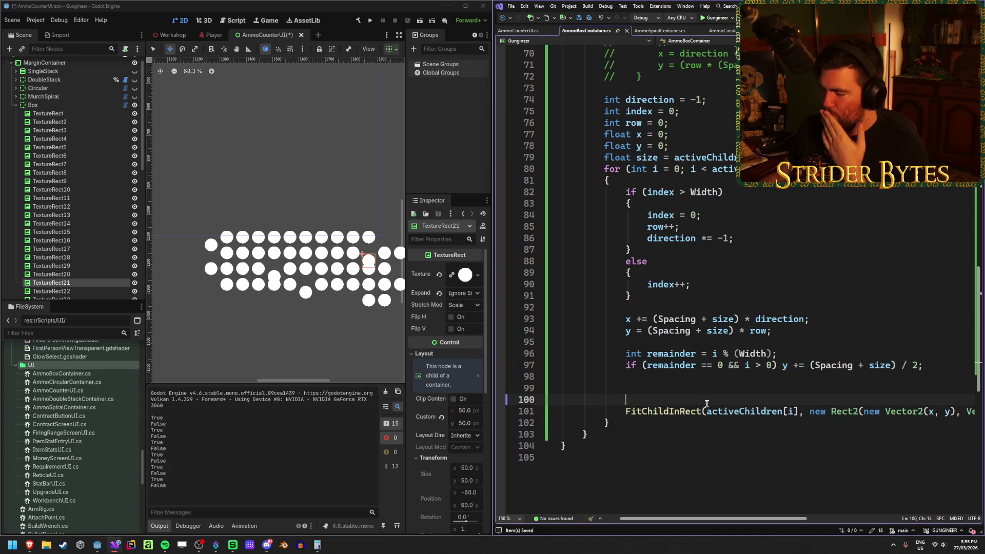
key("BackSpace")
key("BackSpace")
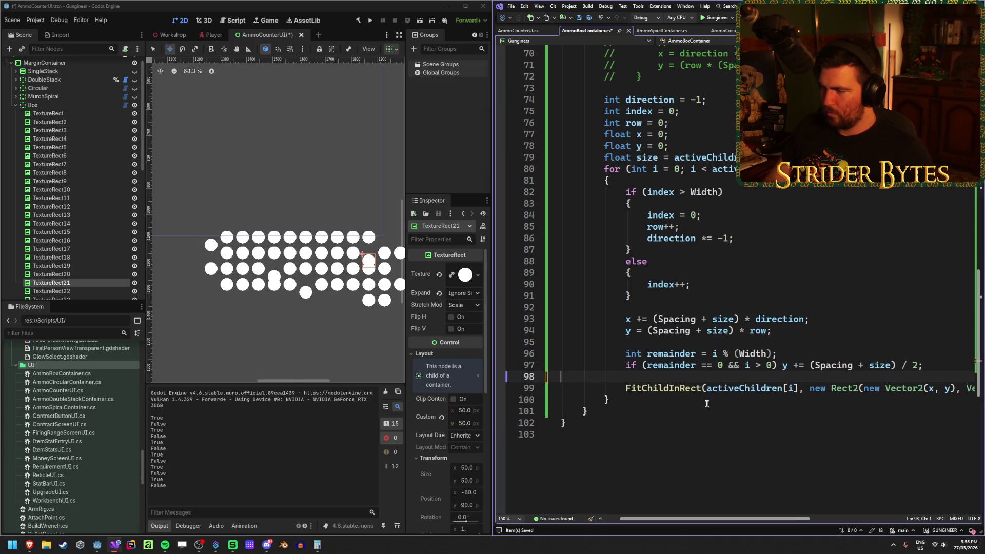
- Change the remainder on line 96 to '(i + row) % (Width)', save, and rebuild
left_click(767, 354)
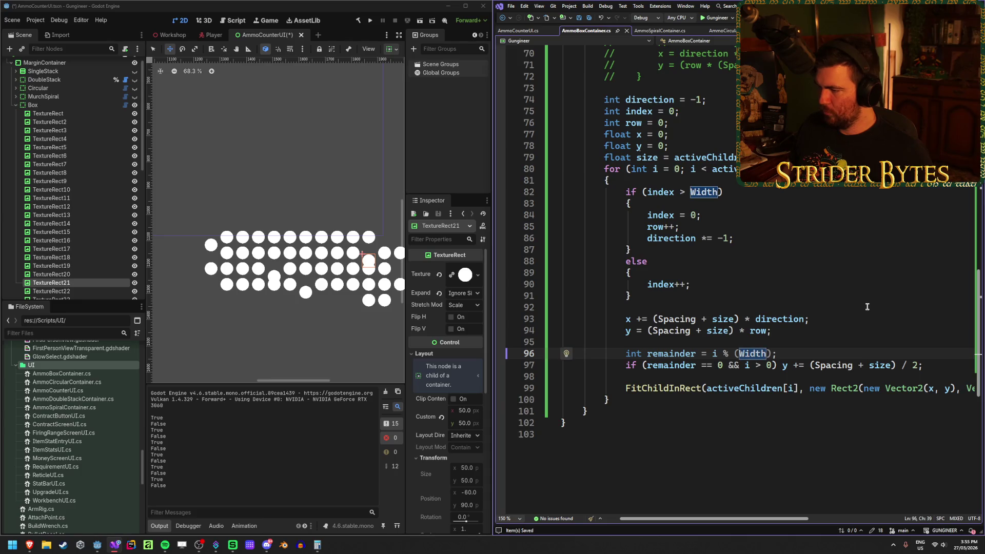
left_click(715, 353)
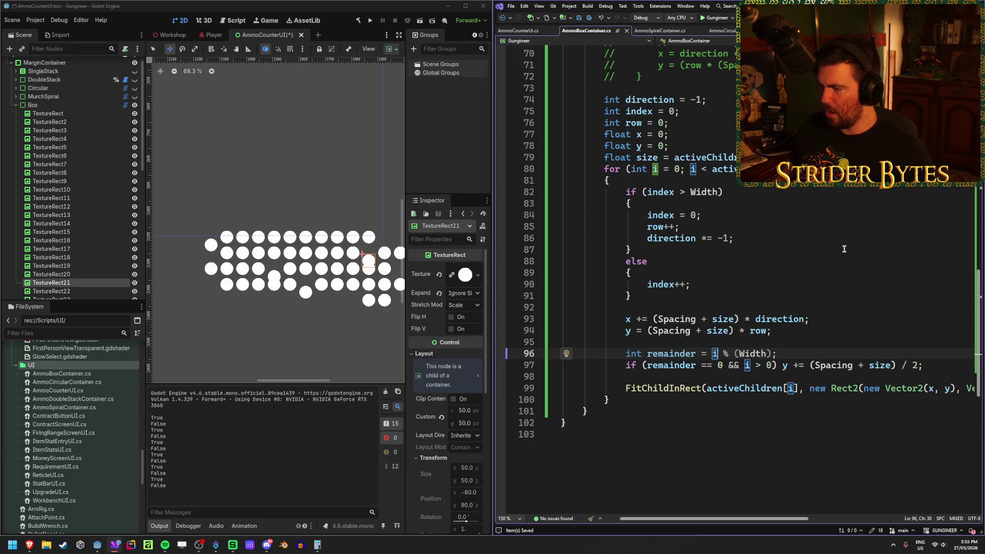
type("+ row)")
key("ctrl+Left")
key("ctrl+Left")
key("ctrl+Left")
type("(")
key("ctrl+s")
left_click(358, 22)
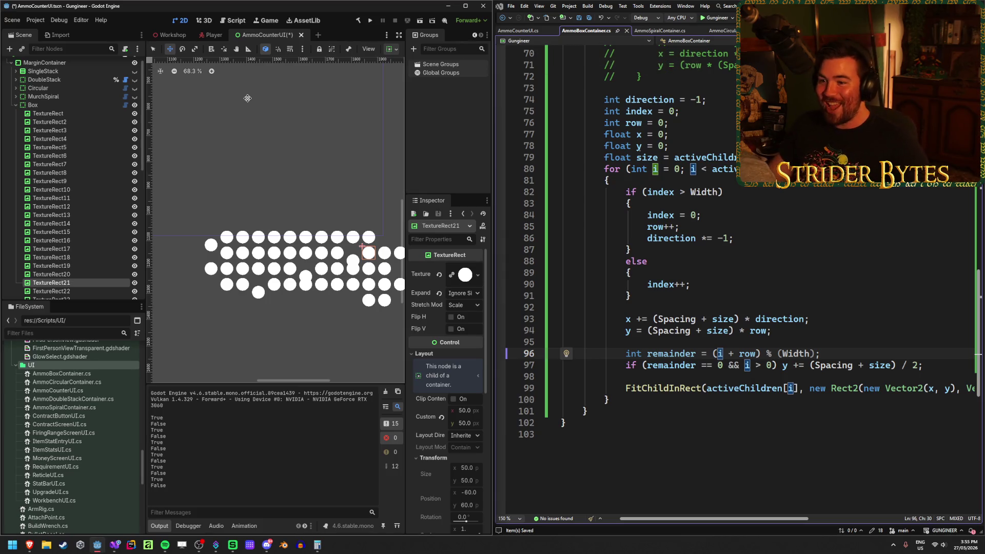
scroll(272, 133, "down", 1)
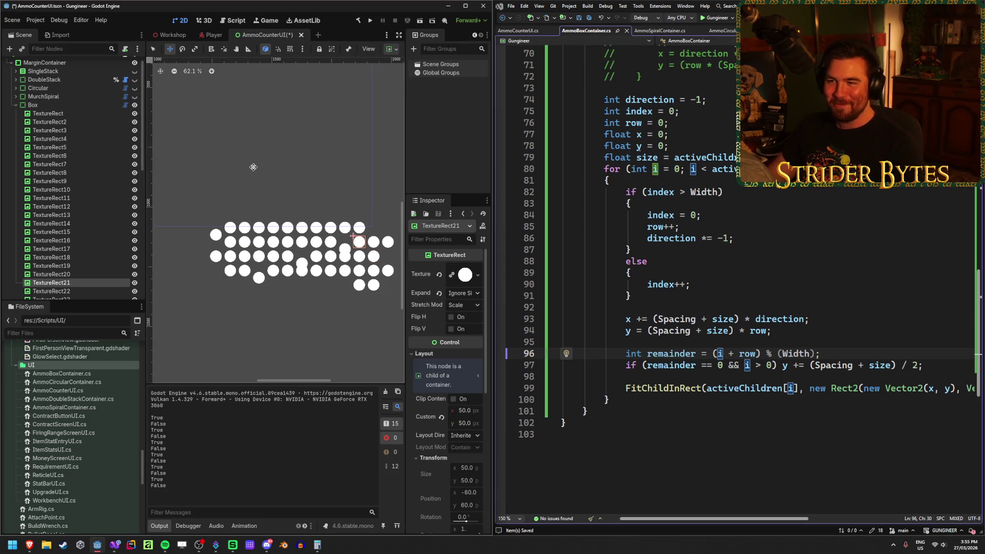
left_click(358, 23)
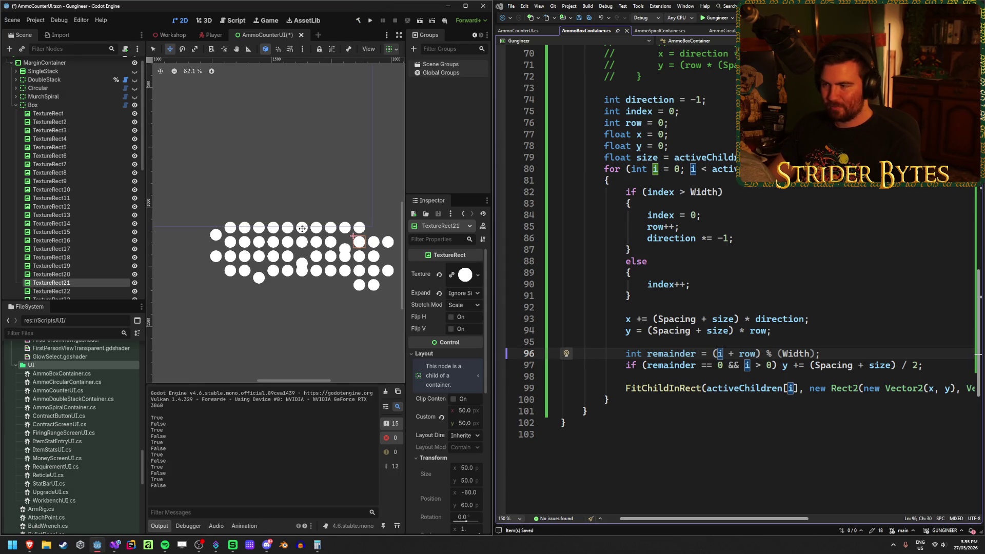
left_click(882, 357)
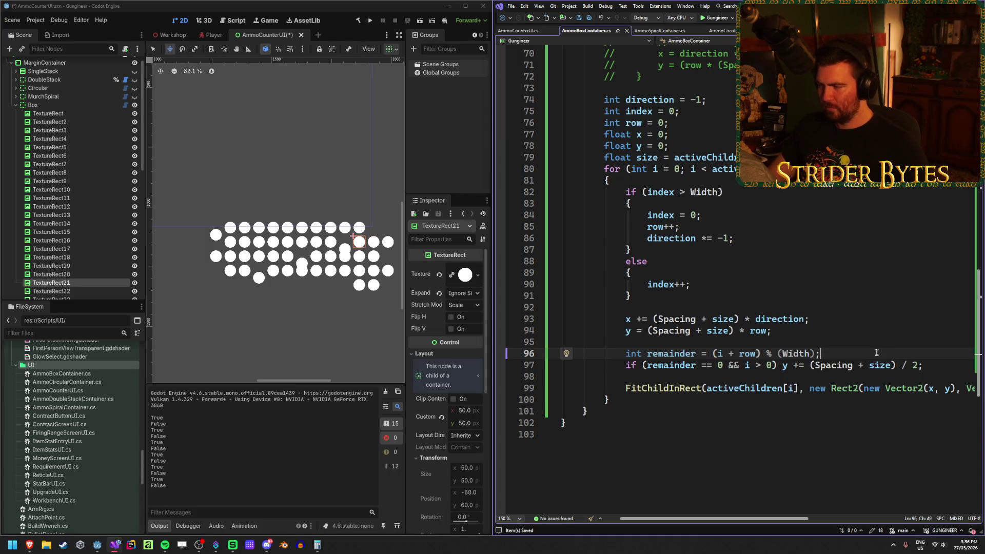
left_click(766, 236)
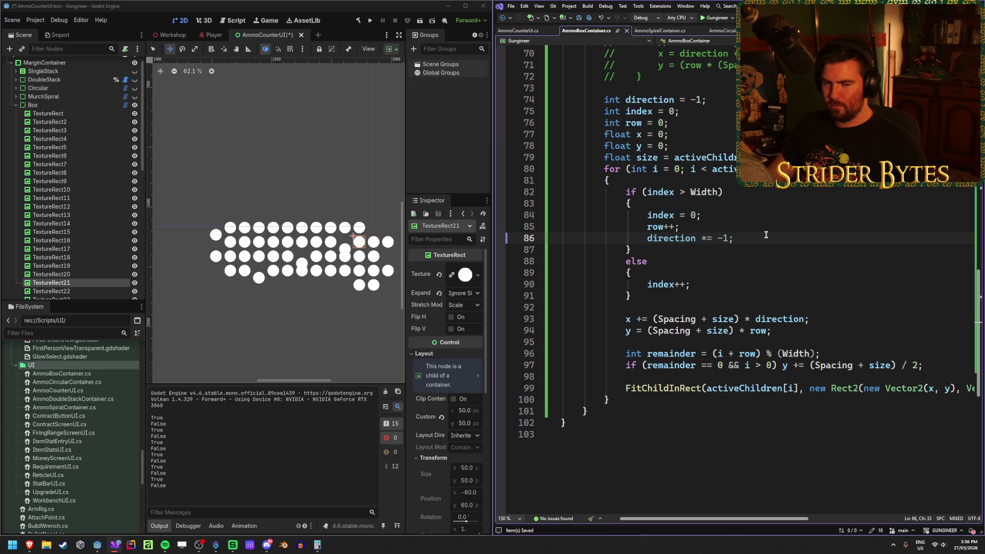
left_click(714, 288)
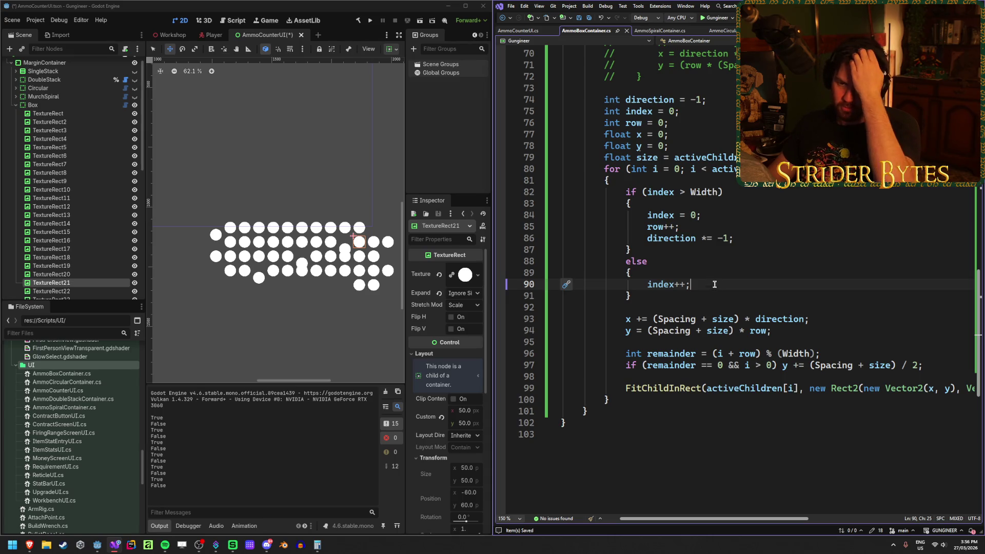
left_click(73, 274)
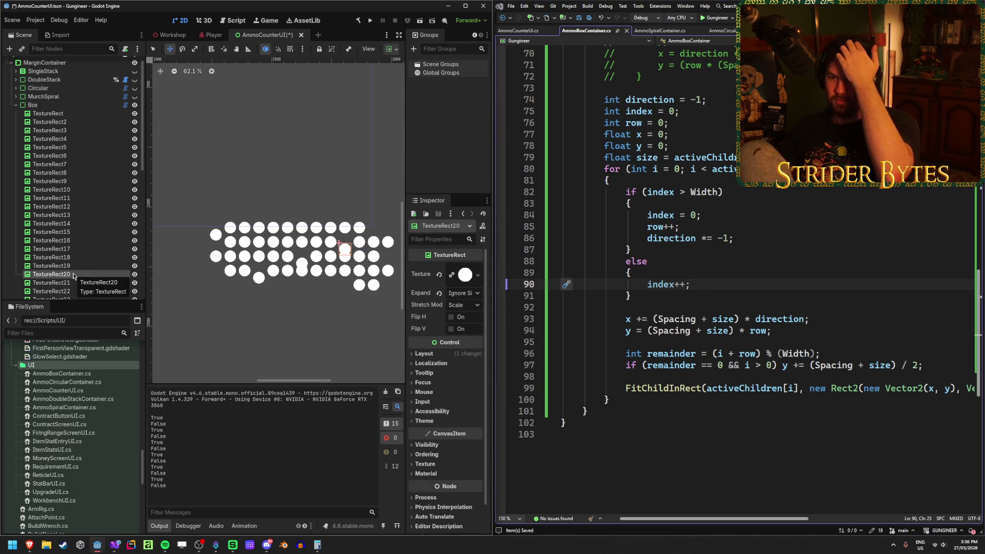
key("Down")
key("Down")
key("Down")
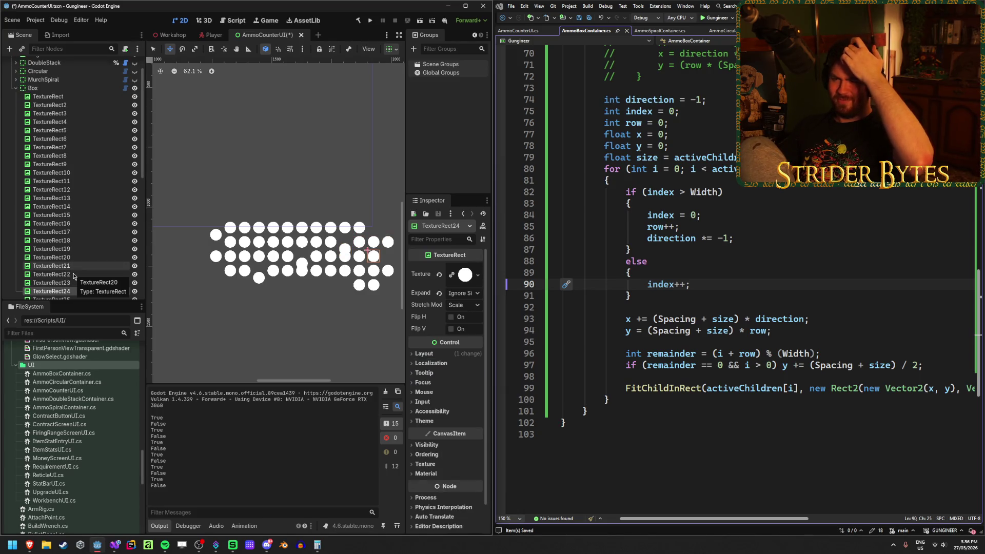
key("Up")
key("Up")
key("Up")
key("Up")
key("Up")
key("Up")
key("Up")
key("Up")
key("Up")
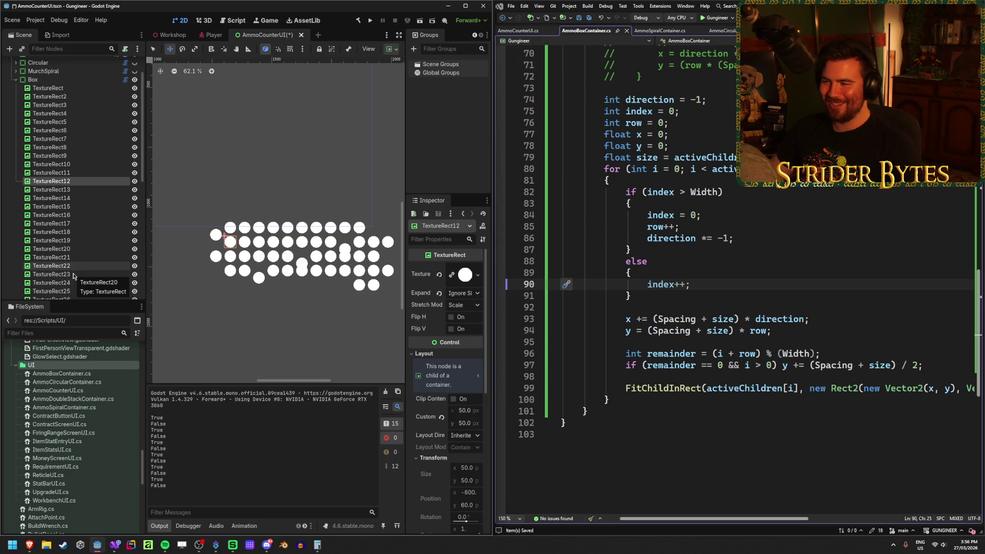
left_click(818, 332)
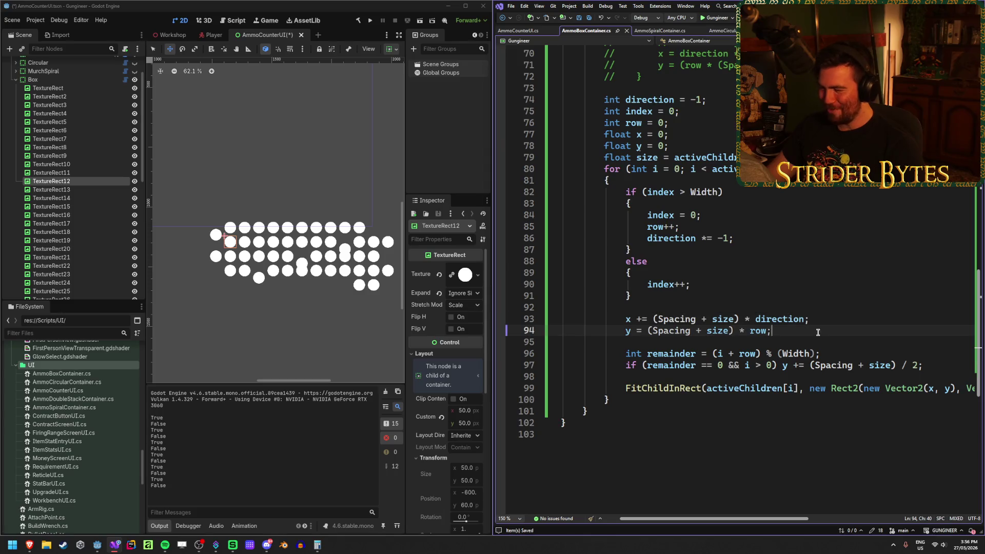
left_click(827, 356)
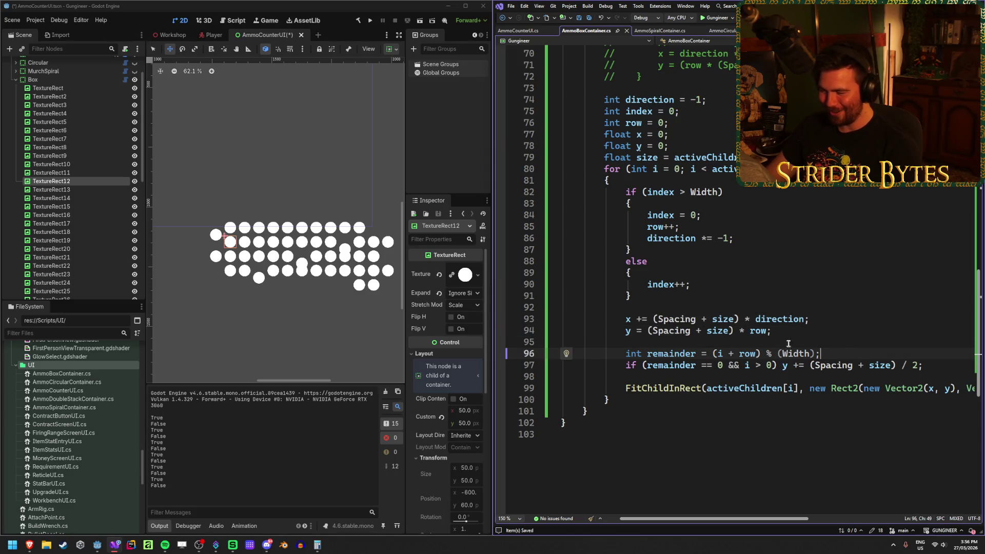
left_click(964, 365)
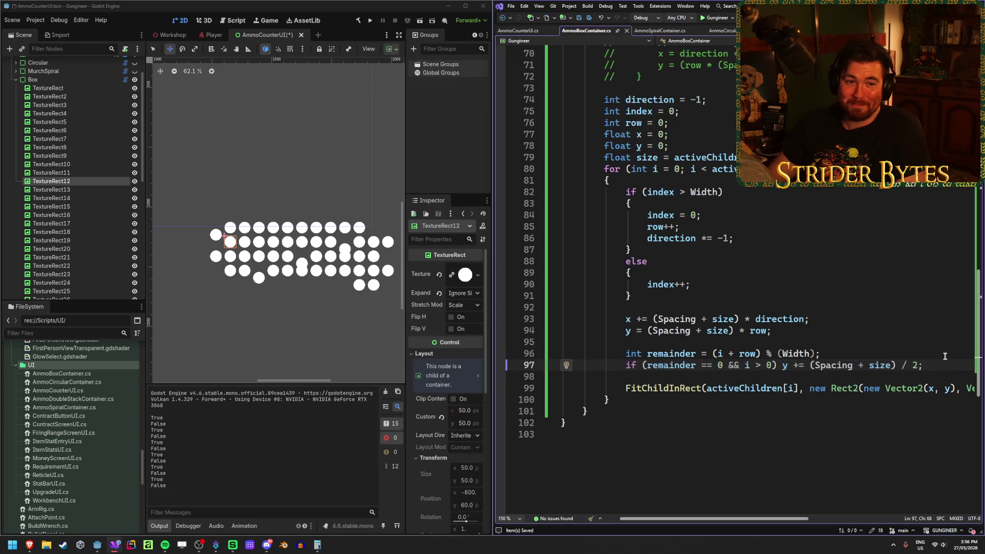
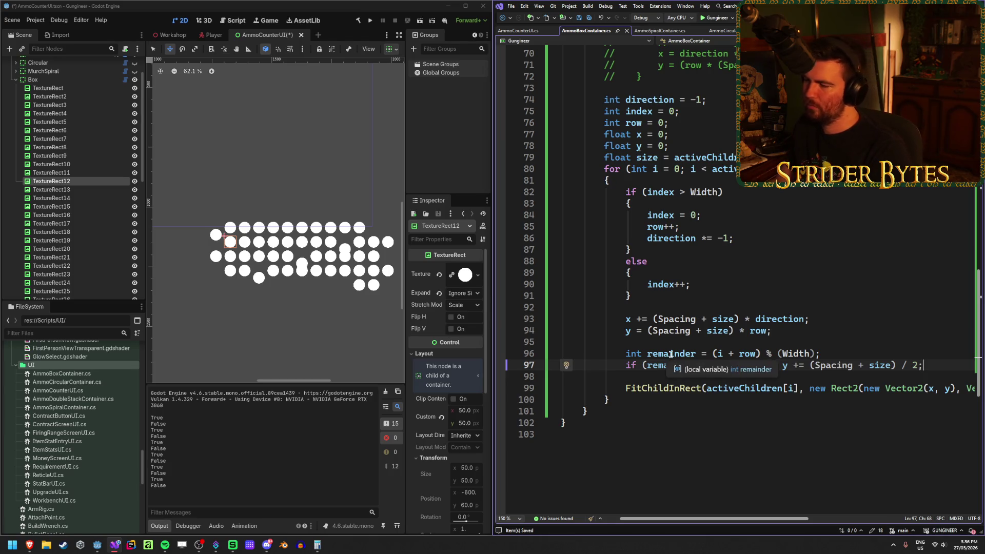
- Review the remainder formula and half-row y offset lines in the layout code
left_click(841, 354)
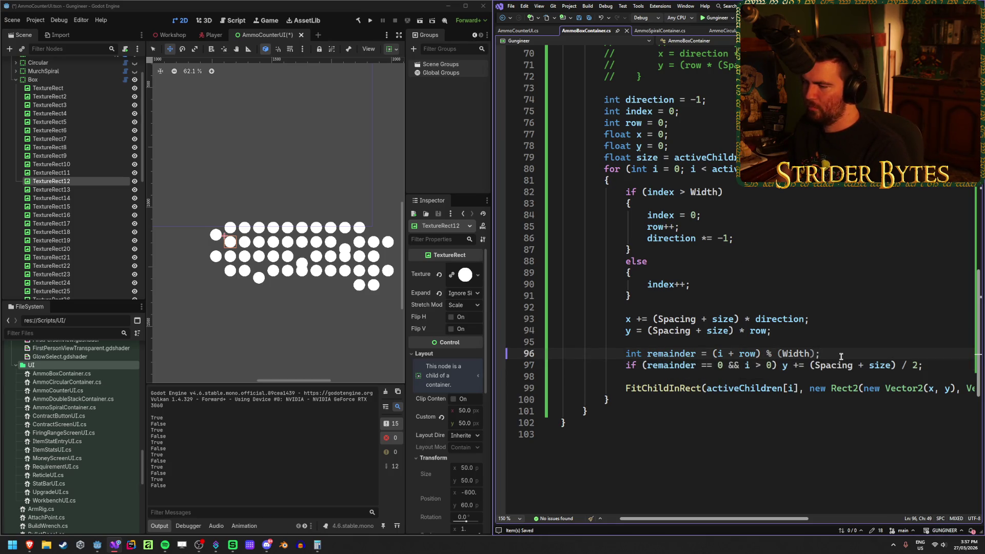
left_click(725, 354)
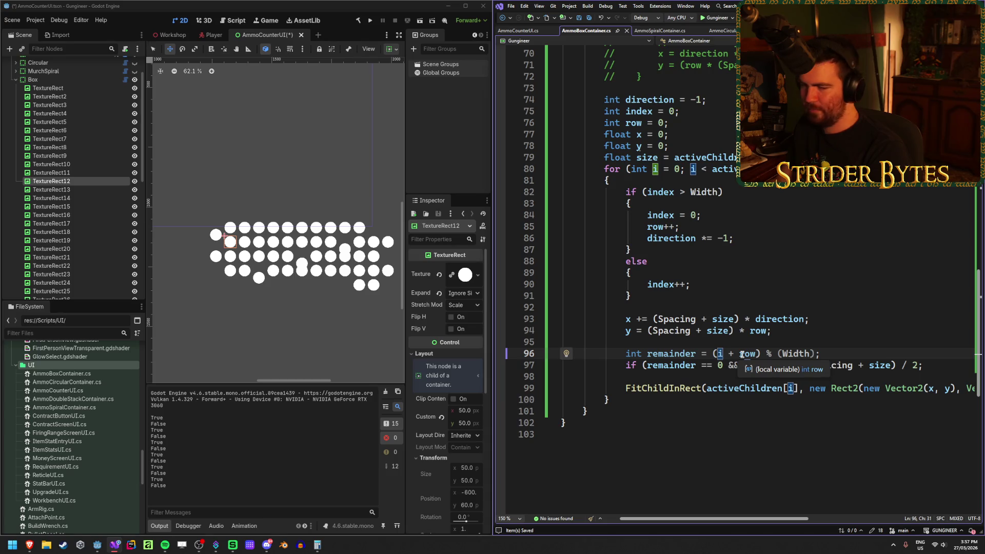
left_click(926, 365)
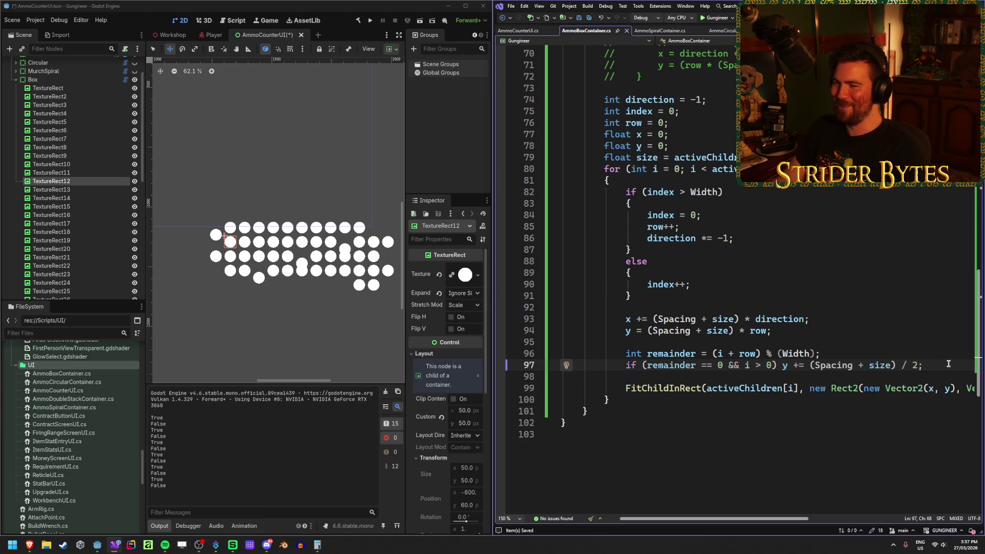
- Step through TextureRect12–24 in Godot to see which circle each node is
left_click(78, 198)
key("Down")
key("Down")
key("Down")
key("Up")
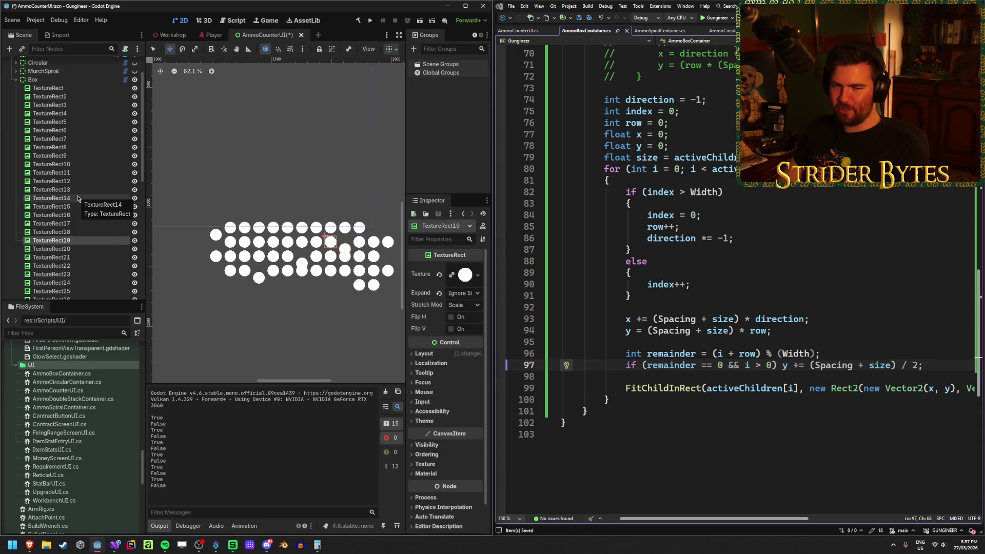
key("Down")
key("Down")
key("Down")
key("Up")
key("Up")
key("Down")
key("Down")
key("Up")
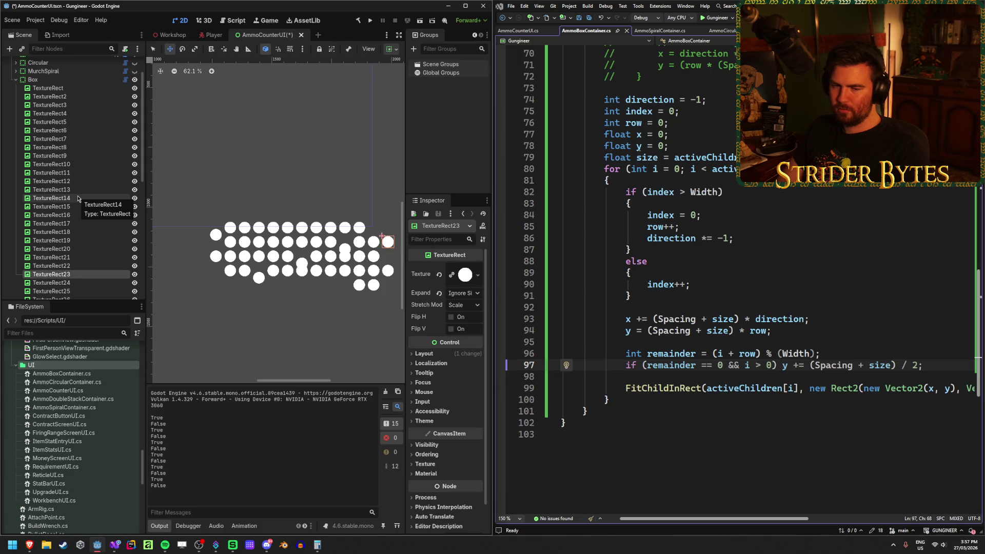
key("Up")
key("Down")
key("Up")
key("Down")
key("Up")
key("Down")
key("Down")
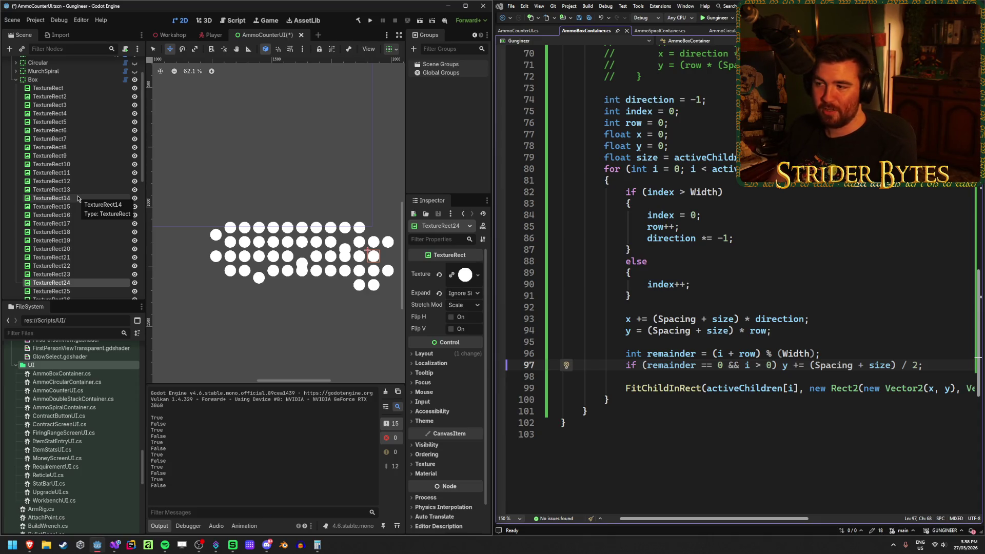
key("Up")
key("Up")
key("Up")
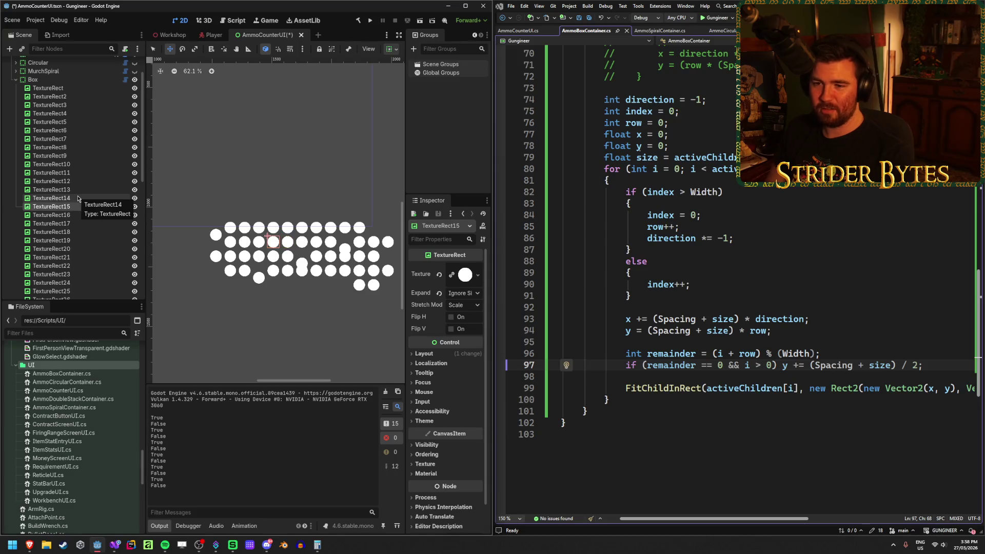
key("Down")
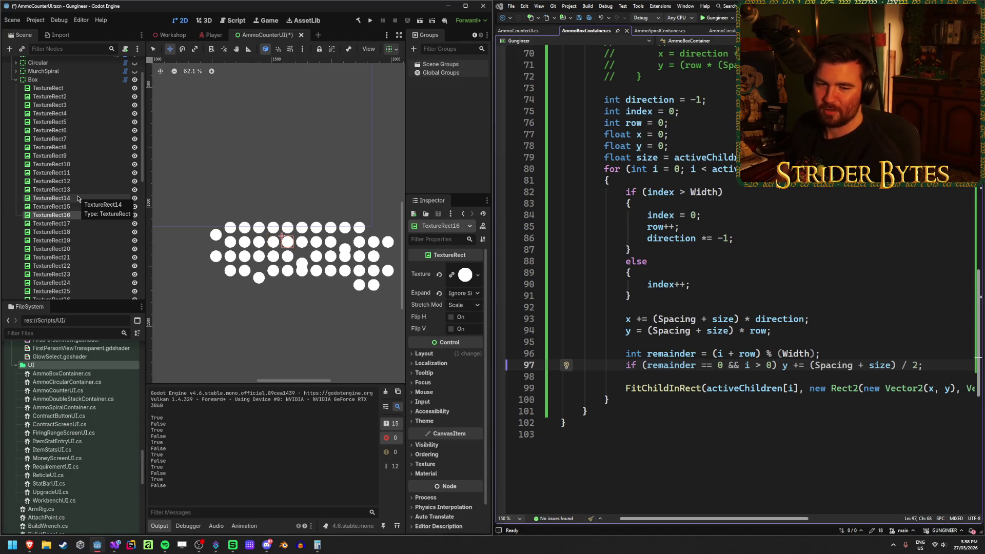
key("Down")
key("Down")
key("Down")
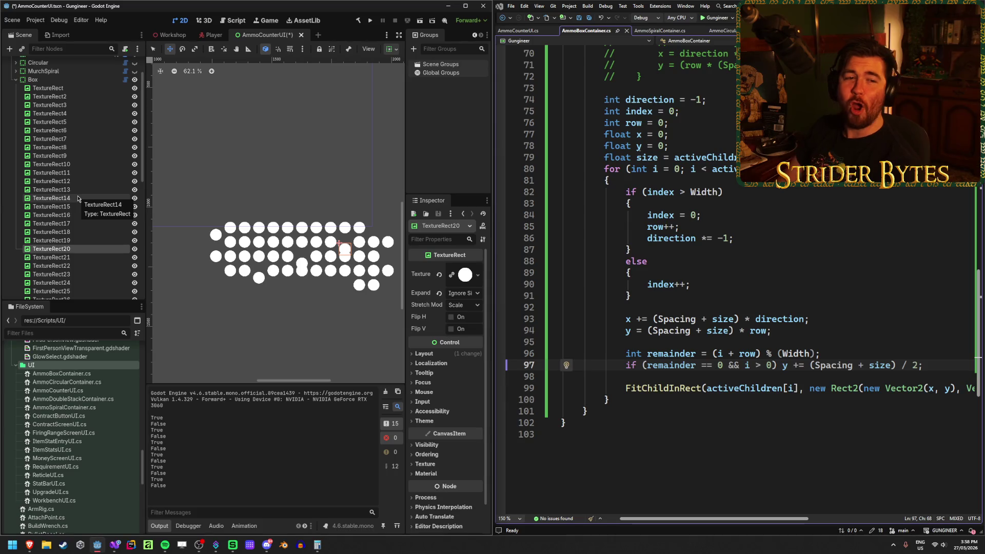
key("Down")
key("Up")
key("Up")
key("Up")
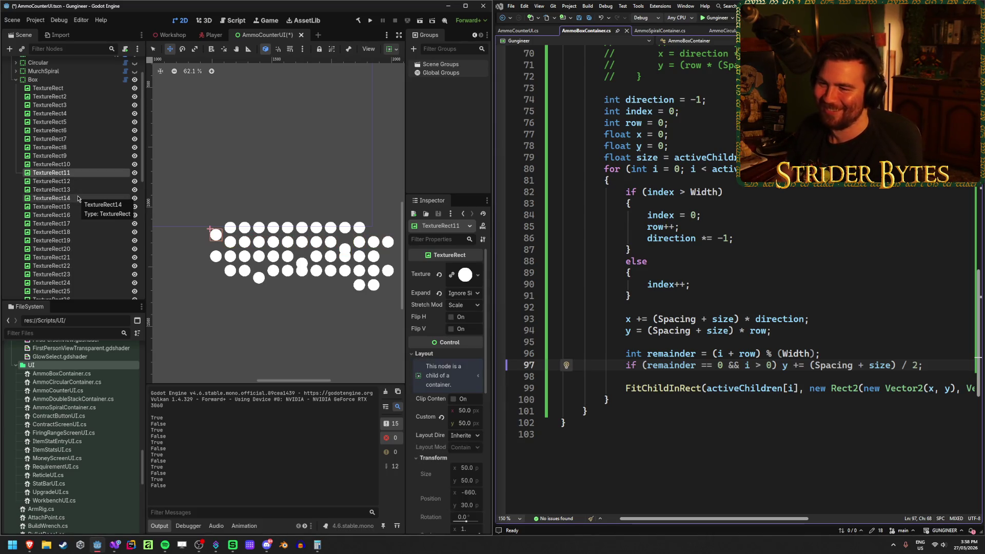
key("Down")
key("Down")
key("Down")
key("Up")
key("Up")
key("Up")
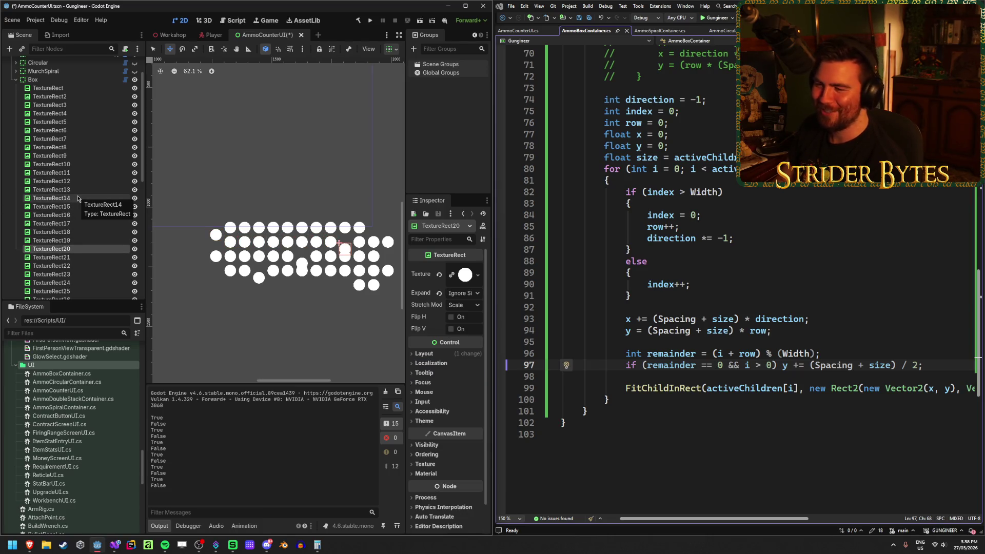
key("Up")
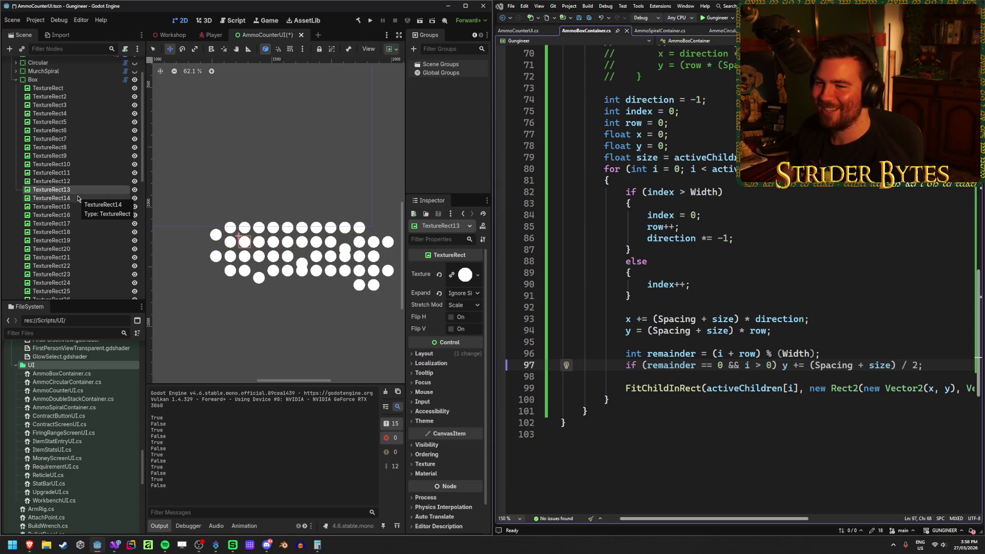
key("Down")
key("Down")
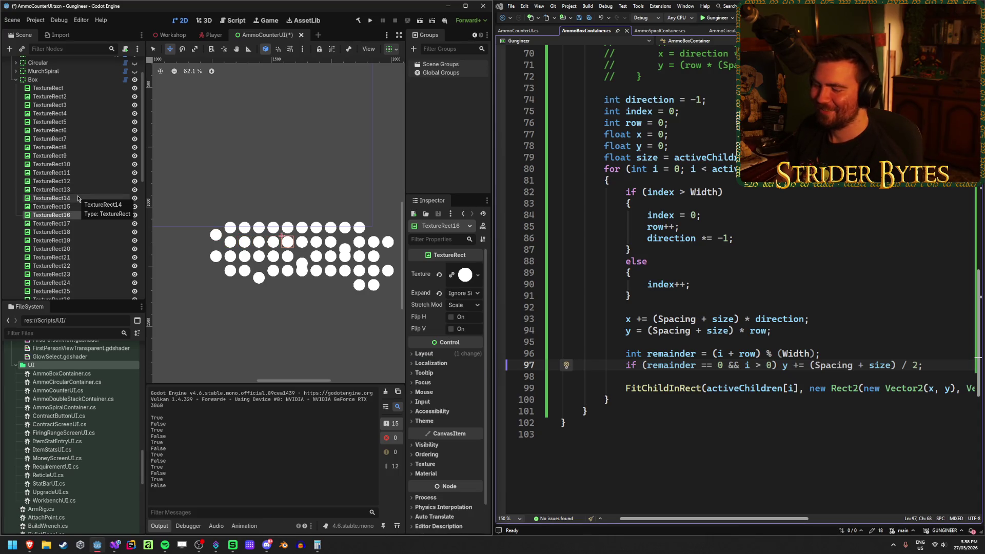
key("Down")
key("Down")
key("Down")
key("Up")
key("Up")
key("Up")
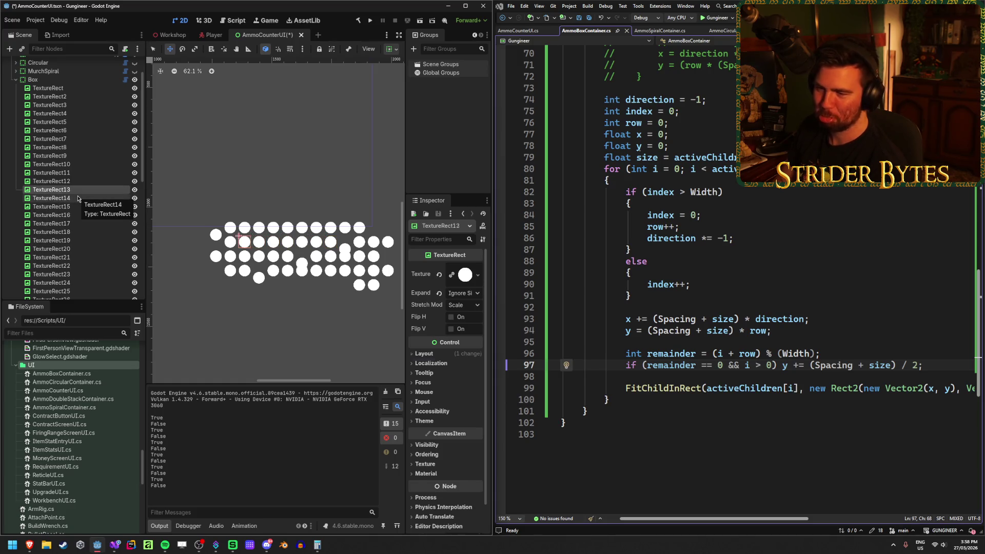
key("Up")
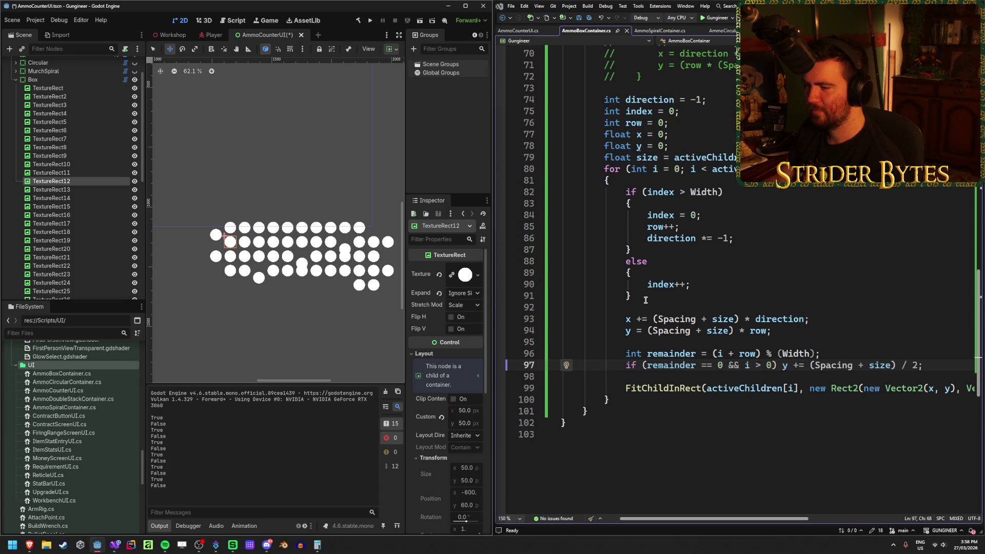
- Review the x offset calculation line in the layout code
scroll(655, 362, "up", 4)
scroll(655, 363, "down", 3)
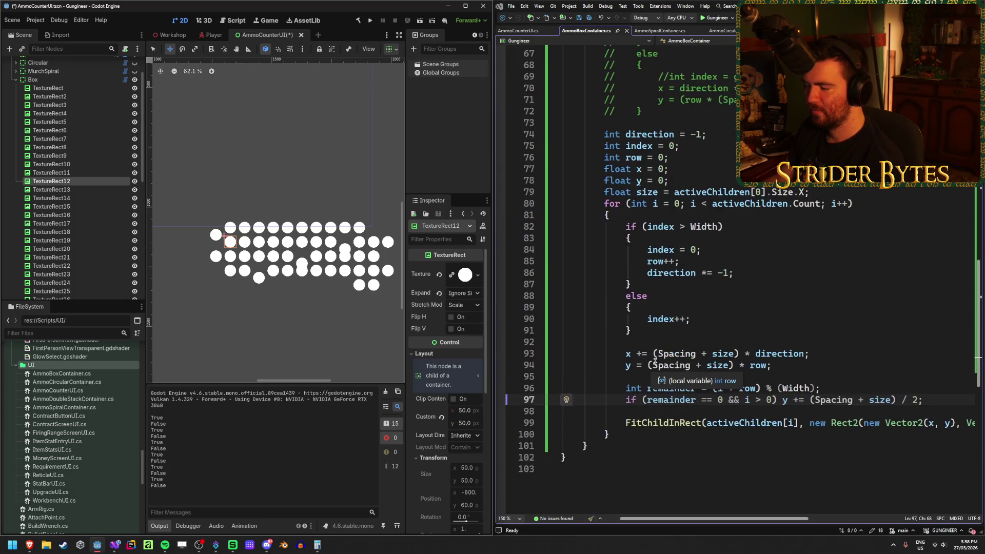
left_click(827, 353)
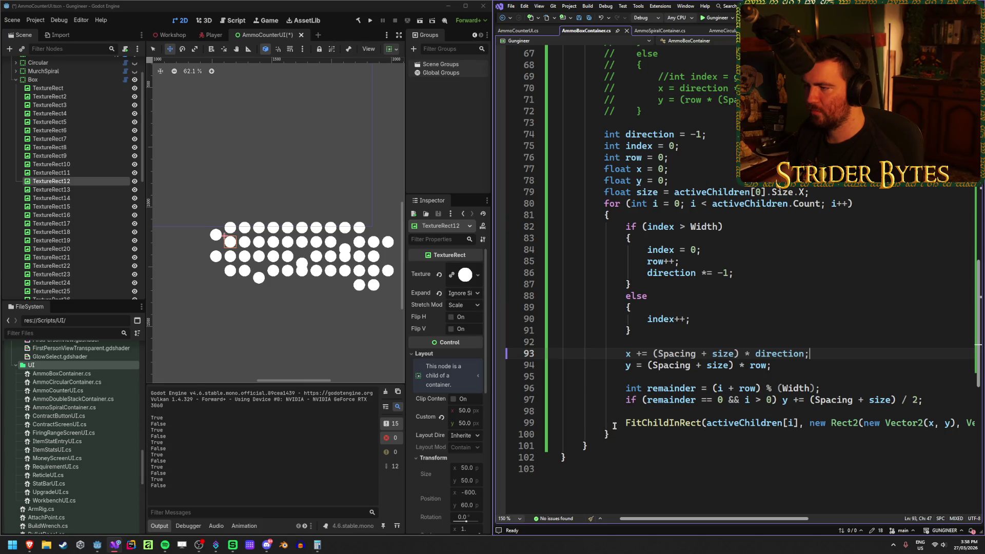
scroll(614, 426, "up", 5)
scroll(614, 426, "up", 3)
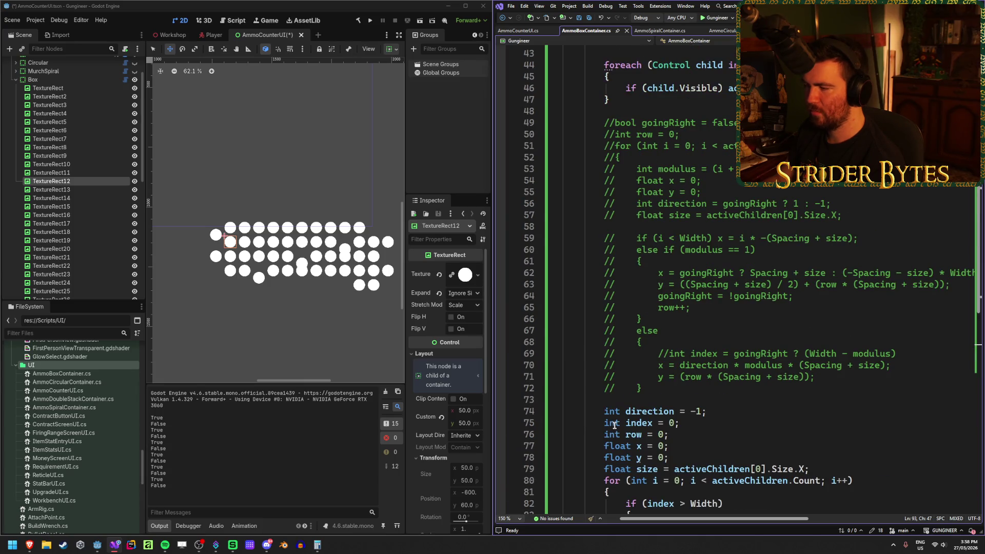
scroll(614, 425, "down", 8)
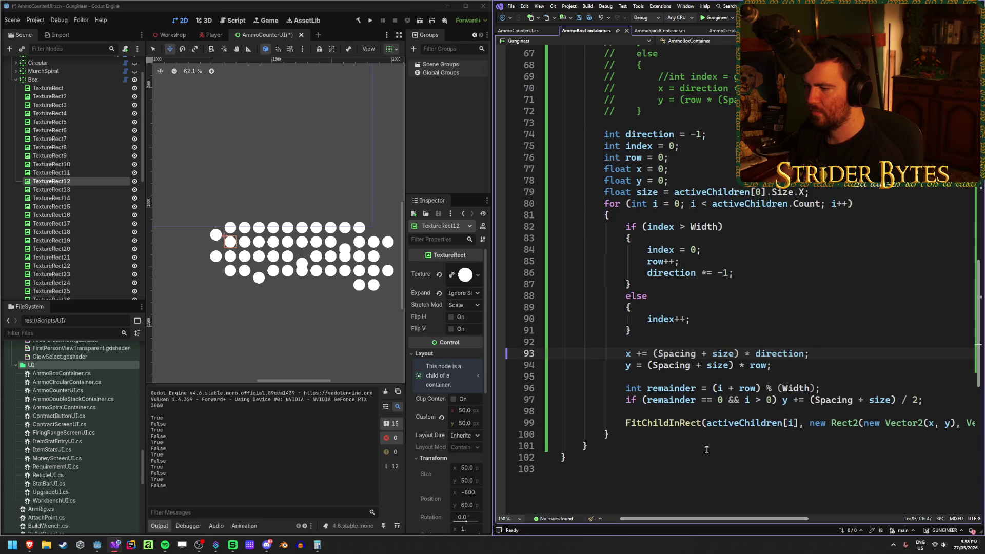
- Step through the first TextureRects (1–10) to match each node to its circle
left_click(76, 148)
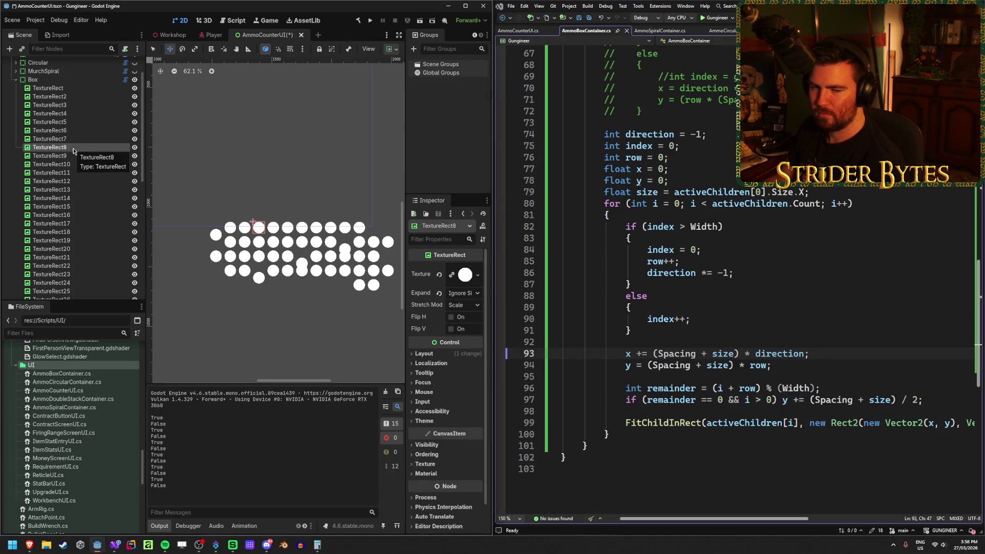
left_click(74, 88)
key("Down")
key("Down")
key("Down")
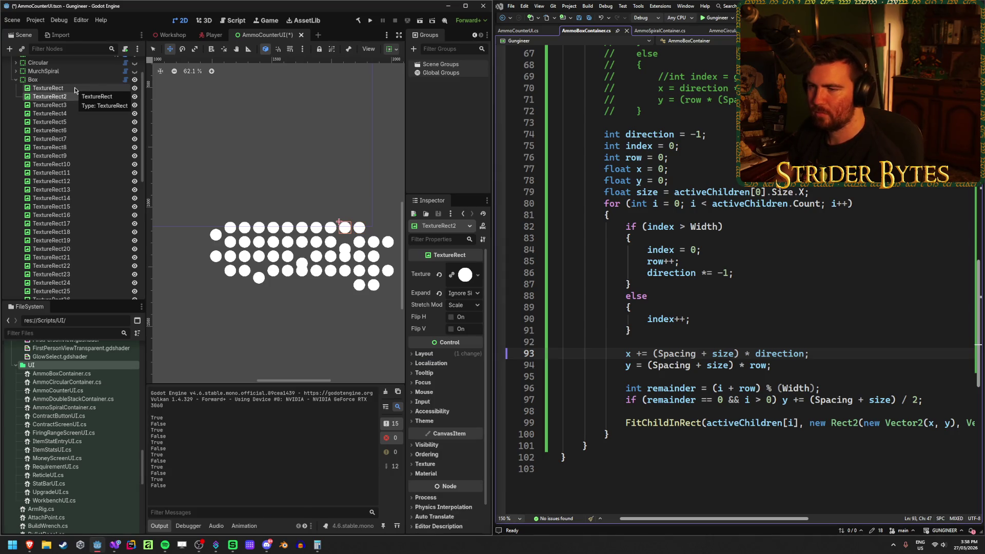
key("Down")
key("Down")
key("Down")
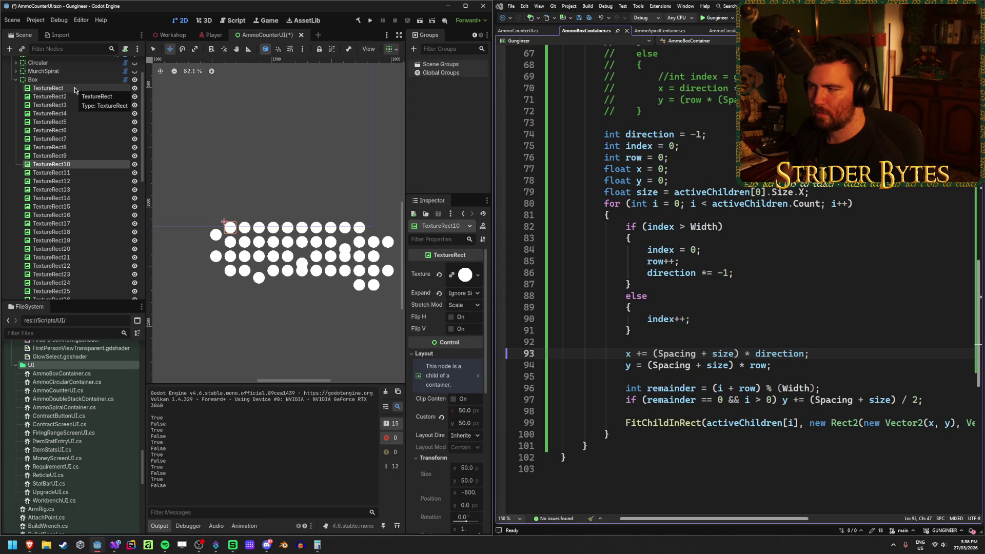
key("Up")
key("Up")
key("Up")
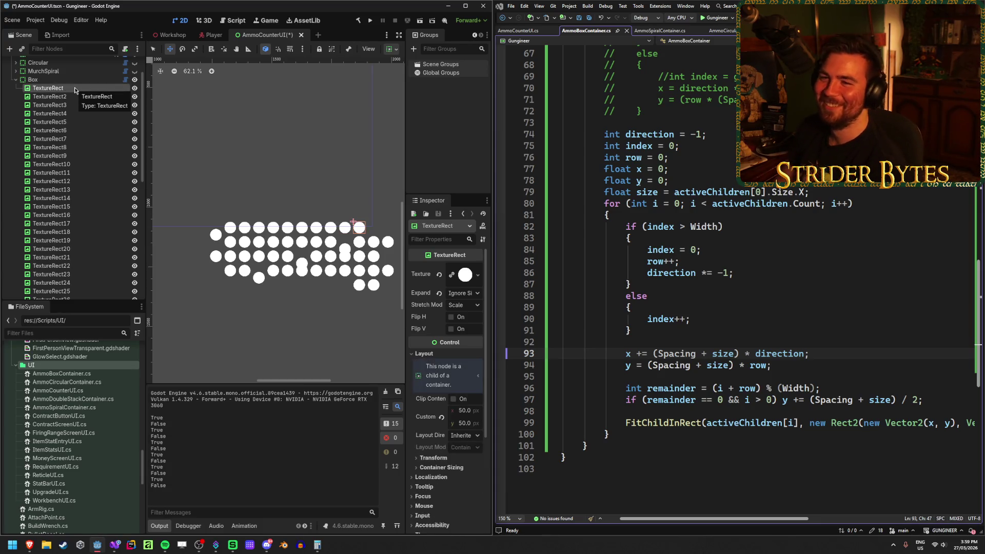
key("Down")
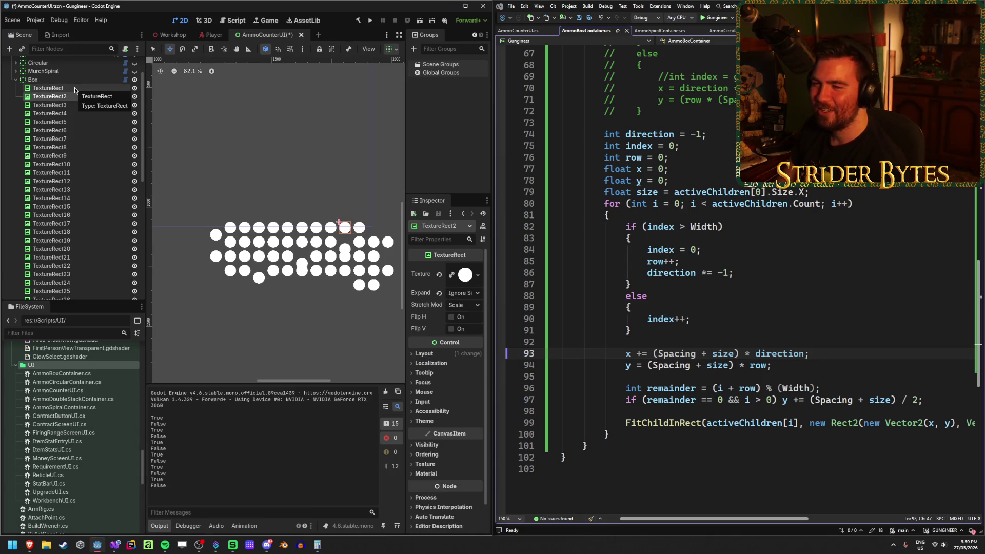
key("Up")
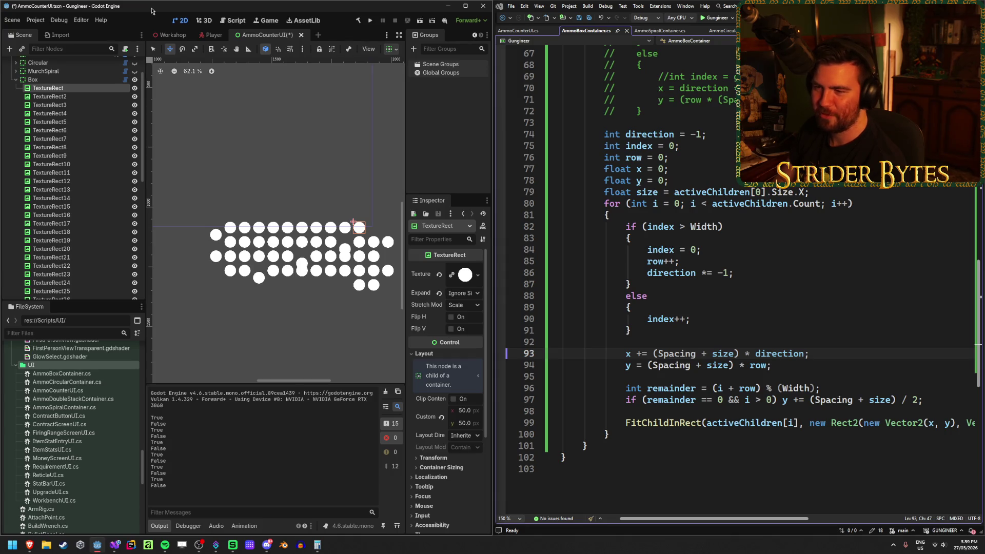
key("Down")
key("Down")
key("Down")
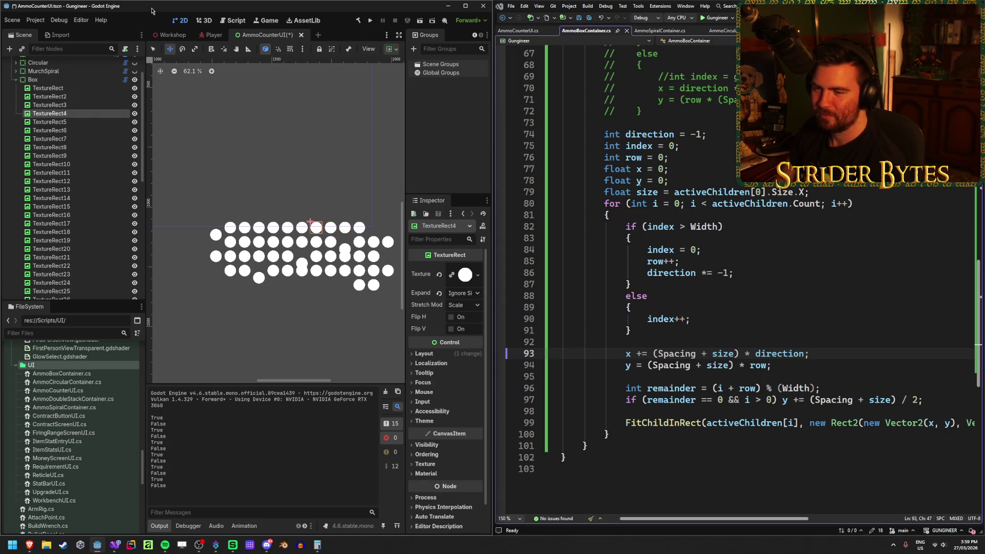
key("Down")
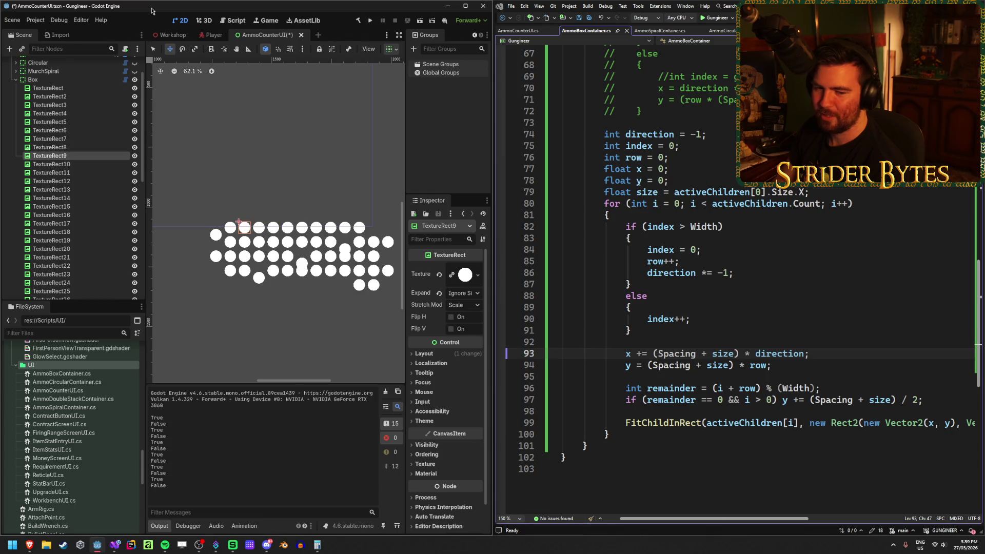
key("Up")
key("Up")
key("Up")
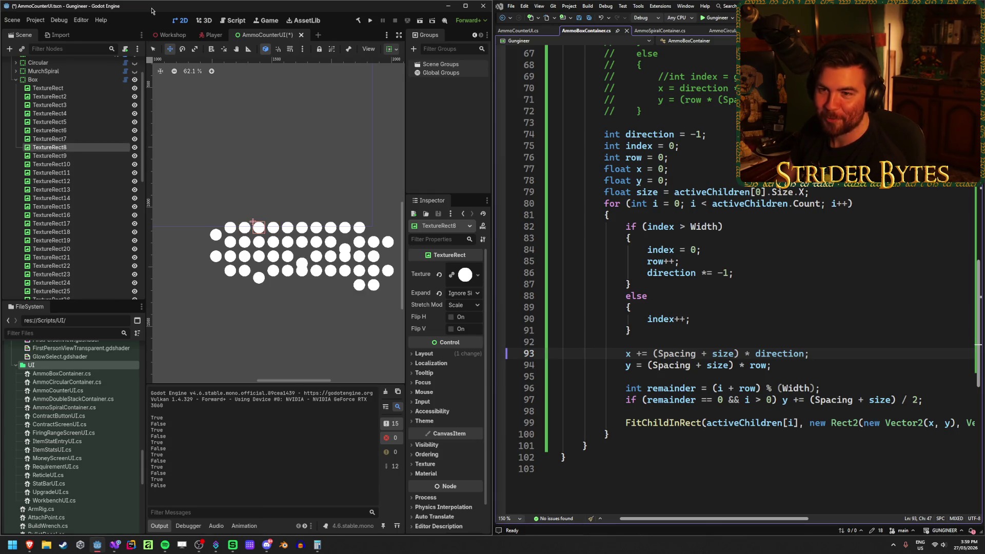
key("Down")
key("Down")
key("Down")
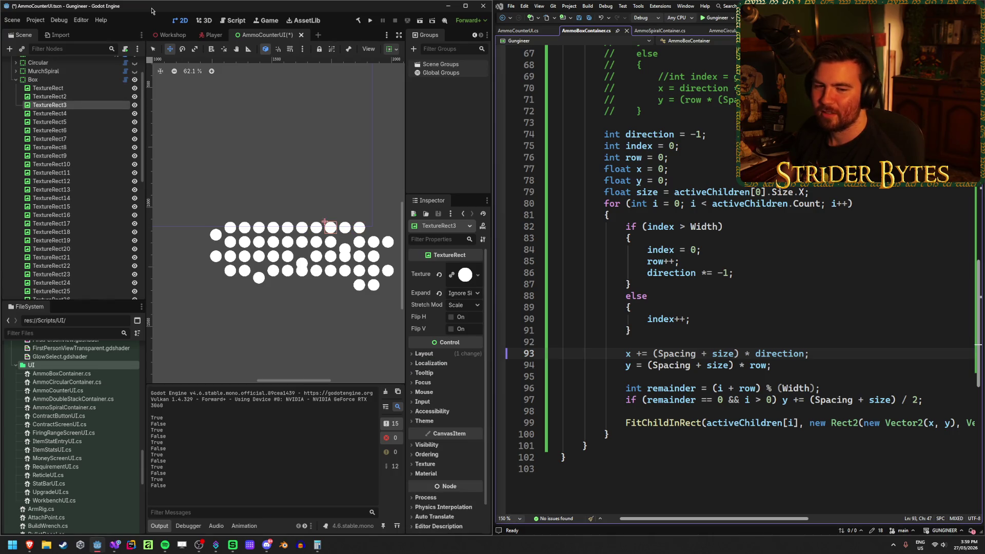
key("Up")
key("Up")
key("Up")
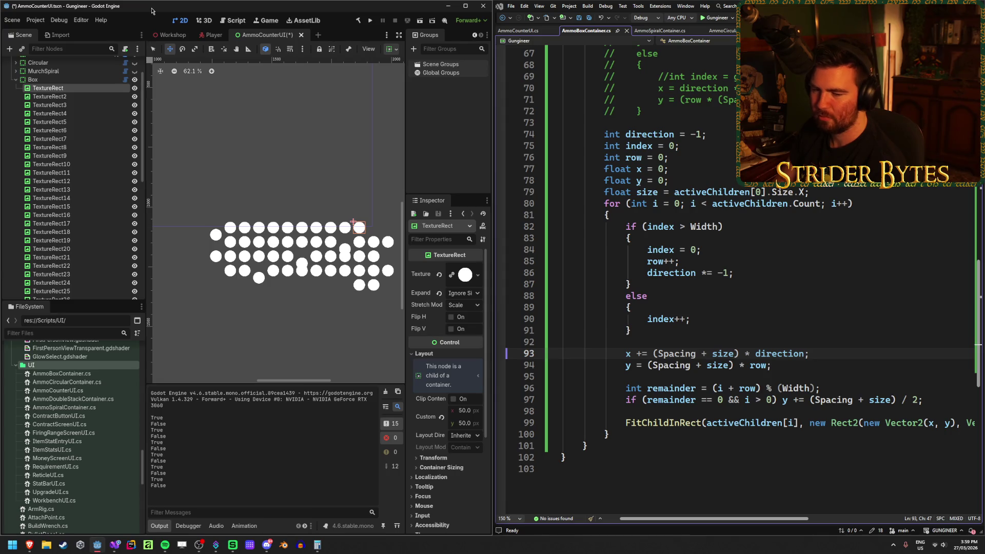
key("Down")
key("Down")
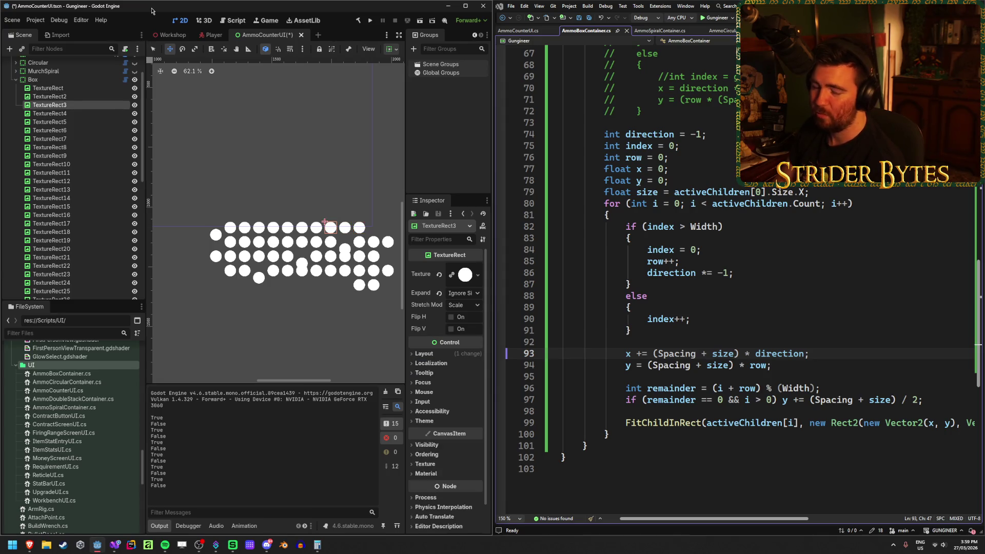
key("Up")
key("Up")
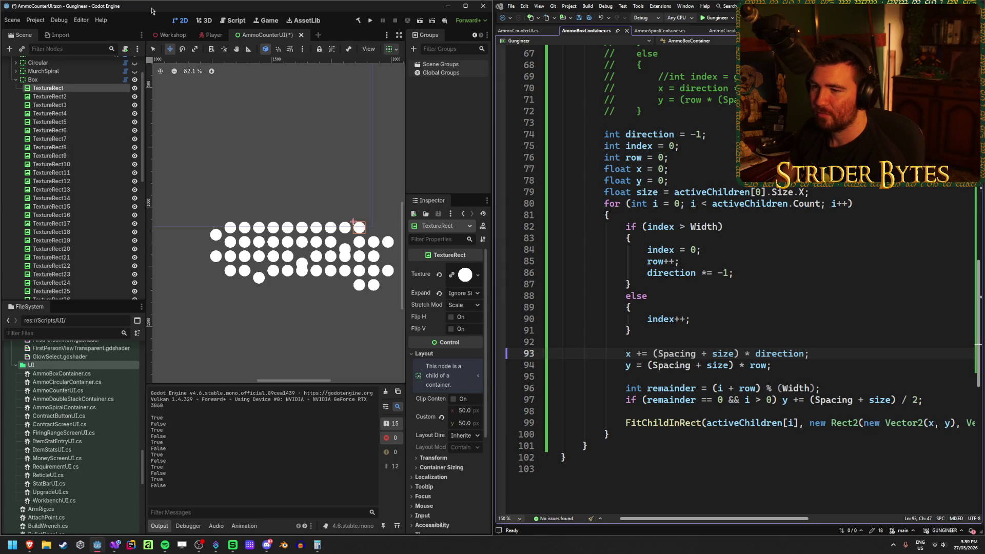
key("Down")
key("Up")
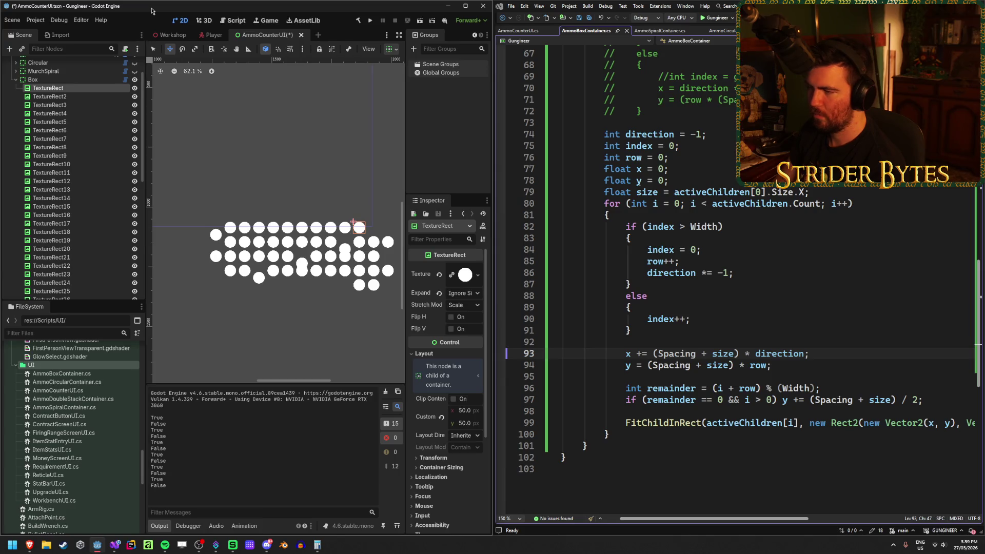
- Check where TextureRect8, 29, 30, 38, 40, 46 and 48 sit in the grid
key("Down")
key("Down")
key("Down")
key("Down")
key("Down")
key("Down")
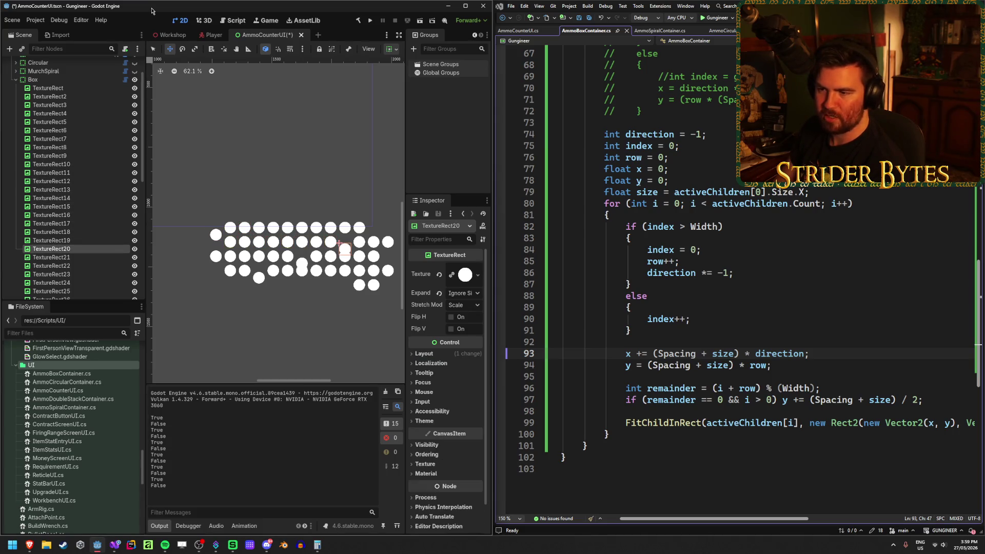
key("Down")
key("Down")
key("Down")
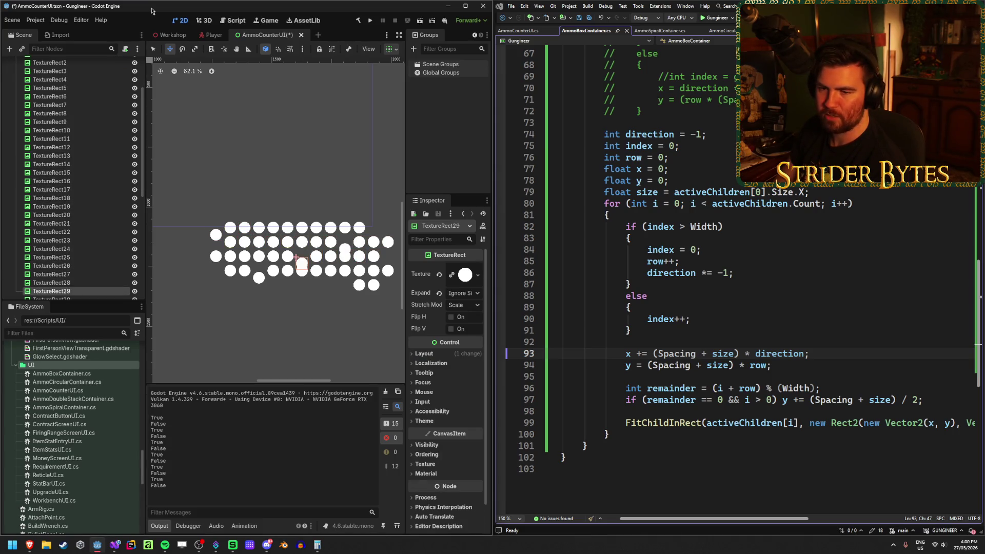
key("Up")
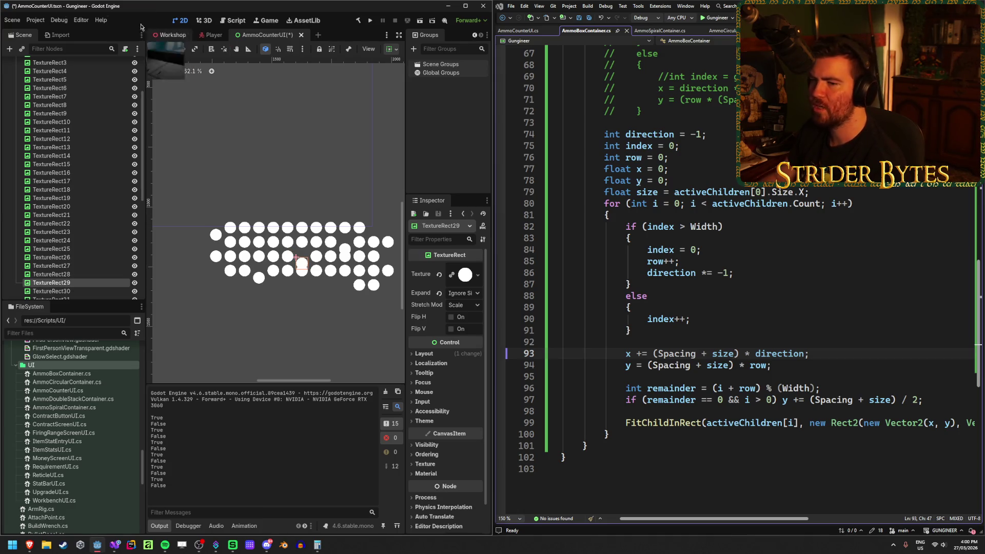
key("Down")
key("Down")
key("Down")
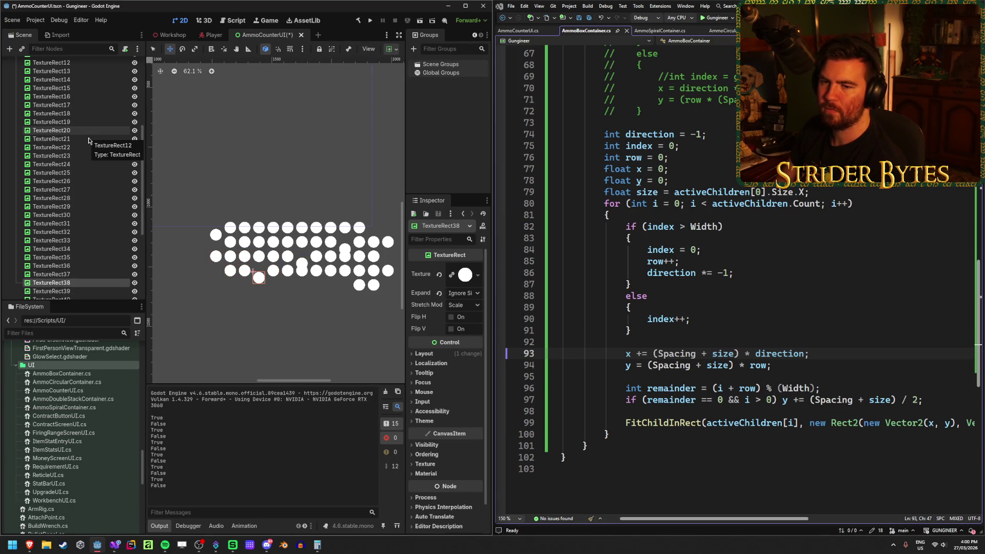
key("Down")
key("Down")
key("Down")
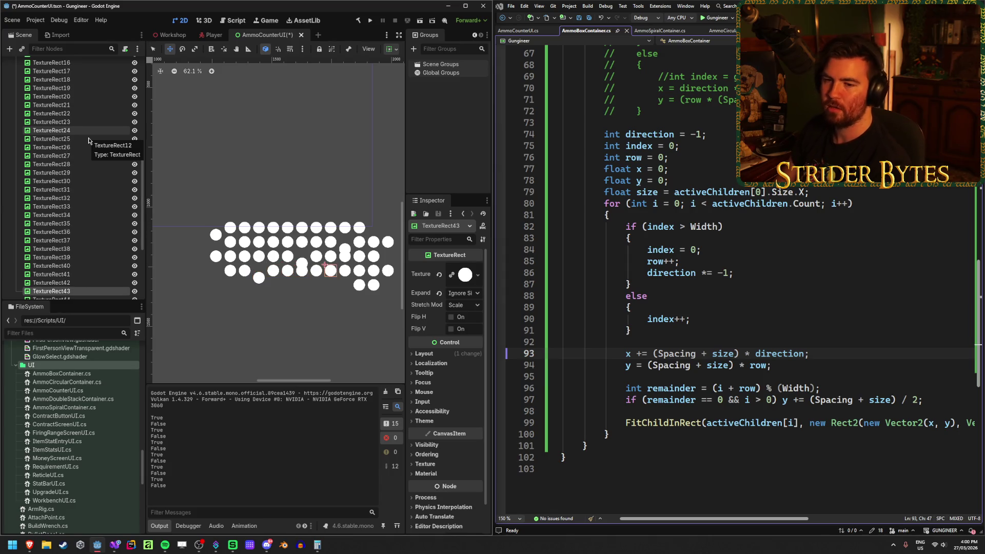
key("Up")
key("Up")
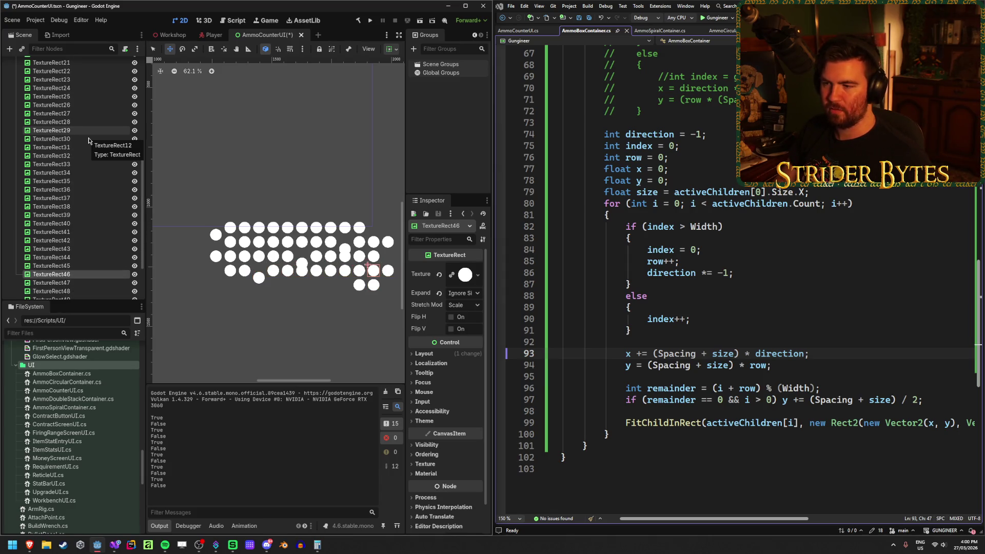
key("Down")
key("Down")
key("Up")
key("Up")
key("Up")
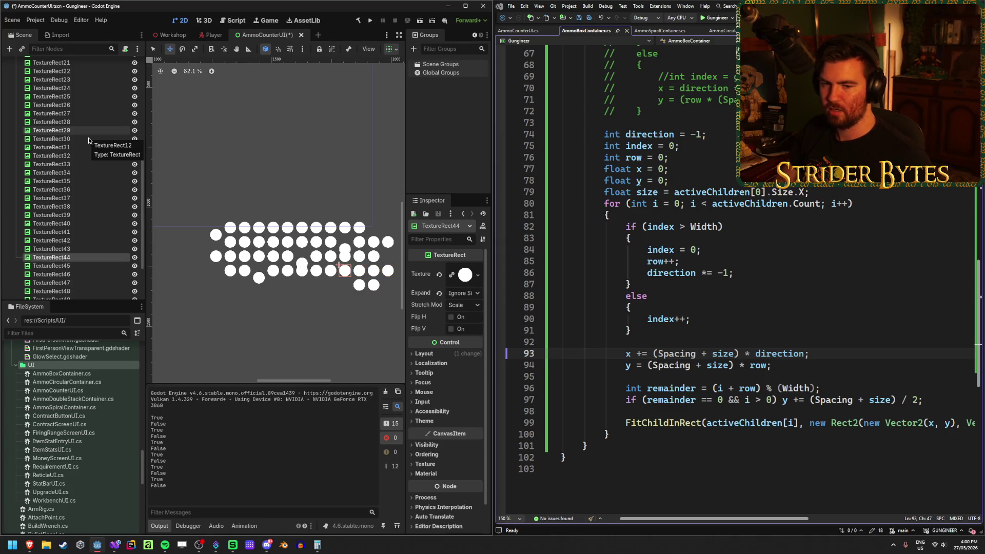
key("Up")
key("Up")
key("Up")
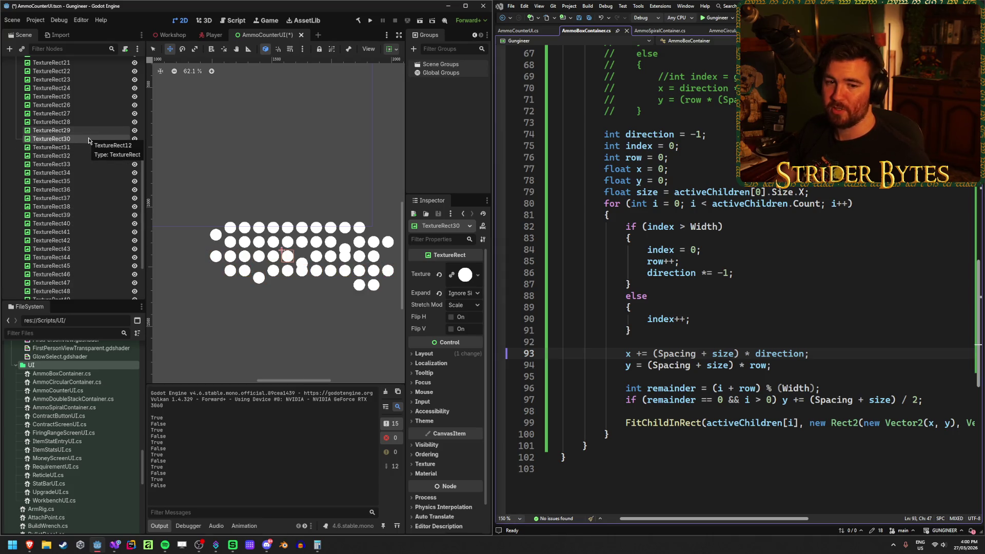
scroll(108, 185, "up", 10)
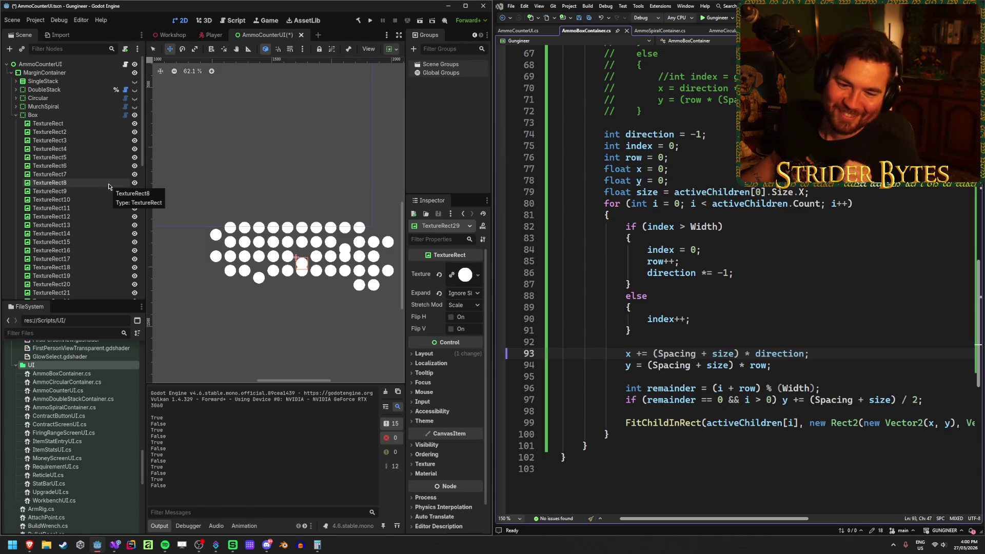
- Recheck TextureRect8's circle against the layout code
left_click(108, 183)
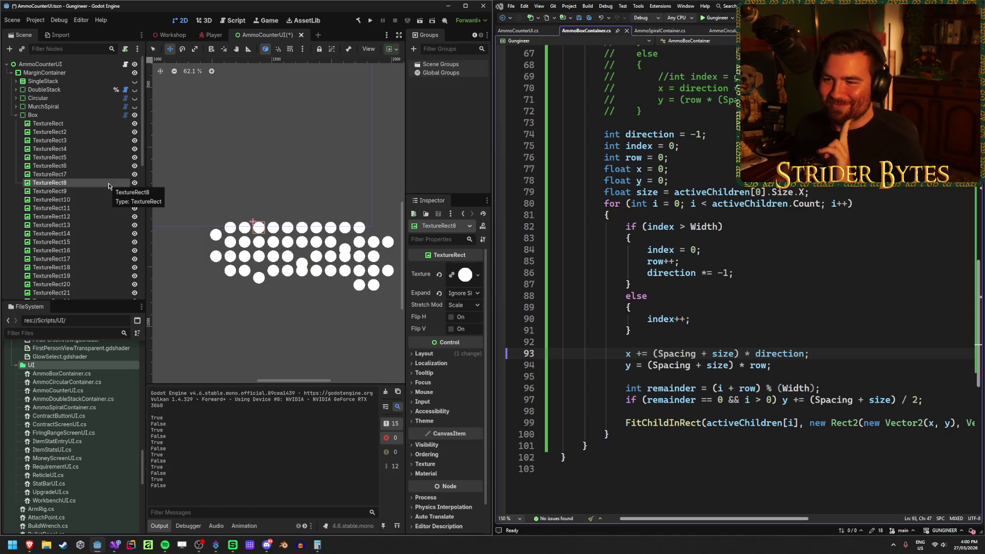
key("Up")
key("Up")
key("Up")
key("Up")
key("Up")
key("Up")
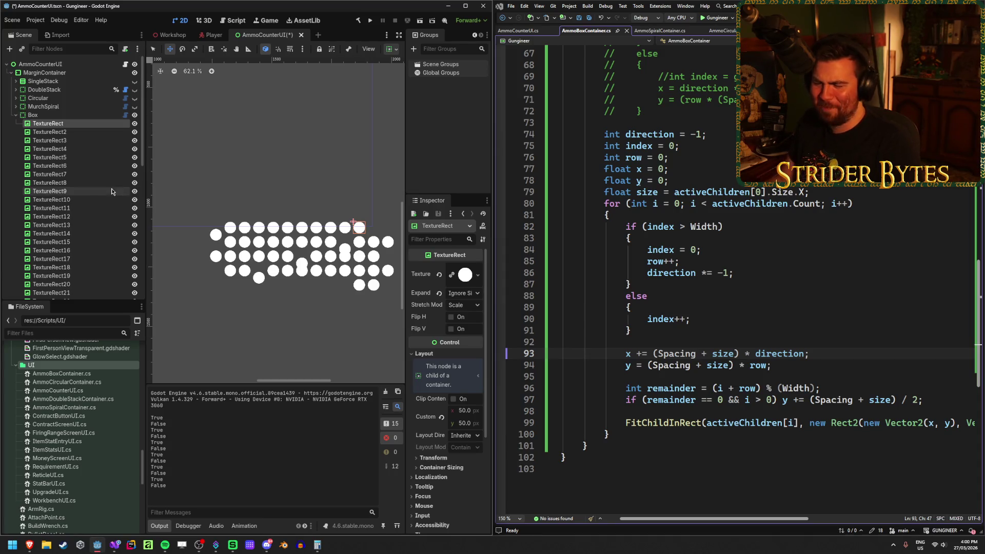
left_click(812, 354)
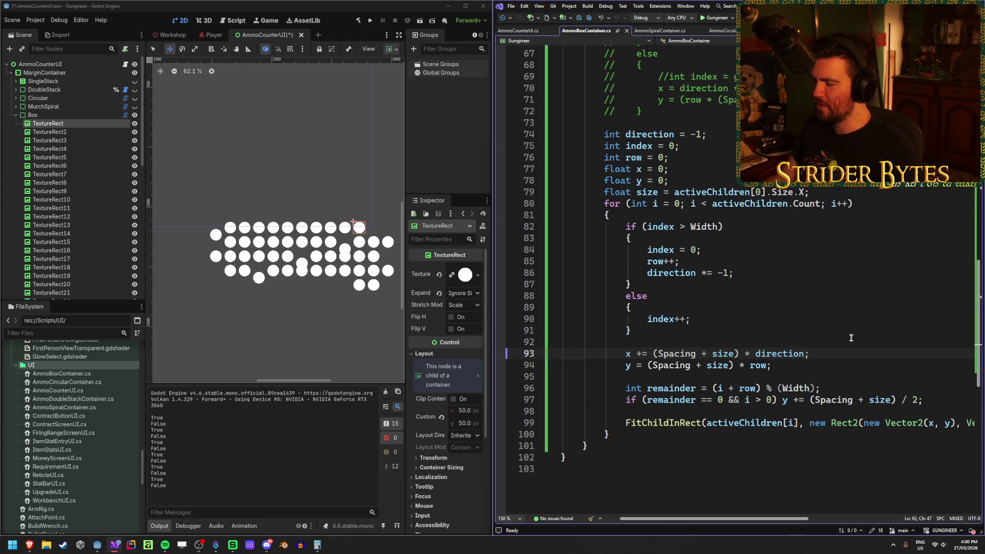
left_click(94, 132)
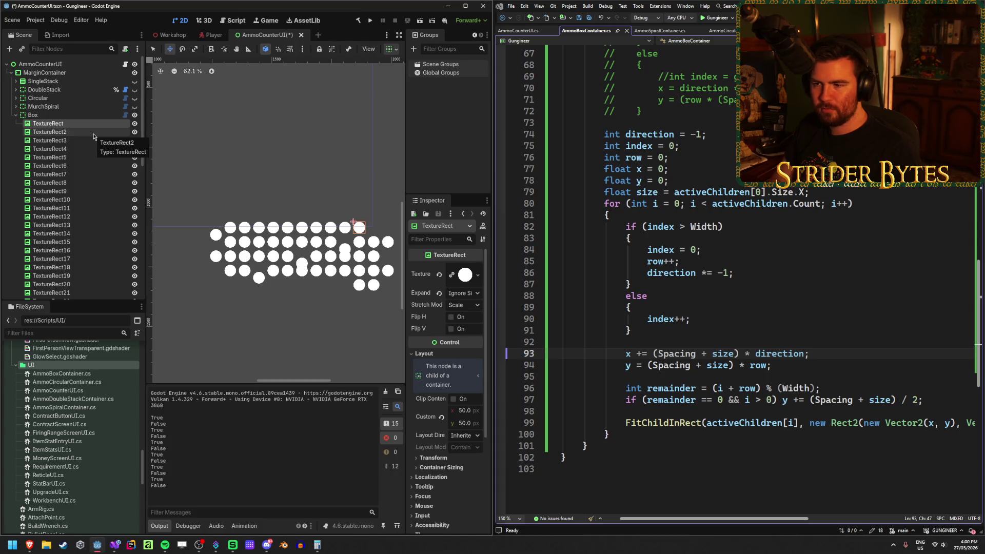
- Comment out layout code lines 74–100 and save the file
mouse_move(610, 434)
left_mouse_down()
mouse_move(616, 174)
mouse_move(481, 135)
left_mouse_up()
key("ctrl+k")
key("ctrl+c")
key("ctrl+s")
- Uncomment lines 74–100 again and start editing the loop body near line 91
scroll(697, 265, "up", 6)
scroll(697, 265, "up", 3)
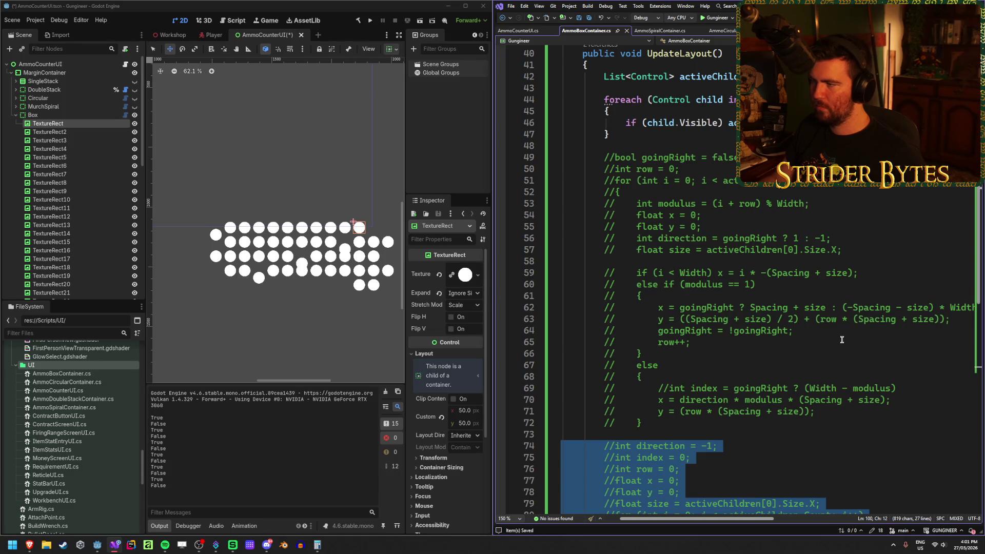
scroll(842, 340, "down", 9)
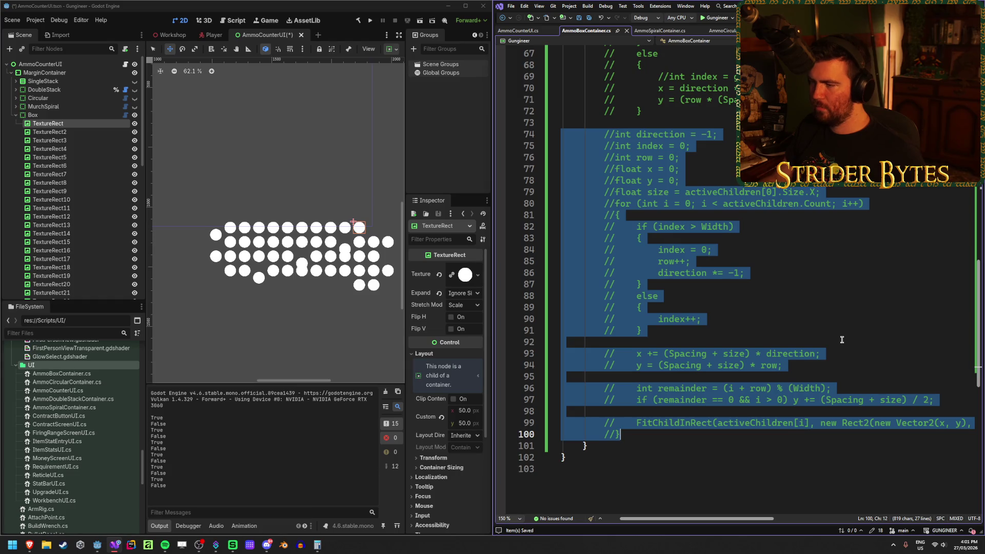
key("ctrl+k")
key("ctrl+u")
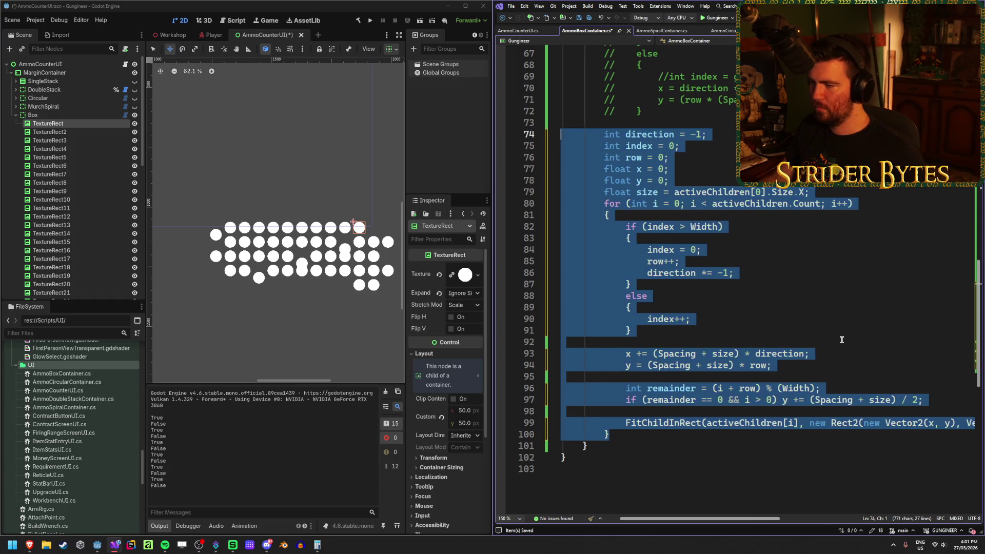
left_click(821, 326)
type("=")
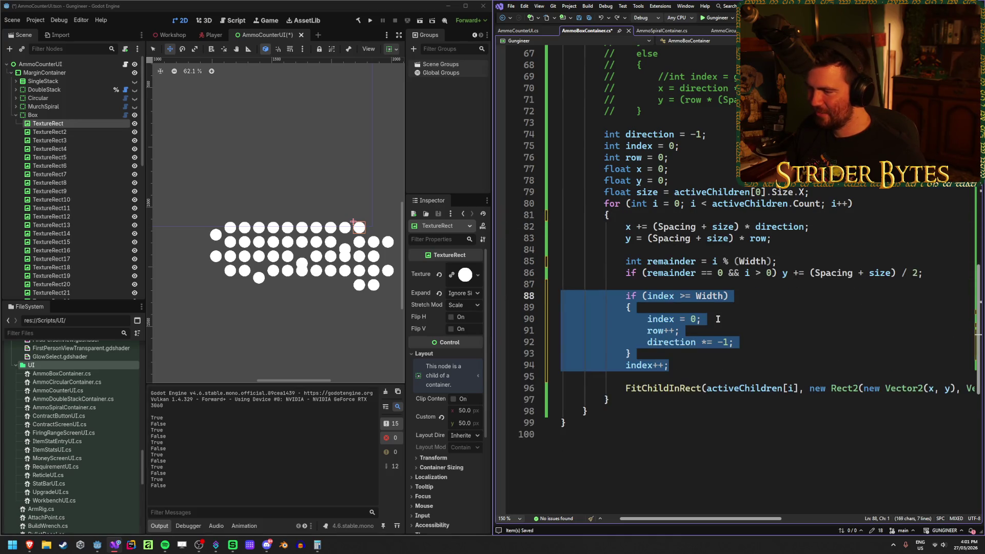
- Rebuild, then review the index >= Width check, index reset and direction flip lines
left_click(358, 21)
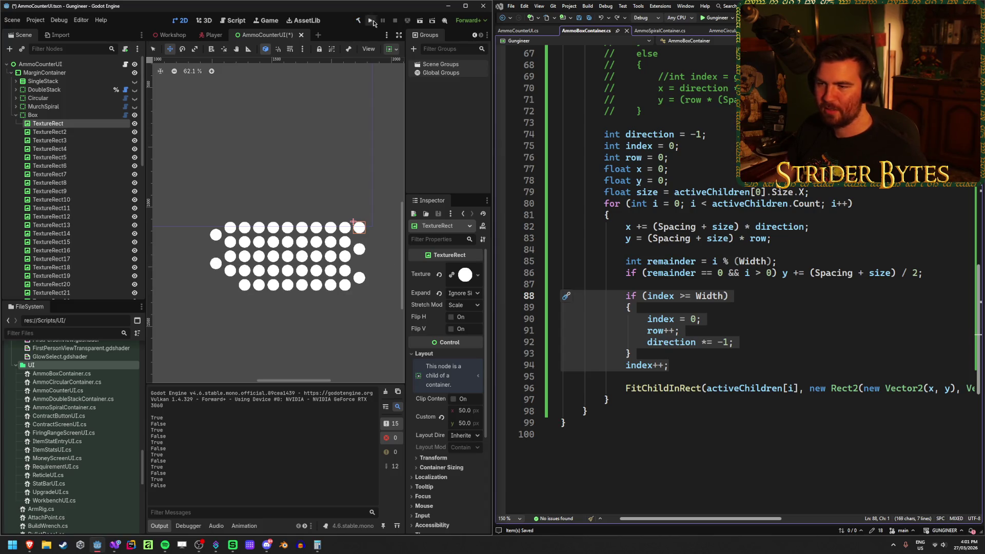
left_click(739, 341)
left_click(729, 365)
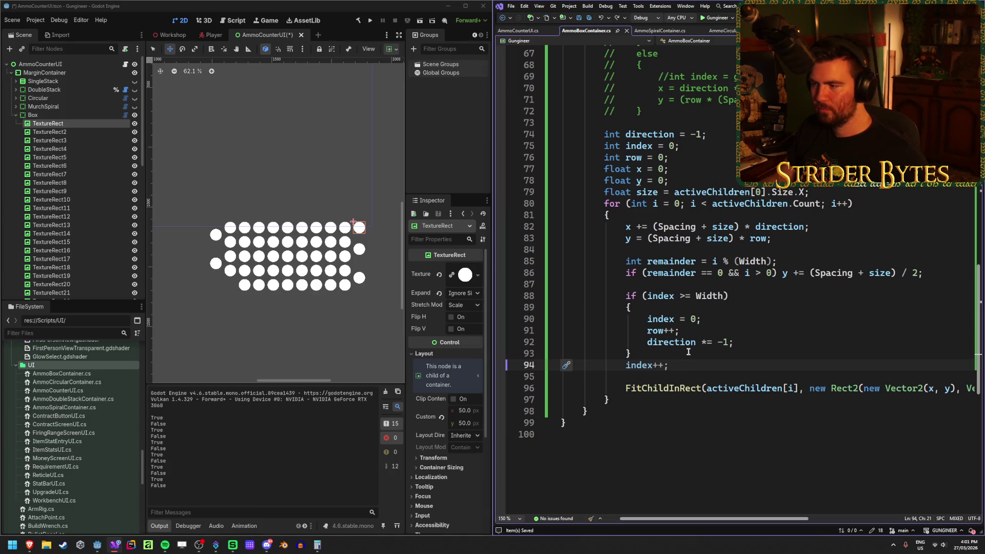
left_click(732, 296)
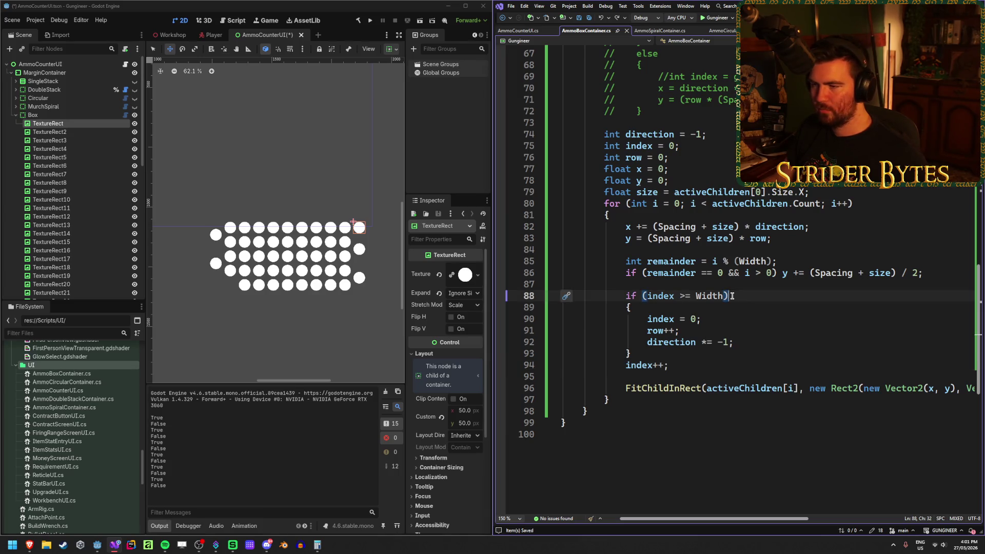
left_click(757, 342)
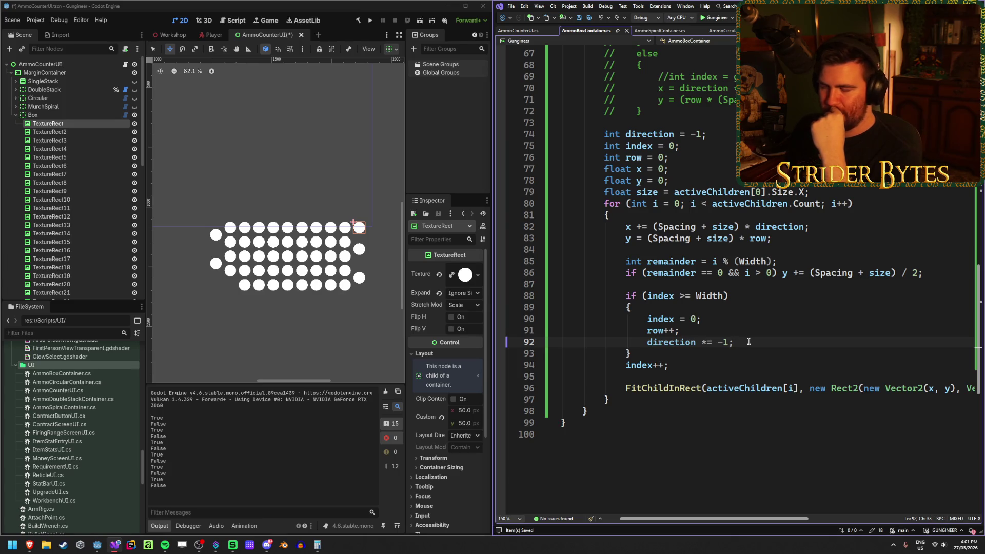
key("Up")
key("Up")
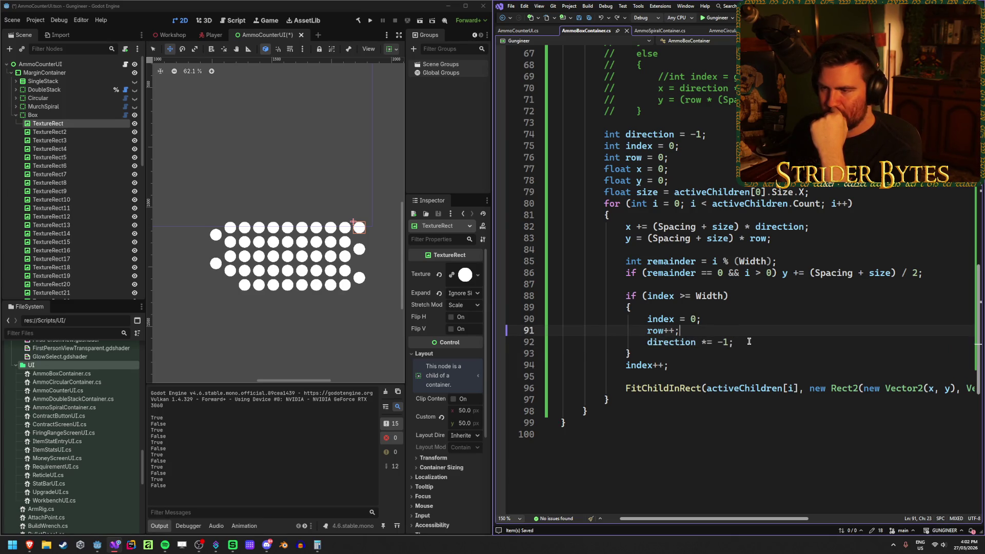
key("Down")
key("Down")
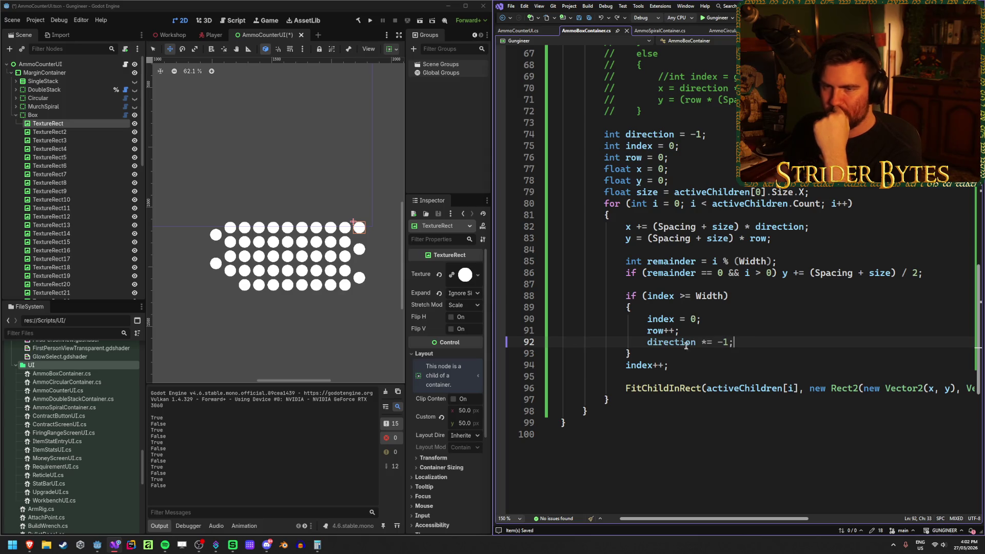
left_click(77, 200)
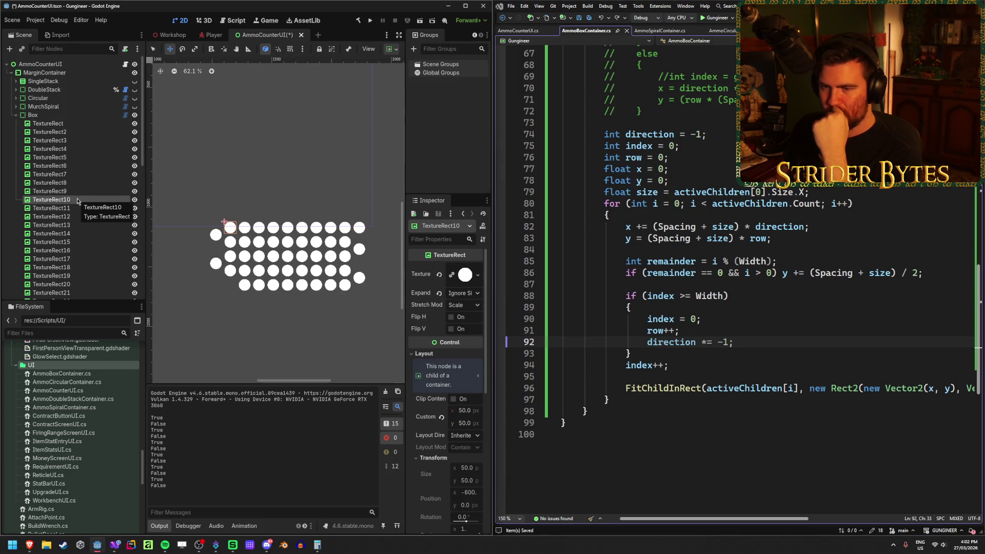
left_click(76, 208)
key("Down")
key("Down")
key("Down")
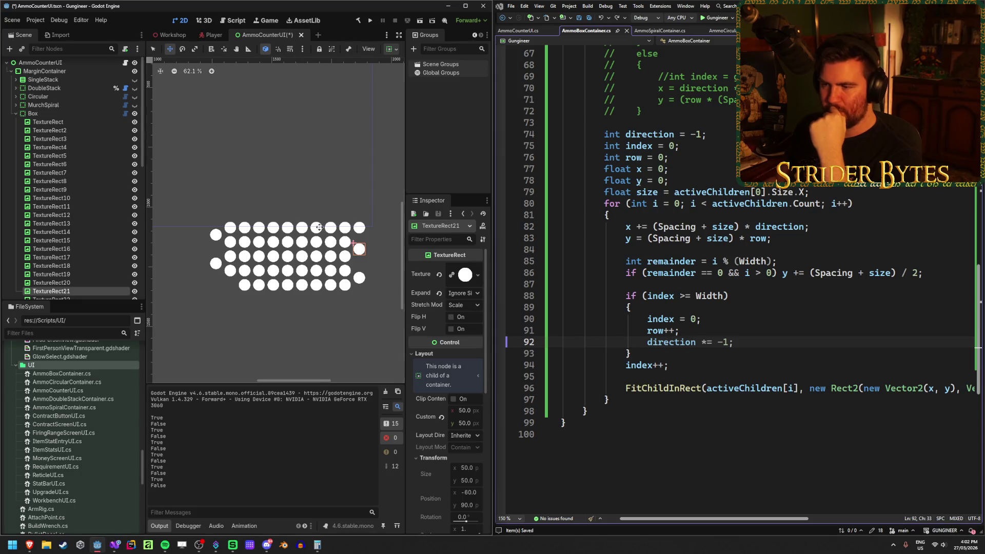
left_click(74, 200)
left_click(75, 204)
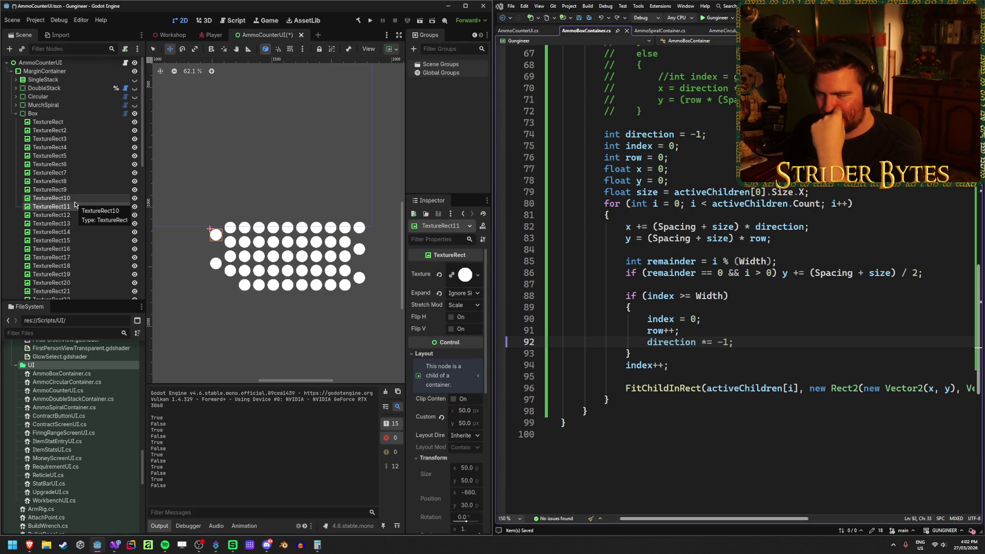
key("Up")
key("Up")
key("Up")
key("Up")
key("Up")
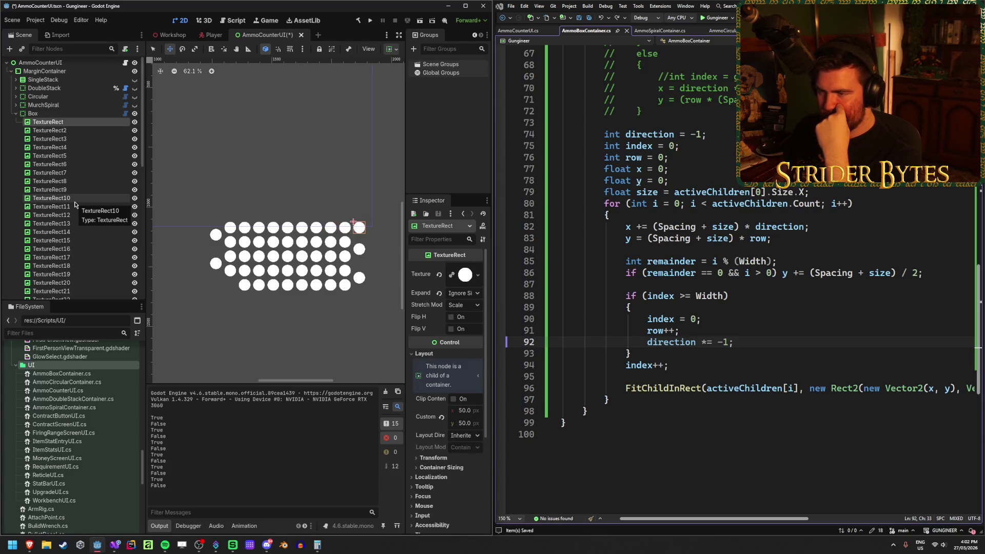
key("Down")
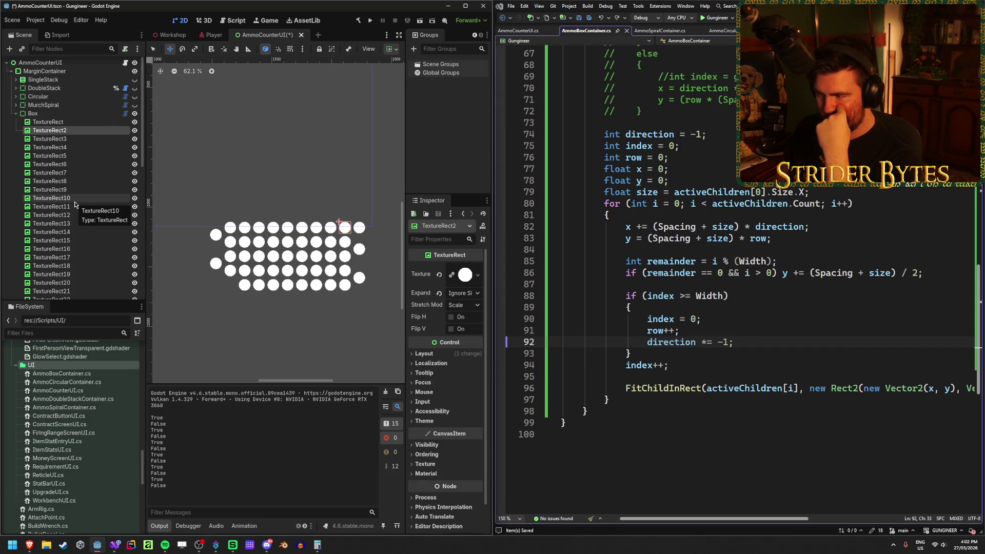
key("Down")
key("Down")
key("Down")
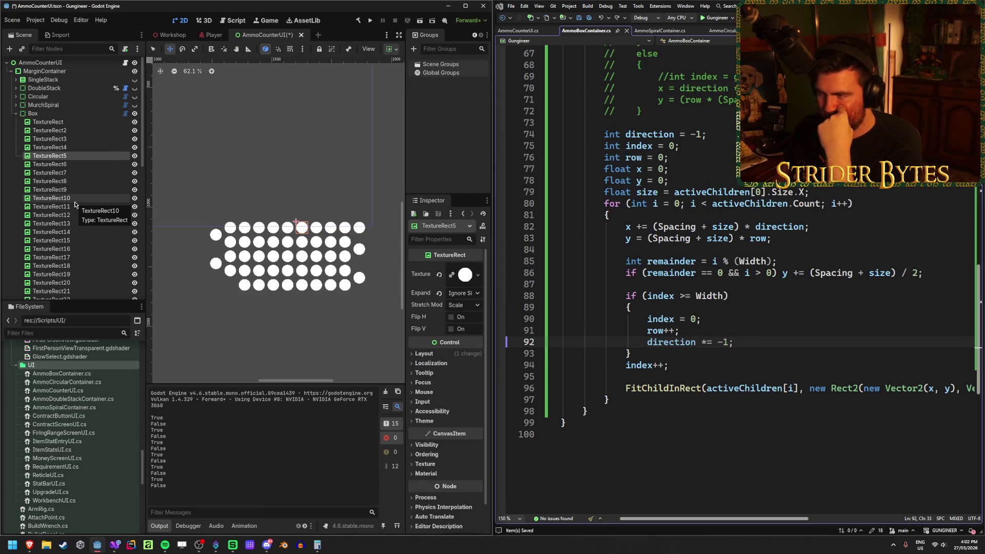
key("Down")
key("Down")
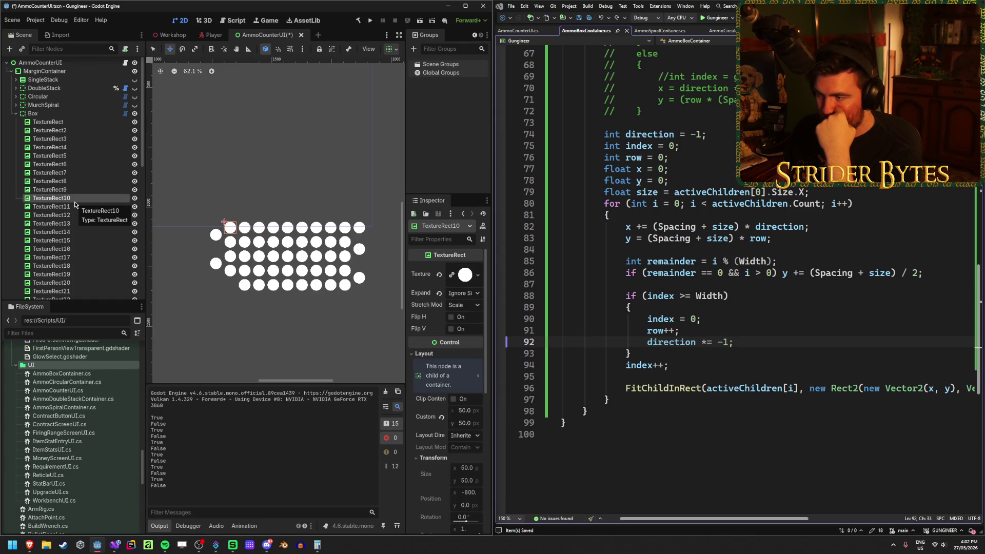
key("Down")
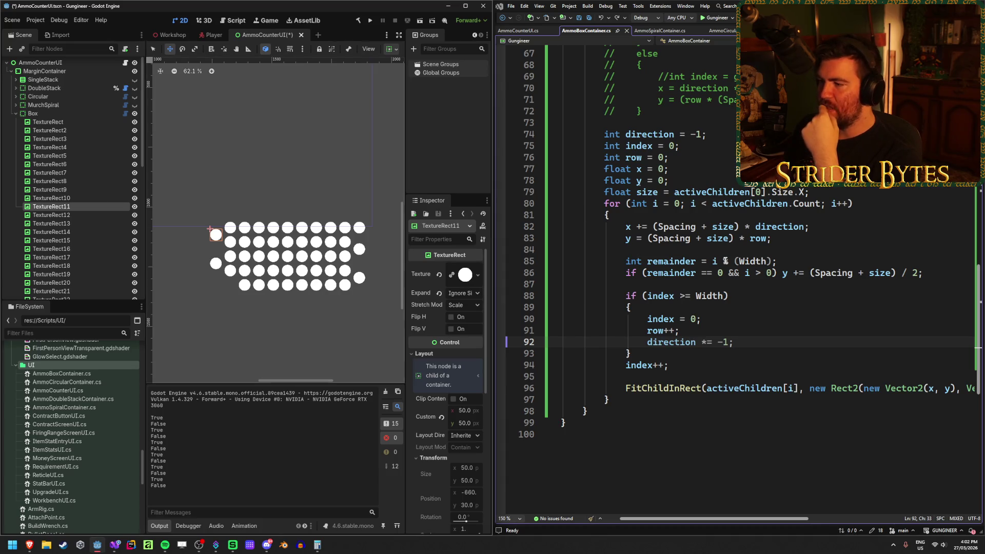
- Review the remainder and index >= Width lines, then move 'y += (Spacing + size) / 2;' into the wrap block
left_click(689, 261)
left_click(658, 296)
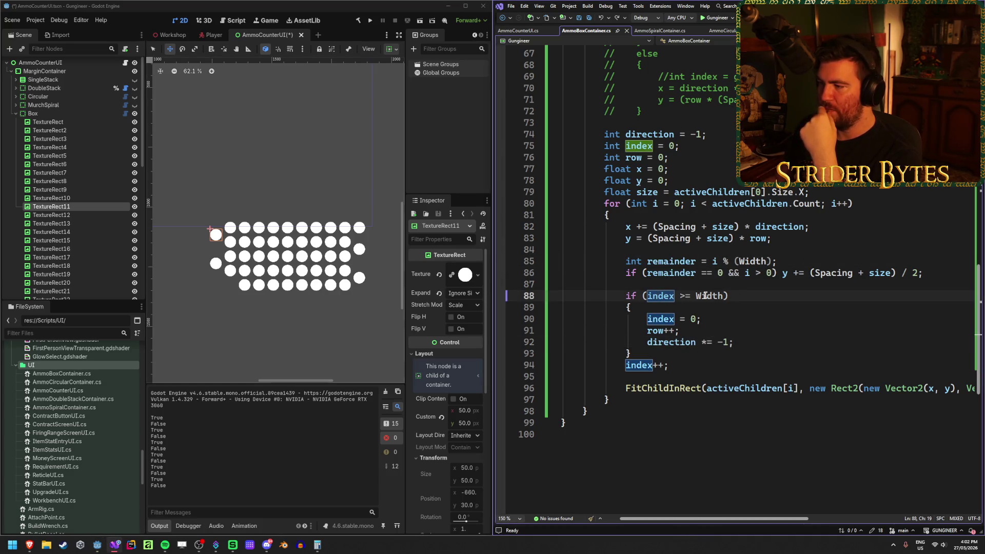
left_click(785, 262)
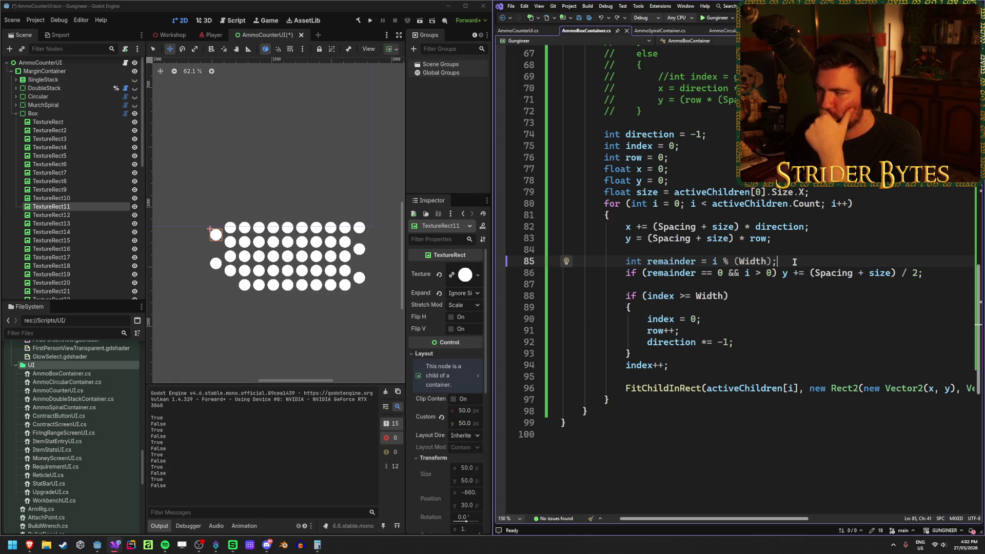
left_click(768, 264)
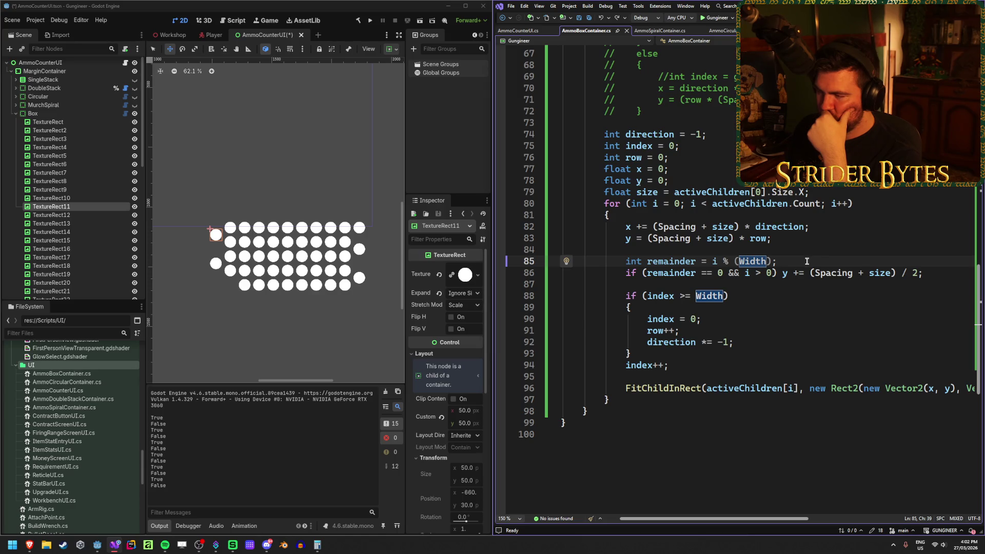
mouse_move(712, 262)
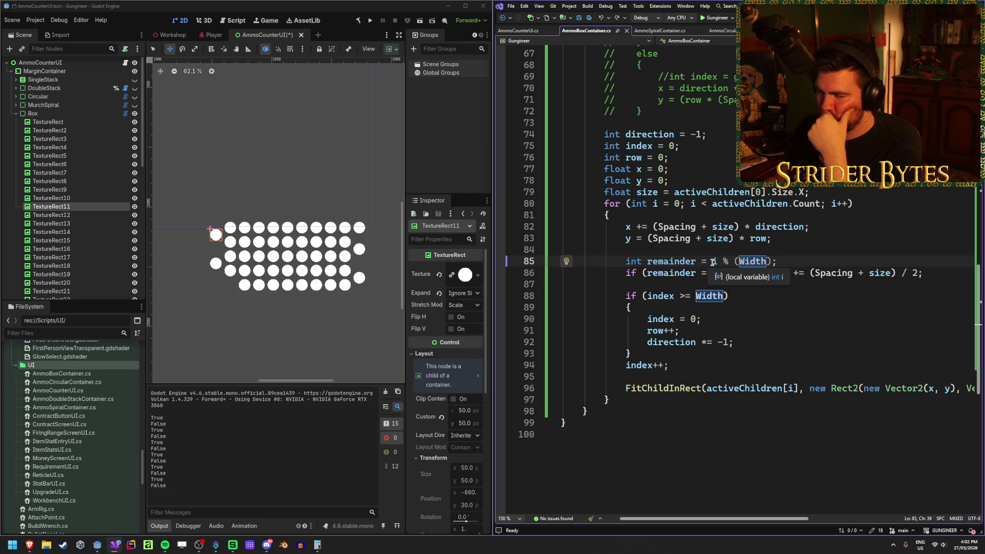
left_click(754, 292)
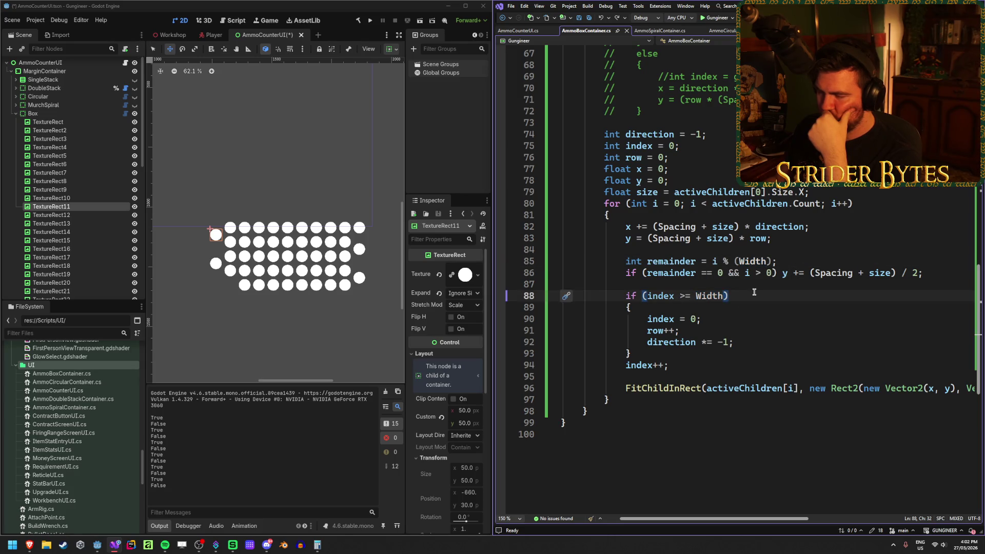
left_click(716, 262)
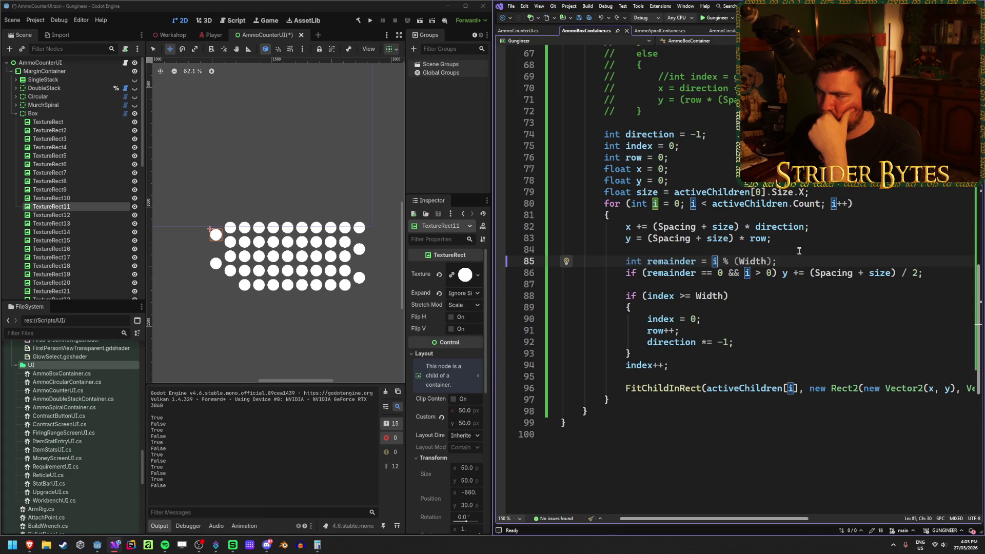
left_click(795, 260)
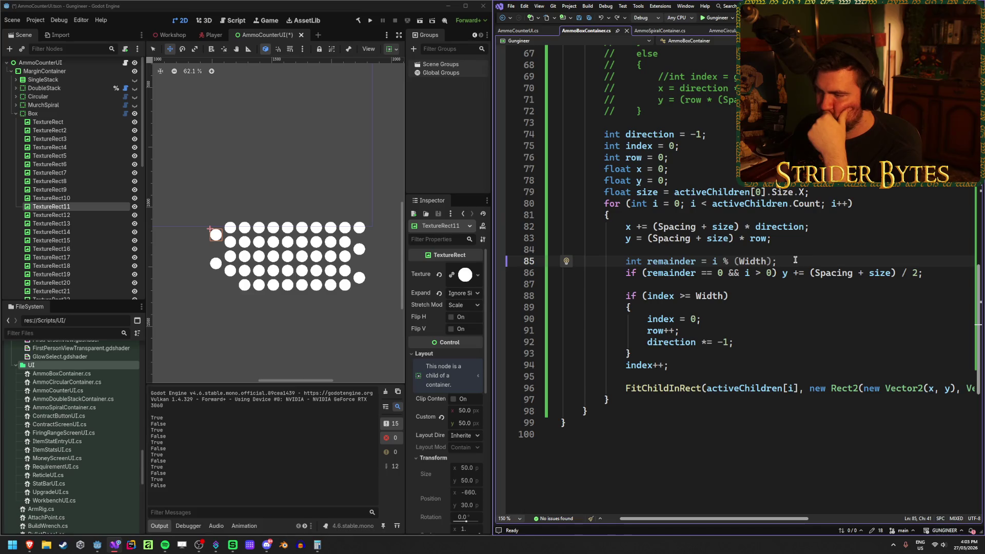
key("ctrl+z")
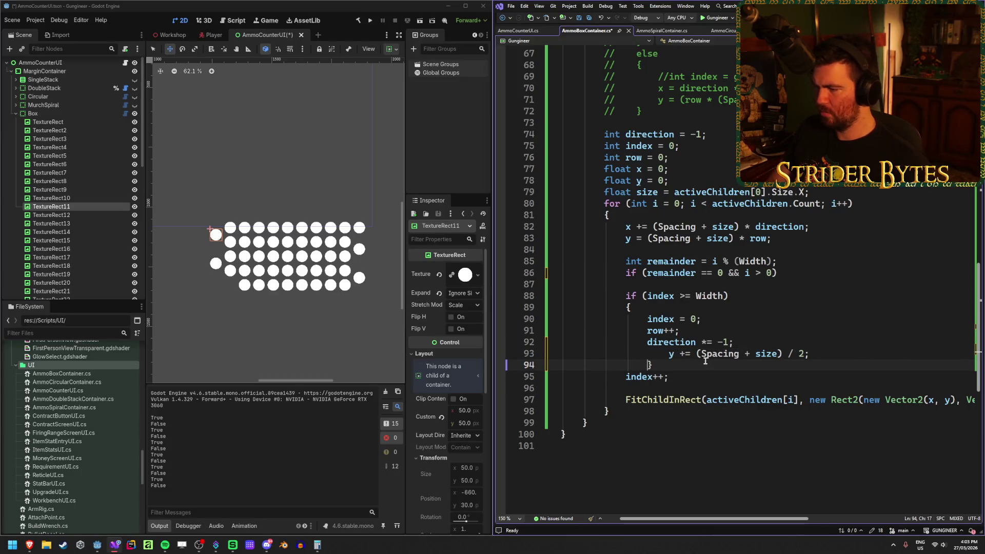
- Delete the 'int remainder' and remainder if lines, save AmmoBoxContainer.cs, and rebuild
left_click(813, 353)
key("ctrl+s")
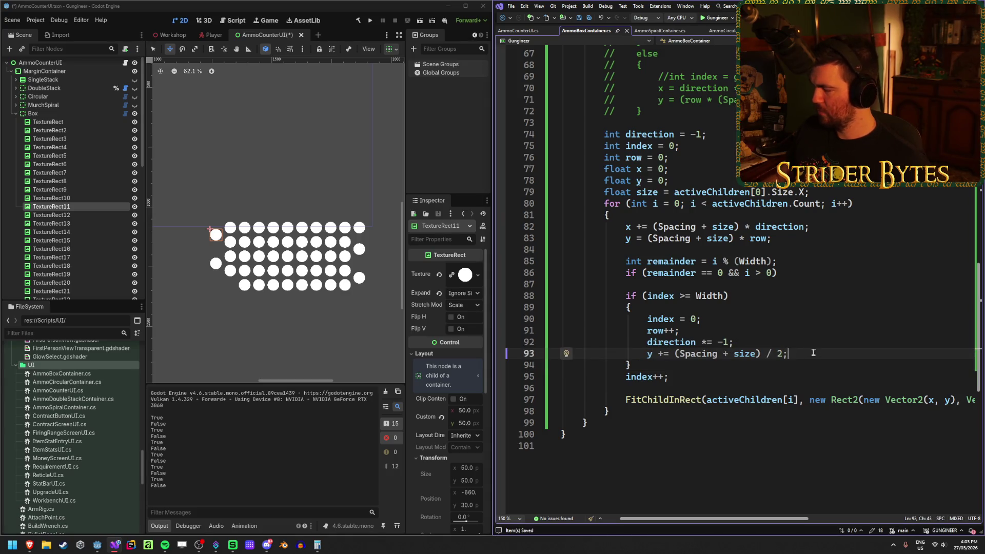
left_click(779, 273)
key("ctrl+shift+l")
left_click(788, 261)
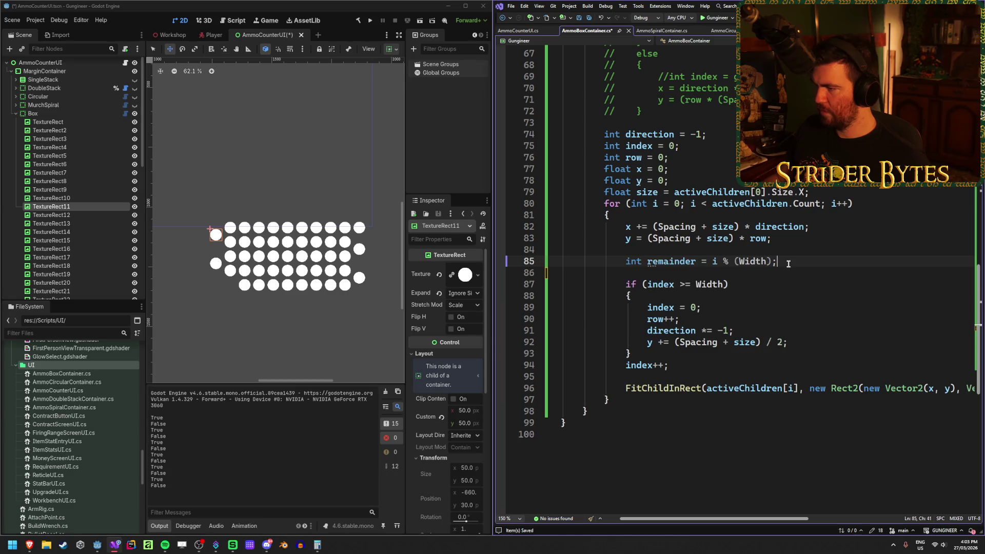
key("shift+Home")
key("BackSpace")
key("BackSpace")
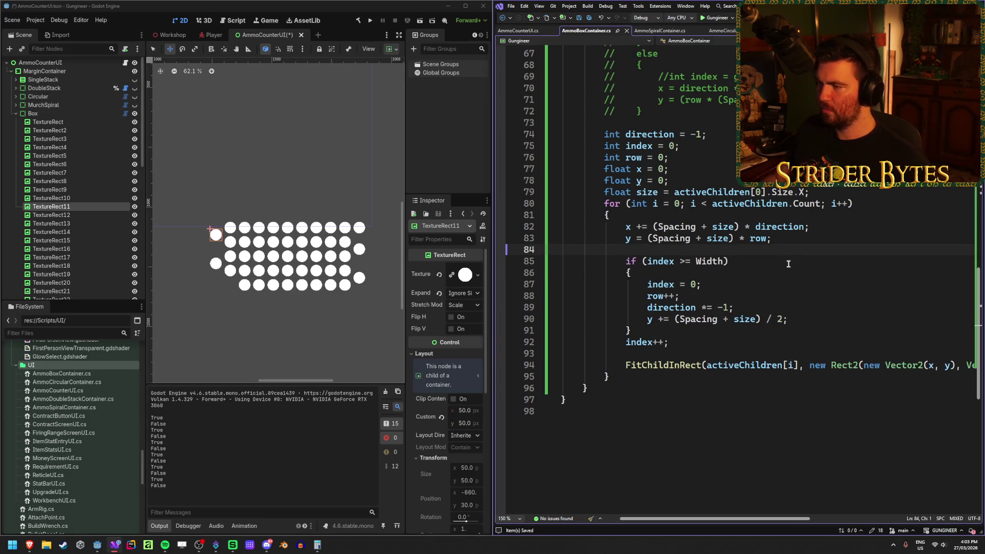
left_click(806, 318)
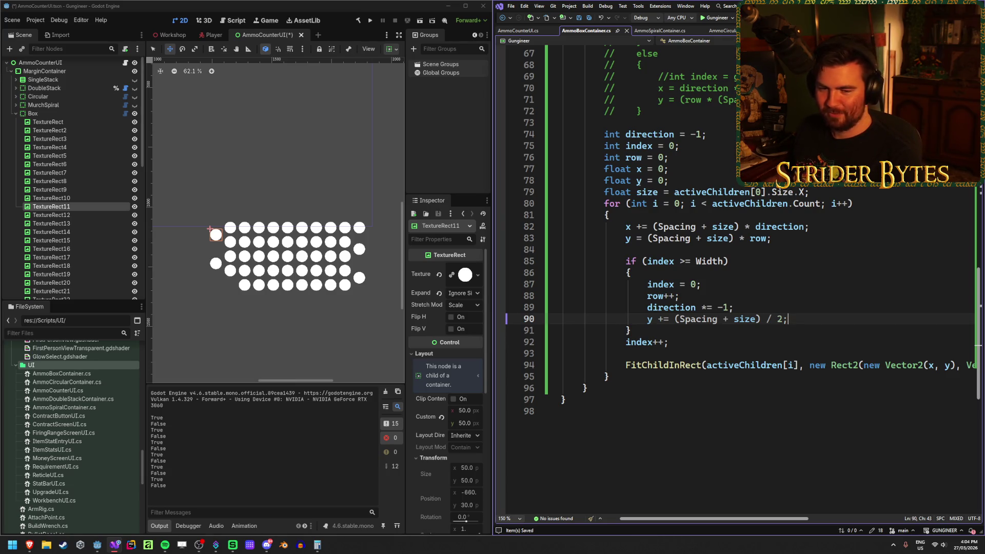
left_click(359, 20)
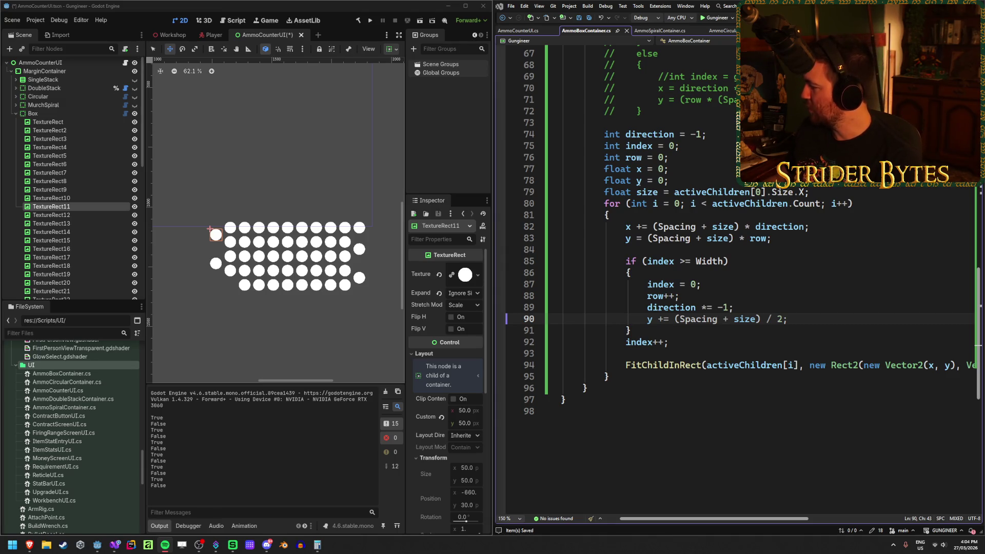
- Compare the Godot circle grid with the offset line and row-wrap condition in the code
left_click(296, 8)
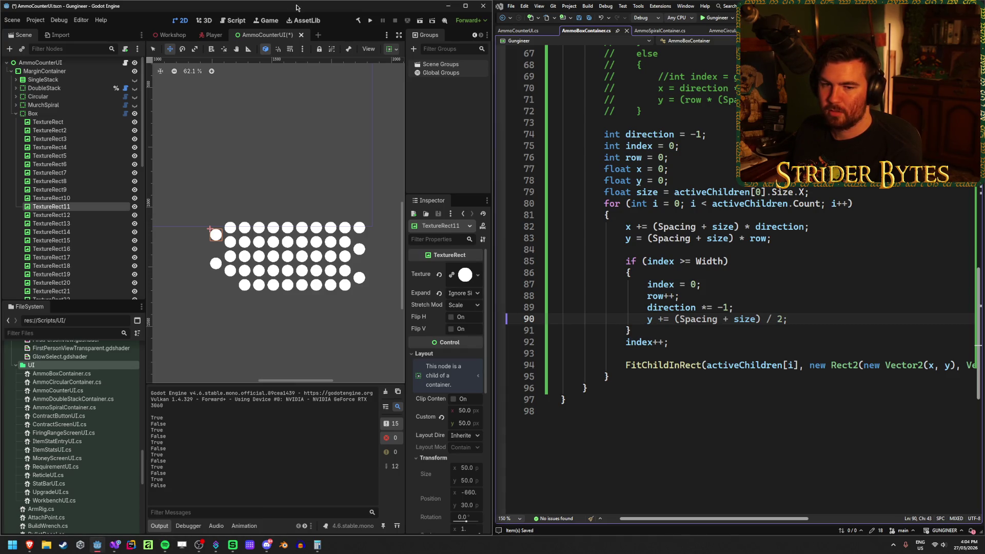
left_click(820, 315)
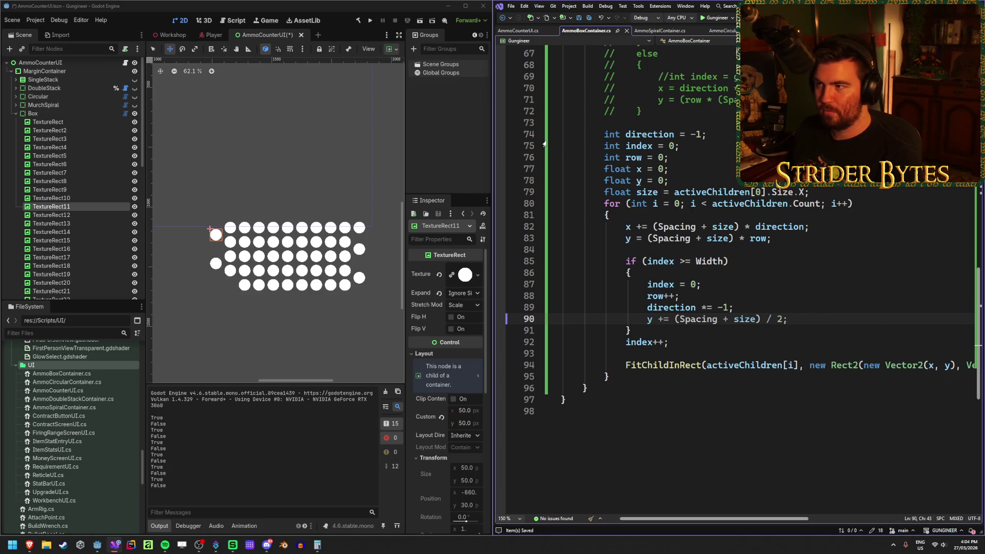
left_click(344, 188)
scroll(344, 193, "up", 1)
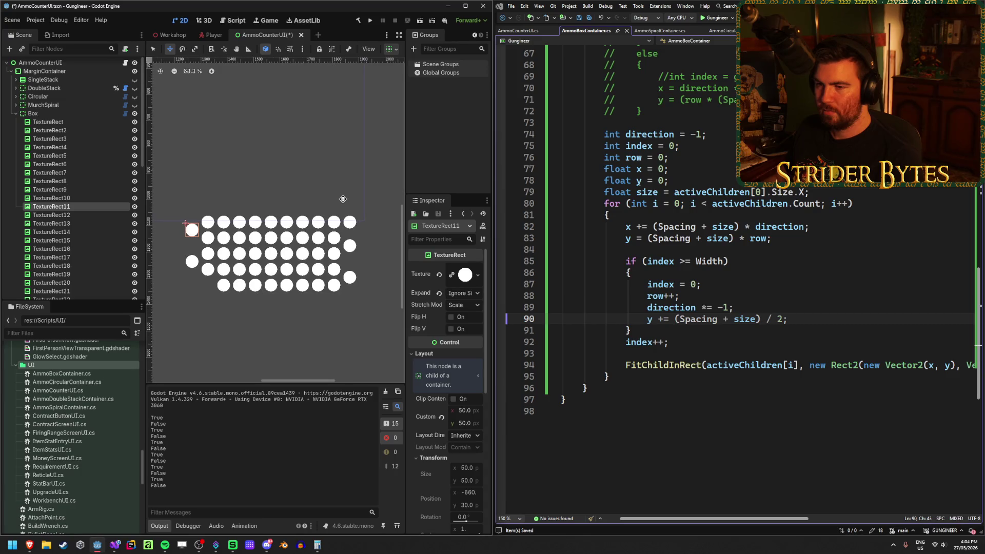
left_click(839, 311)
left_click(839, 320)
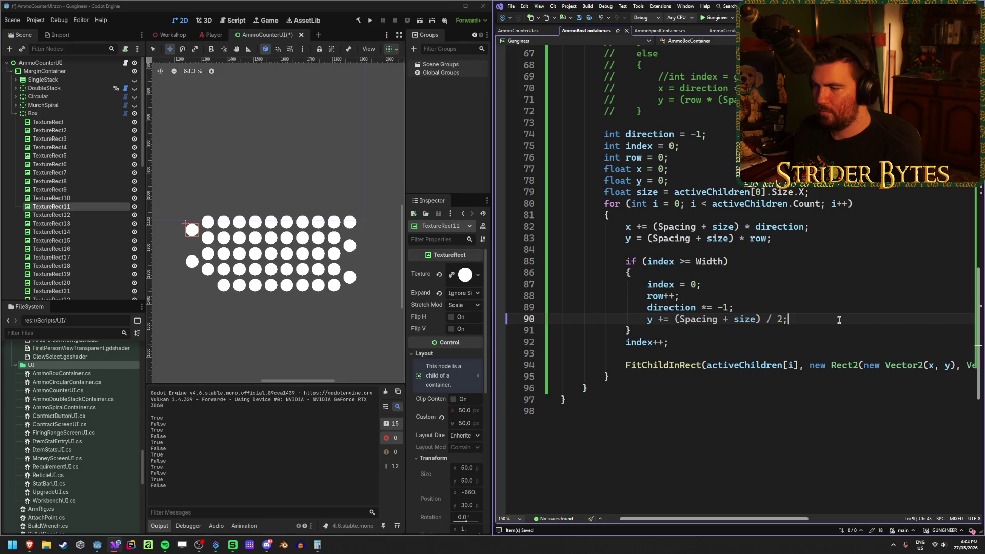
left_click(811, 318)
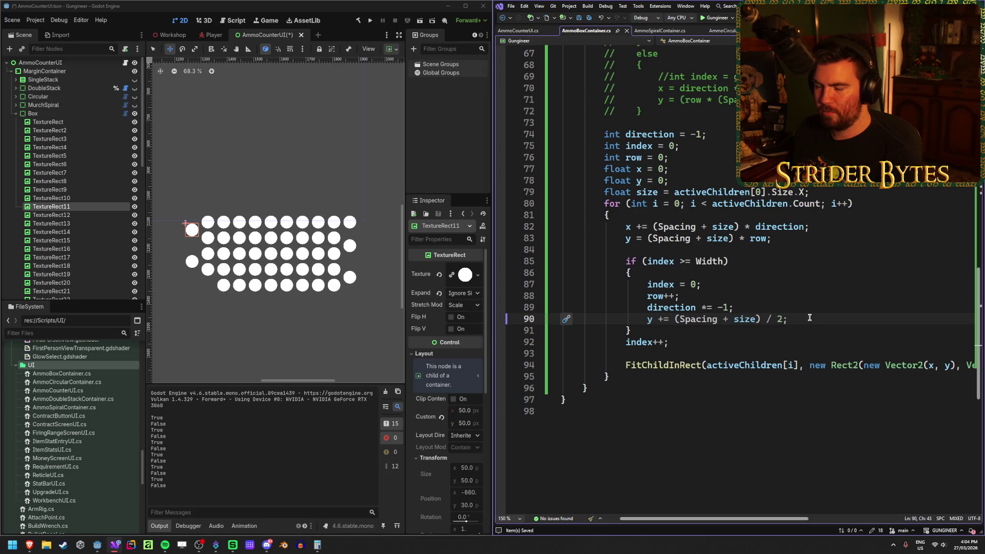
left_click(663, 261)
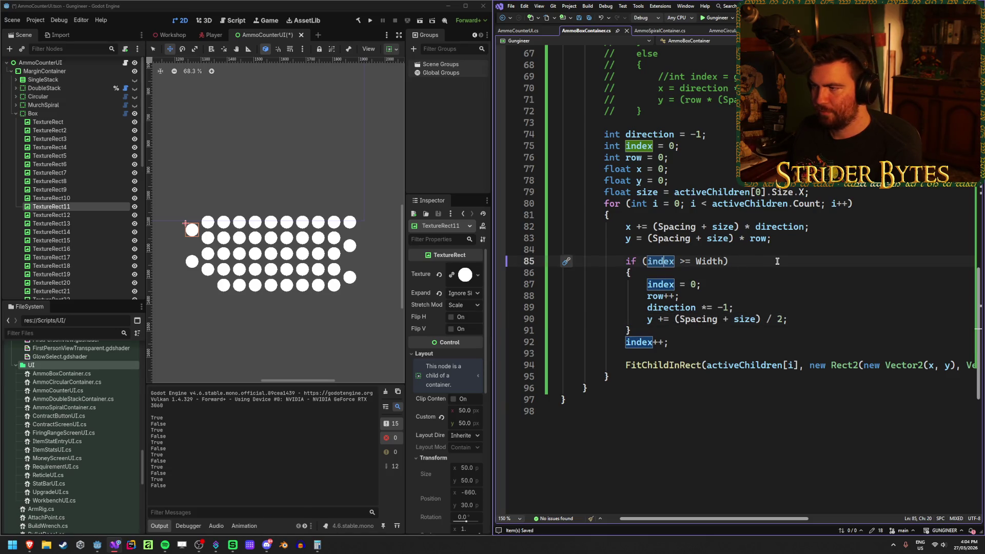
left_click(758, 261)
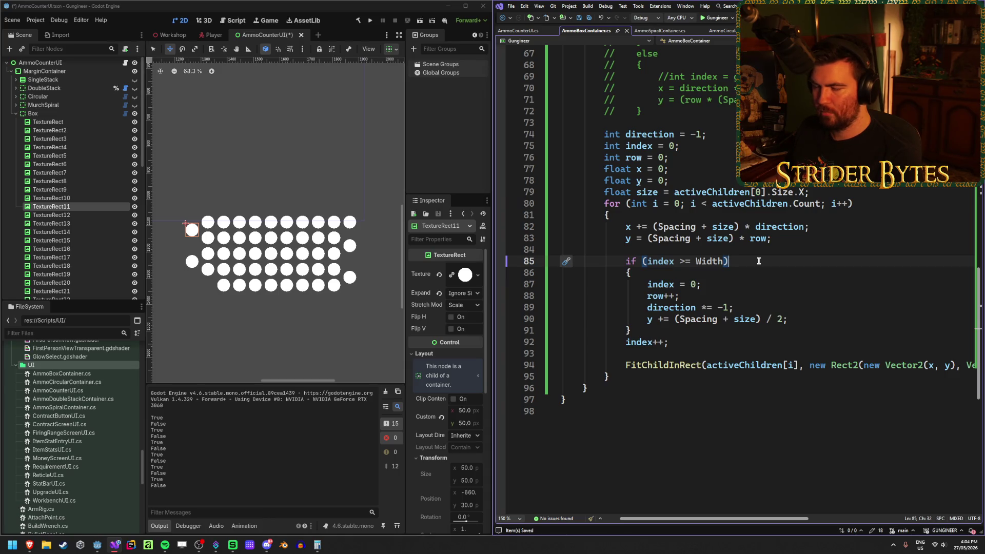
- Check circle nodes nine to eleven, then cut the FitChildInRect line from the loop end
left_click(78, 120)
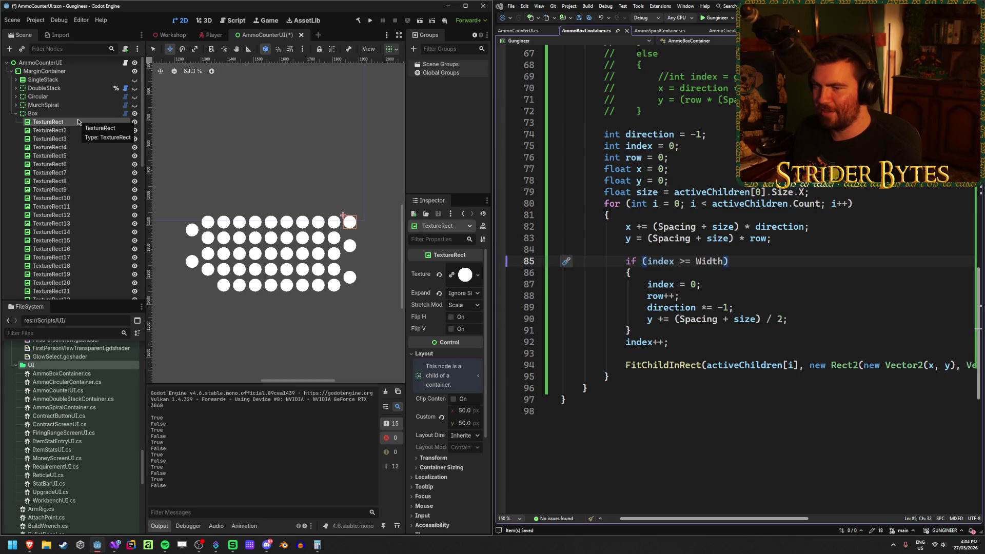
key("Down")
key("Down")
key("Down")
key("Down")
key("Down")
key("Down")
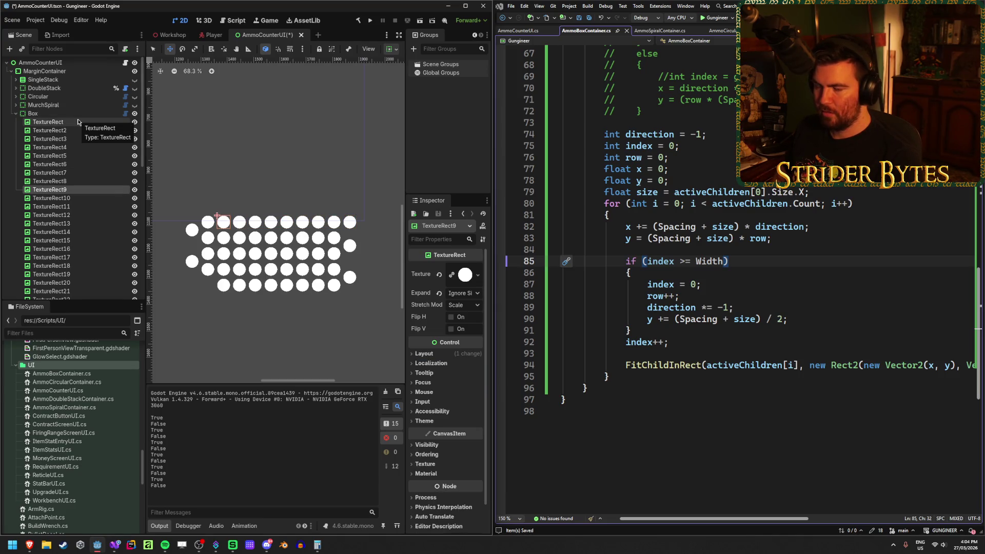
key("Down")
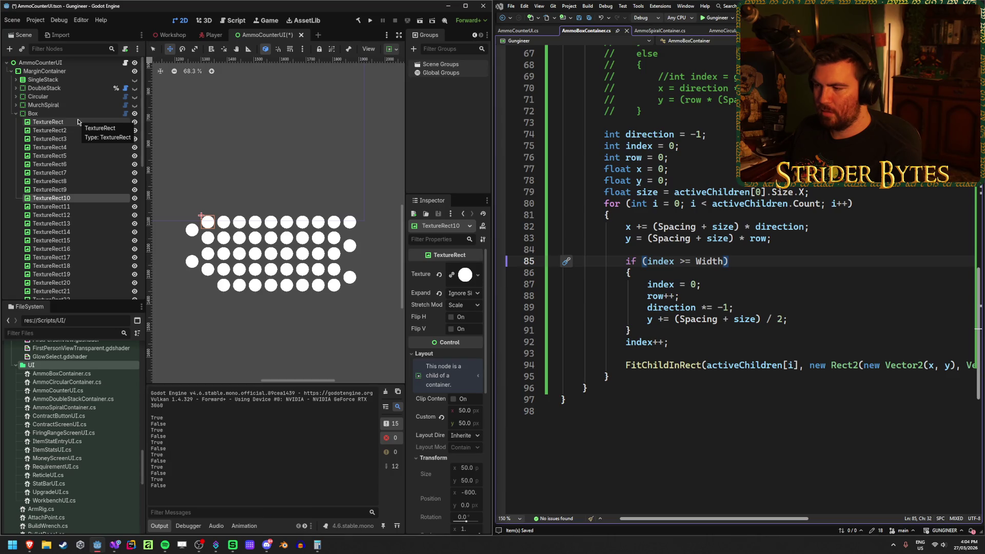
key("Down")
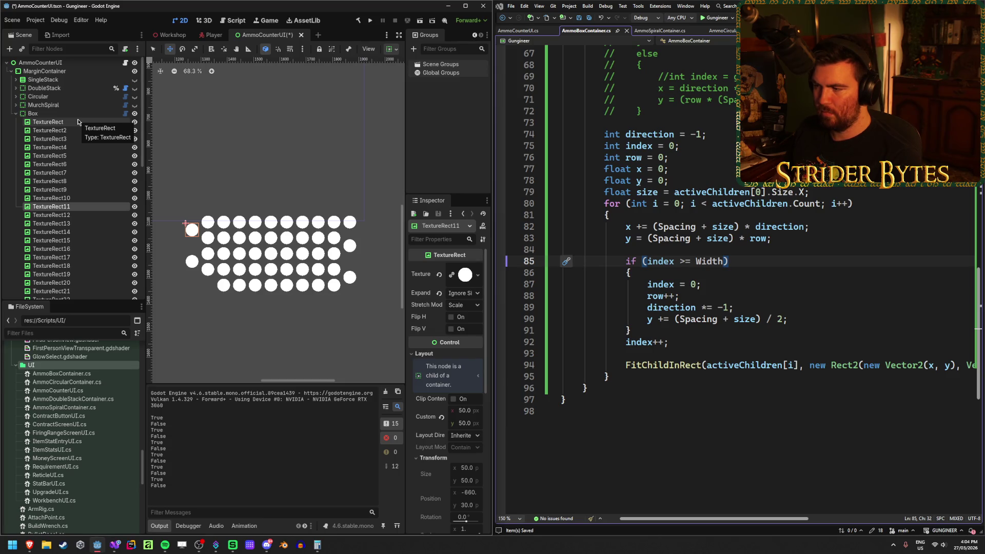
key("Up")
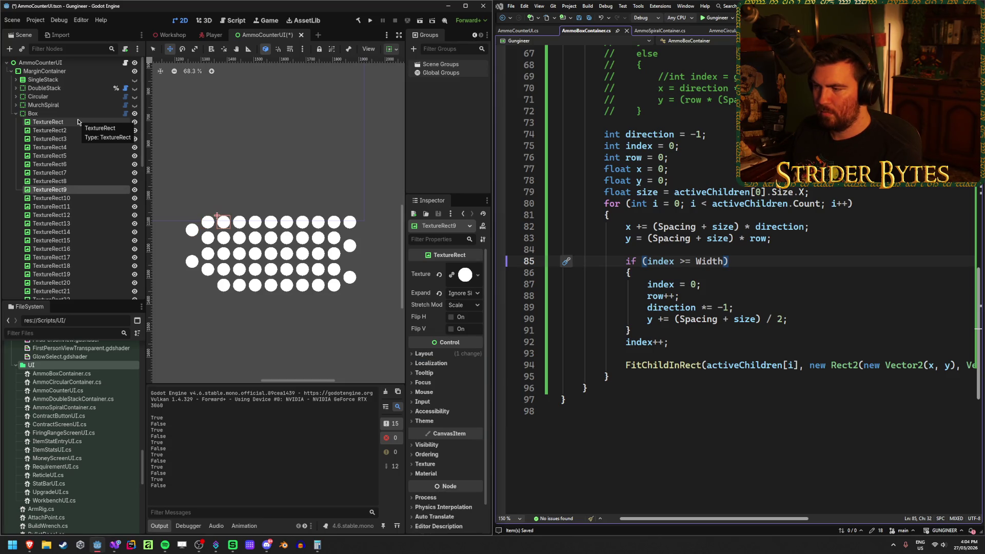
key("Down")
key("Down")
key("Down")
key("Down")
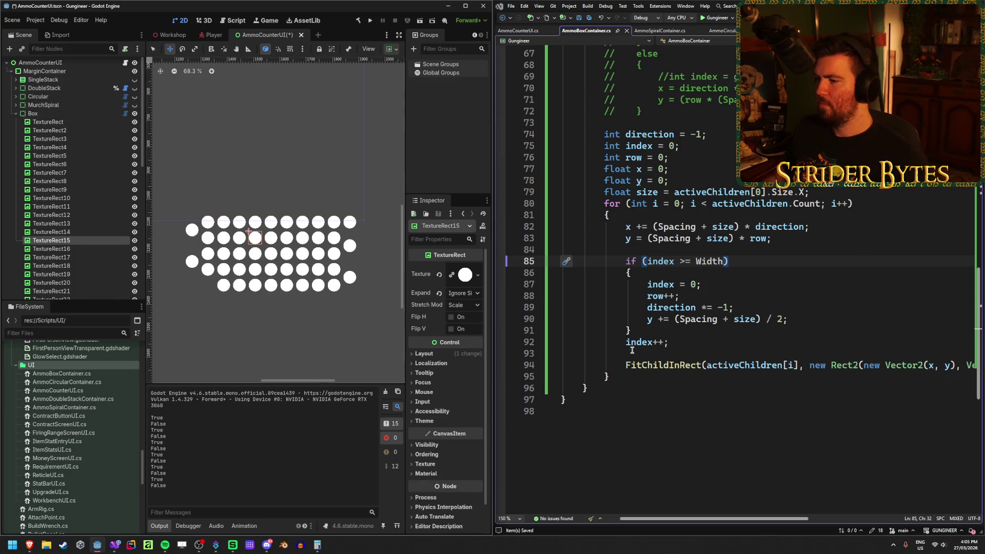
left_click(631, 365)
key("ctrl+x")
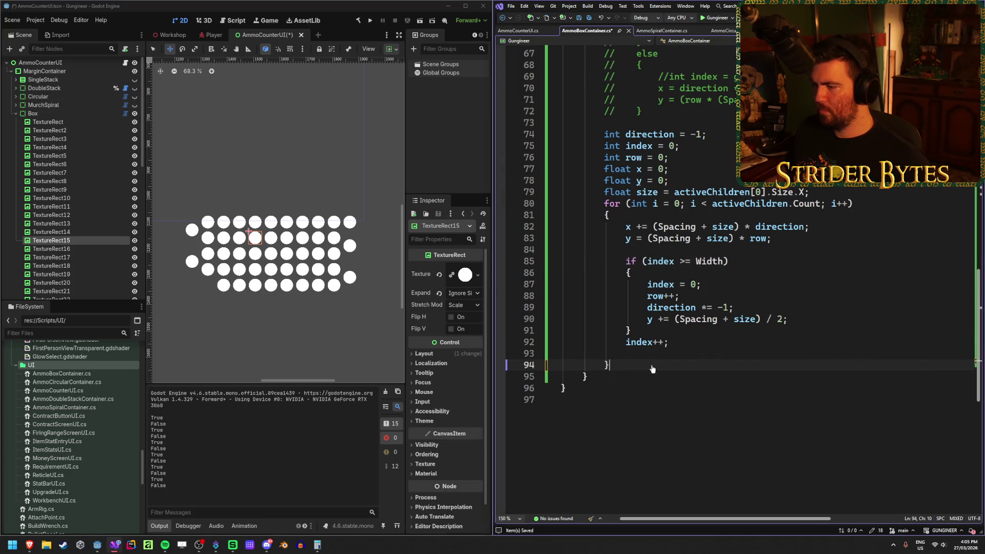
- Paste the FitChildInRect call below the y calculation and remove the leftover empty line
left_click(802, 237)
key("Return")
key("ctrl+v")
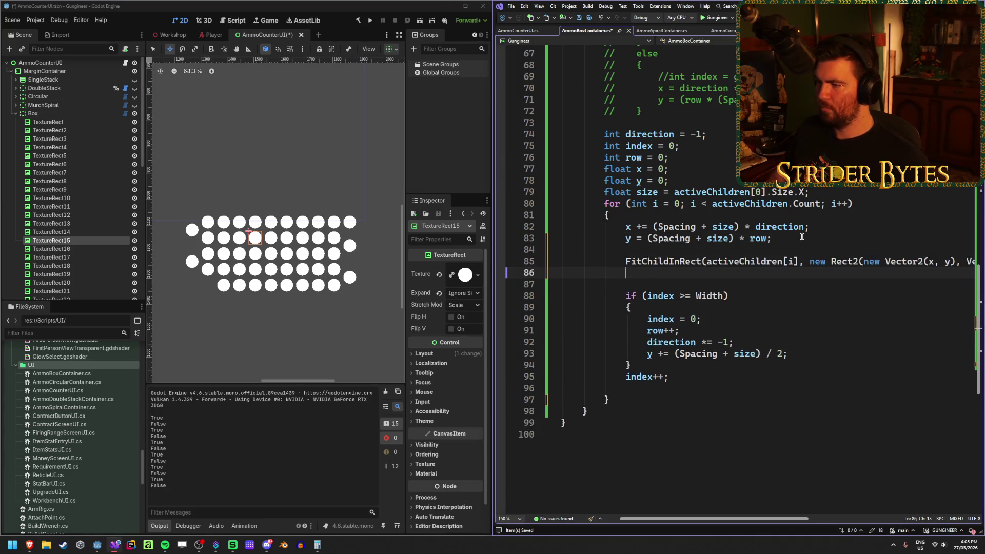
key("End")
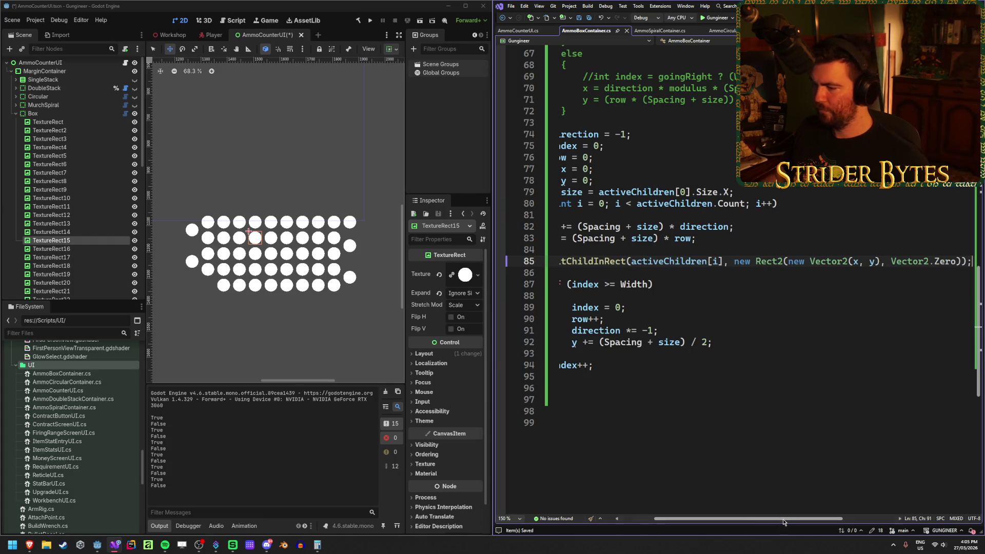
left_click_drag(725, 517, 690, 514)
left_click(637, 376)
key("BackSpace")
- Move index++ into a new else branch after the row-wrap if block, then rebuild
left_click(726, 354)
left_click(727, 362)
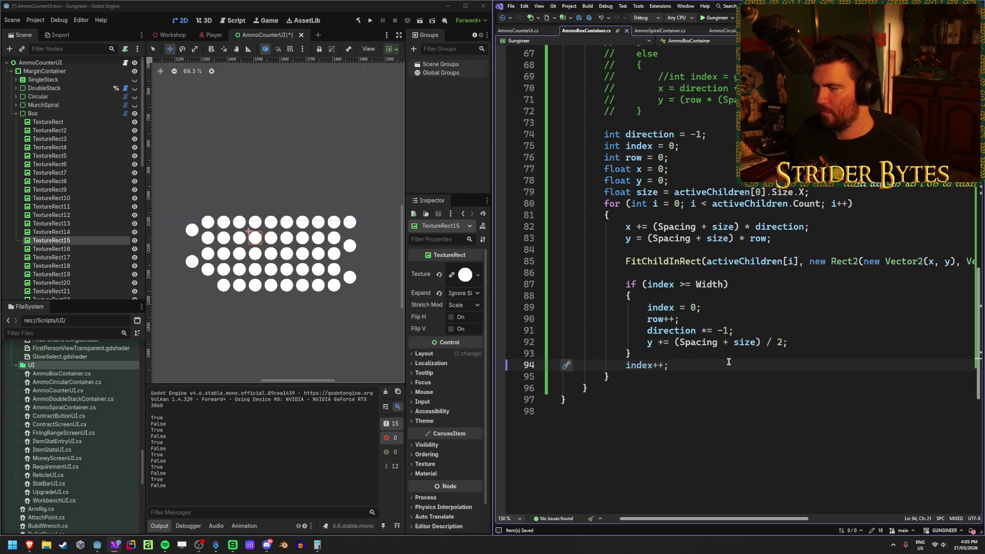
left_click(635, 357)
key("Return")
type("else")
key("Escape")
key("Return")
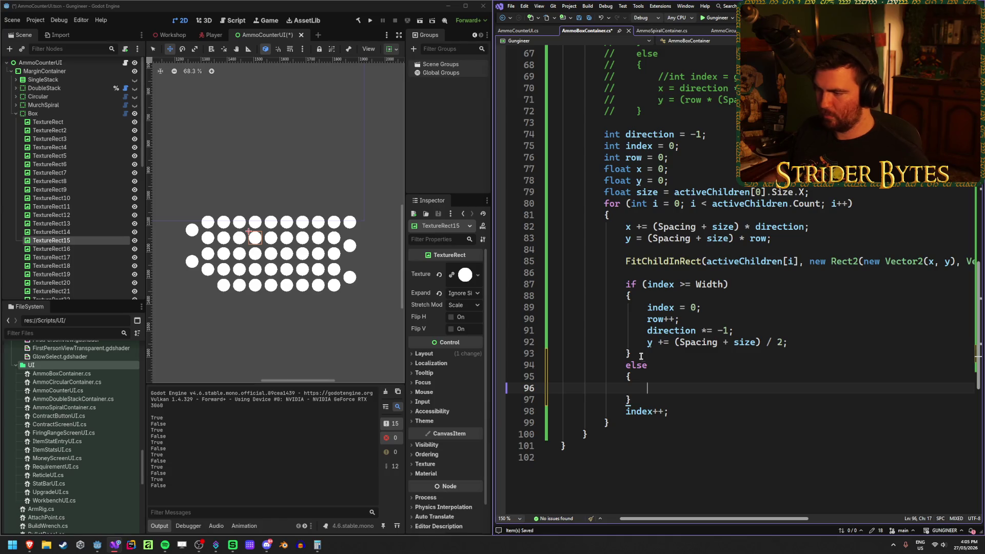
key("Down")
key("Down")
key("ctrl+x")
left_click(677, 386)
type("index++;")
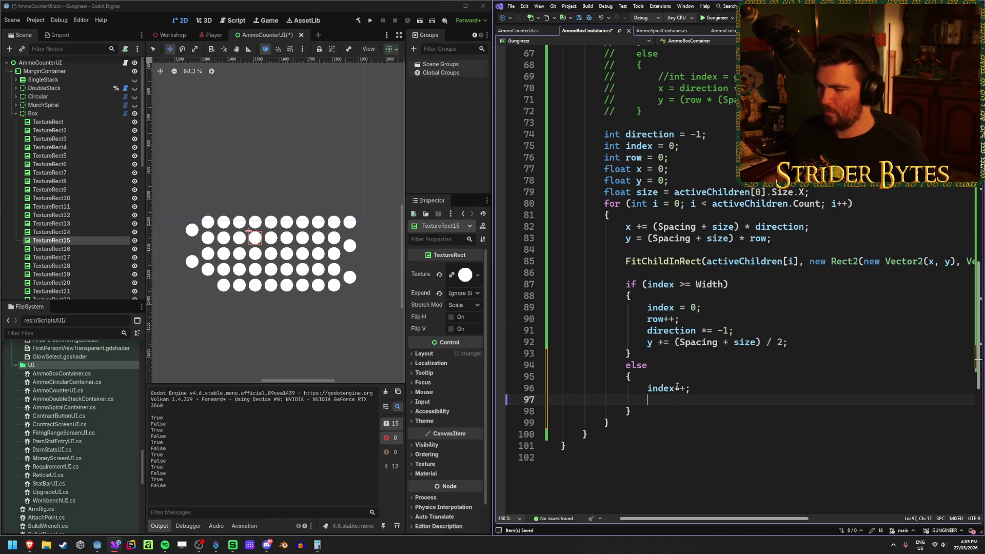
left_click(362, 23)
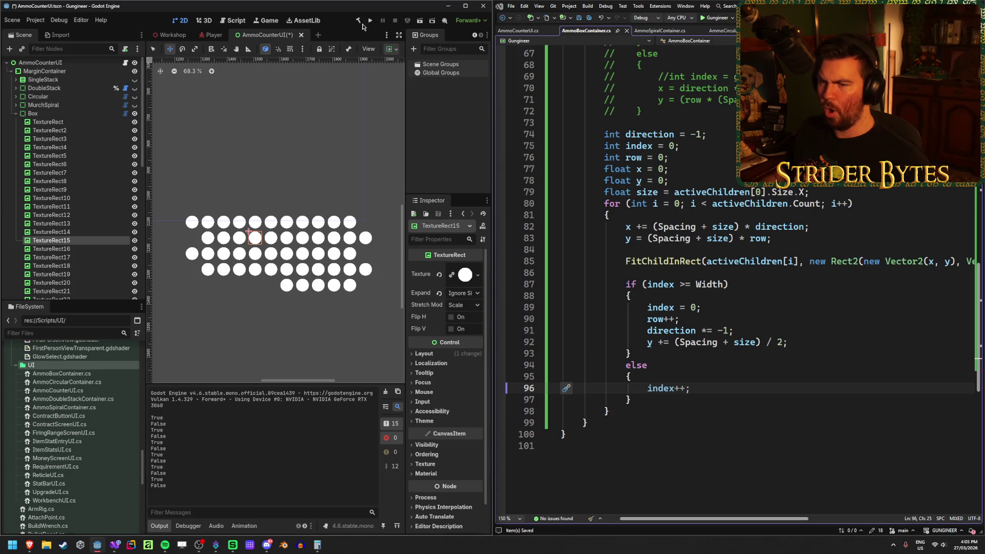
left_click(83, 232)
left_click(81, 199)
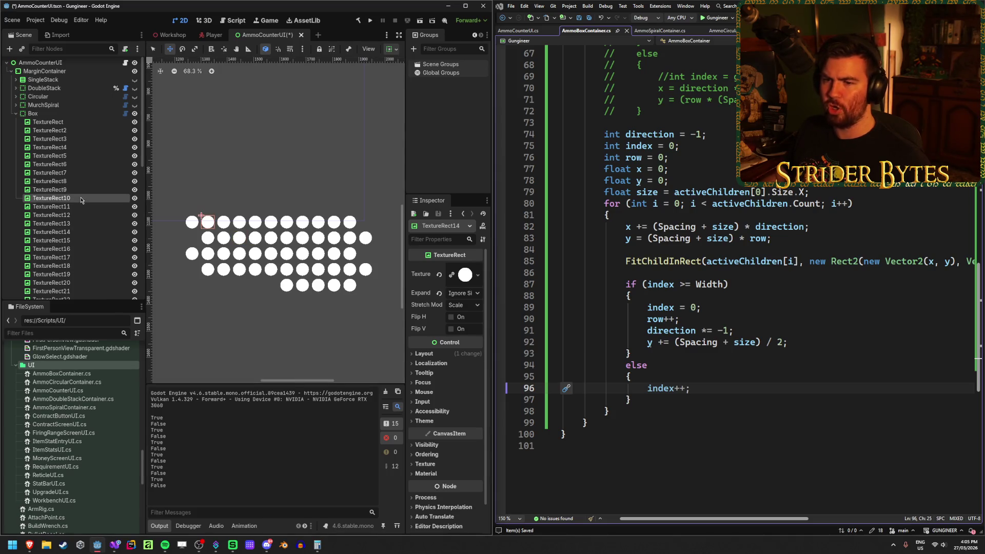
key("Down")
key("Down")
key("Down")
key("Down")
key("Down")
key("Down")
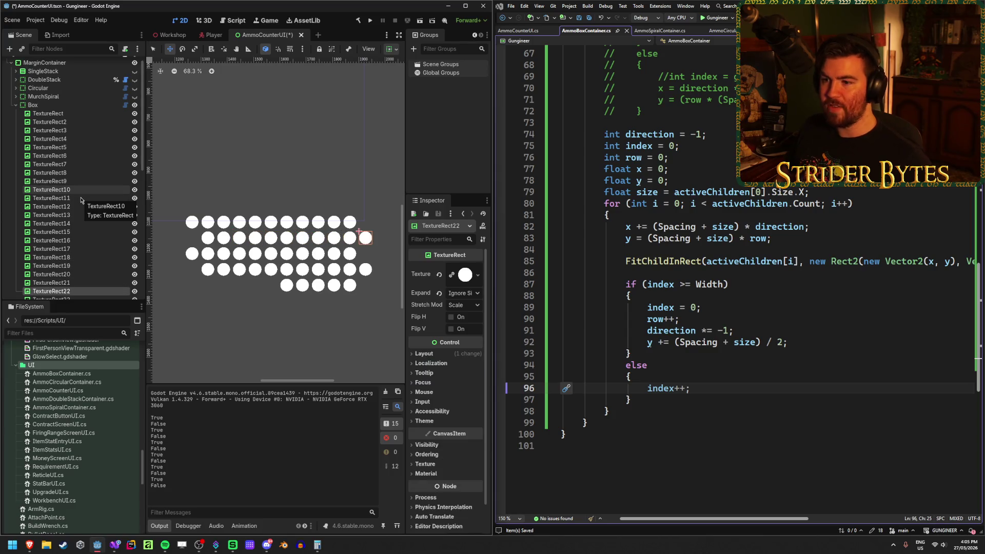
key("Down")
key("Down")
key("Down")
key("Up")
key("Up")
key("Up")
key("Up")
key("Up")
key("Up")
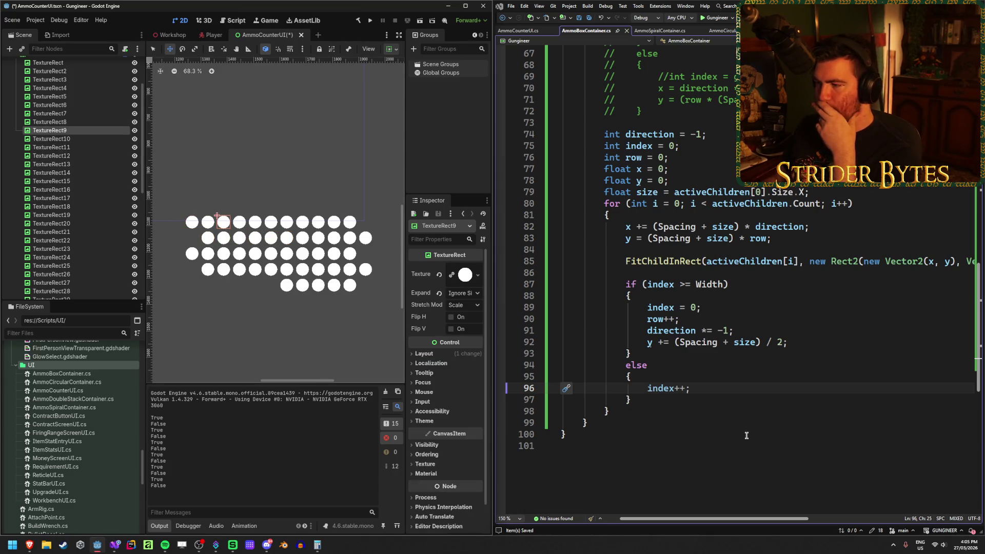
left_click(807, 342)
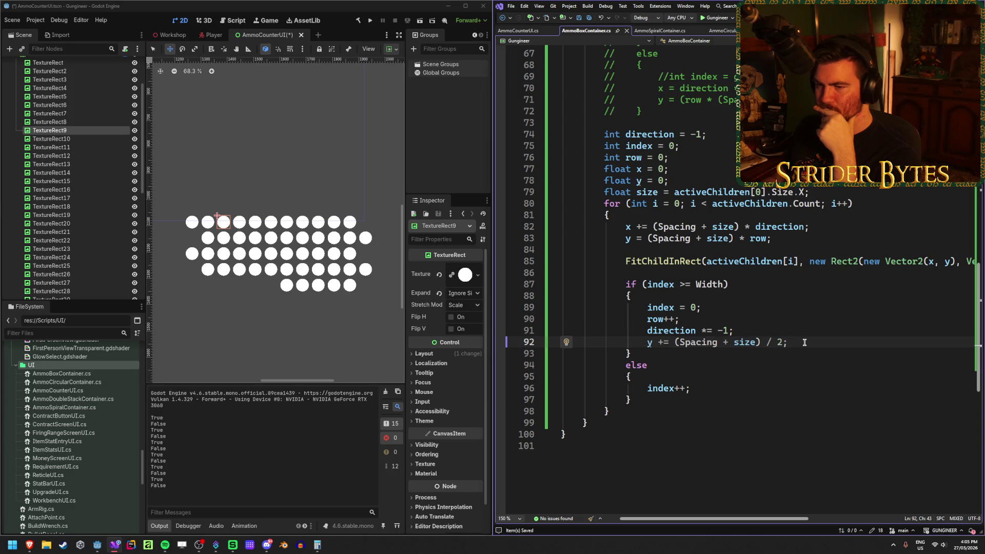
left_click(98, 123)
key("Up")
key("Up")
key("Up")
key("Up")
key("Up")
key("Down")
key("Down")
key("Down")
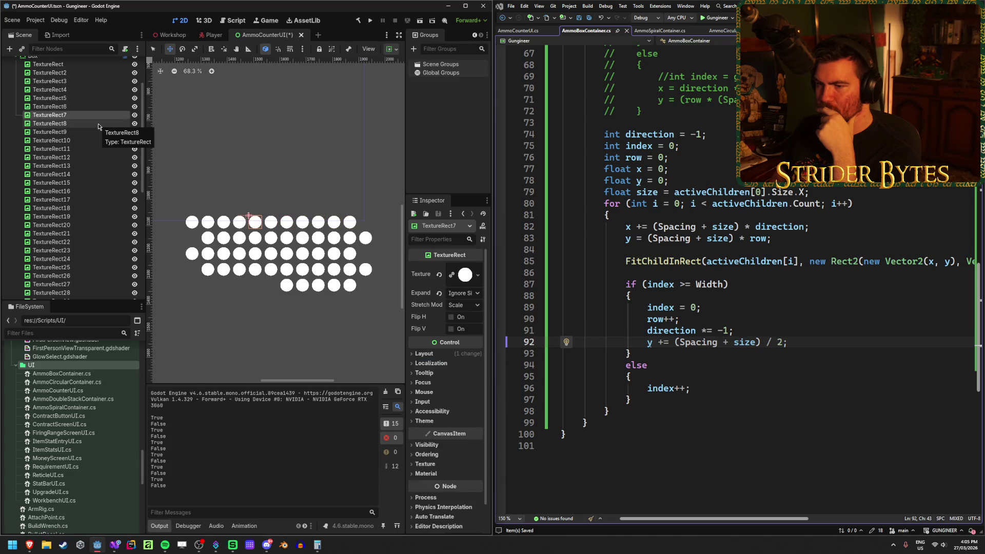
key("Down")
key("Down")
key("Down")
left_click(803, 343)
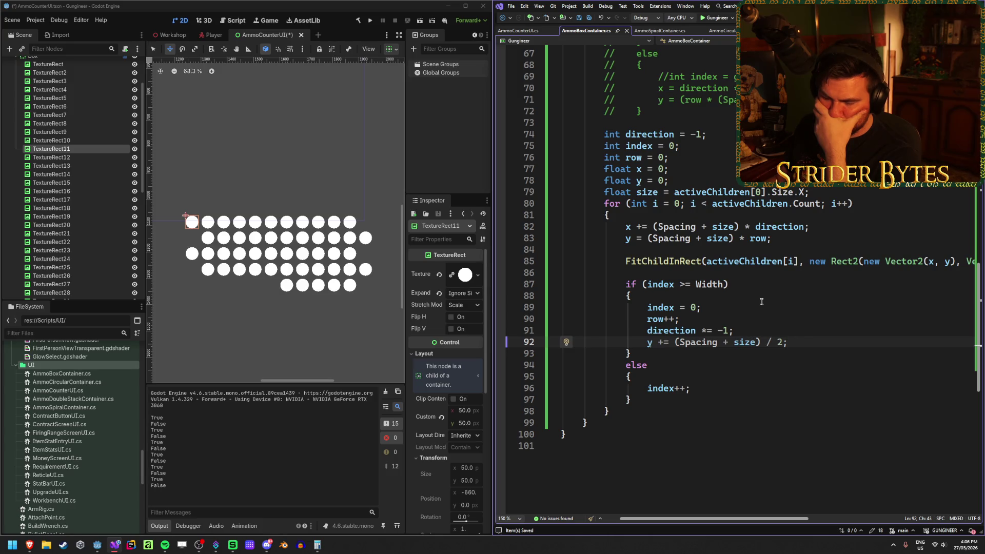
left_click(661, 263)
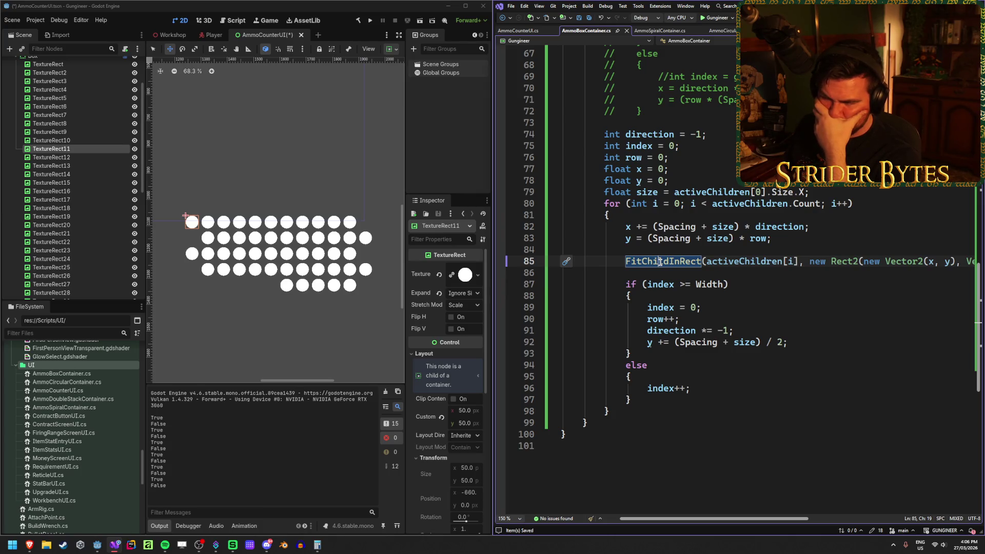
- Move the FitChildInRect call below the else block's closing brace and rebuild in Godot
key("ctrl+x")
left_click(692, 392)
key("Return")
key("Return")
key("ctrl+v")
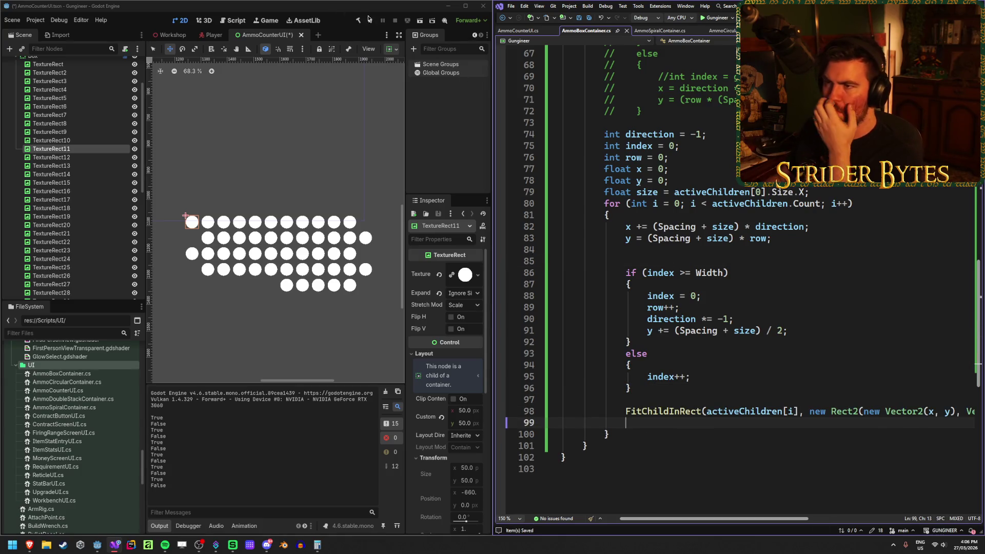
left_click(359, 21)
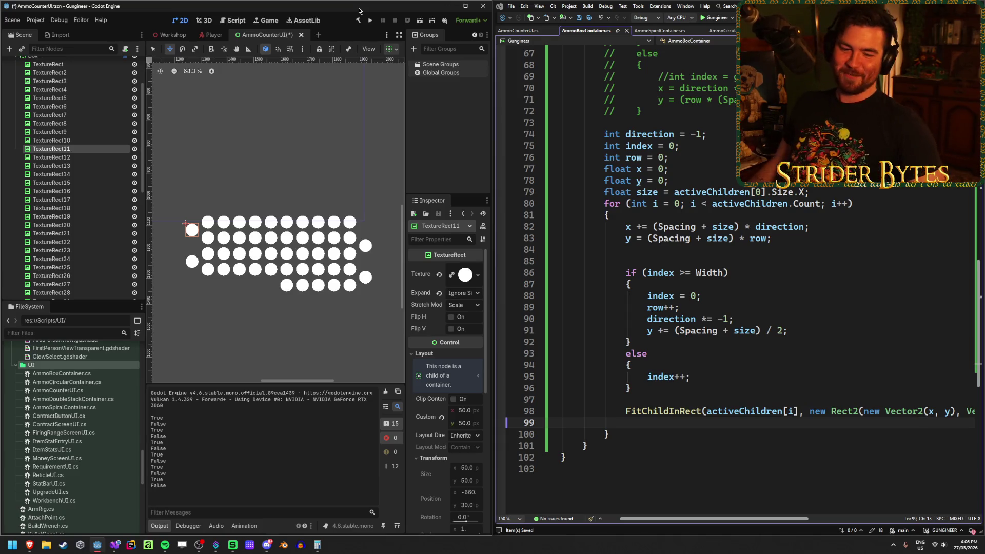
scroll(86, 247, "down", 10)
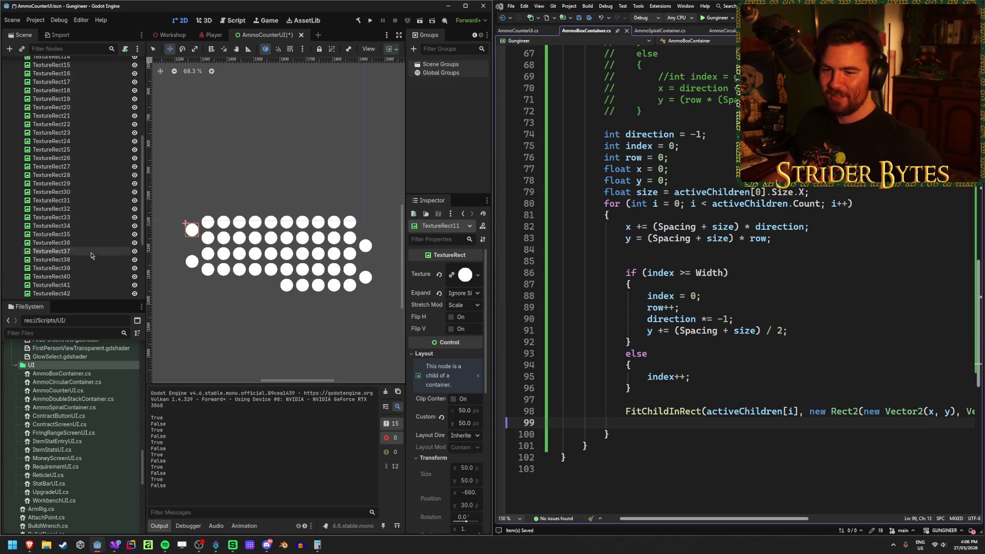
- Duplicate TextureRect49 repeatedly to add many more circles to the Box
left_click(88, 236)
key("ctrl+d")
key("ctrl+d")
key("ctrl+d")
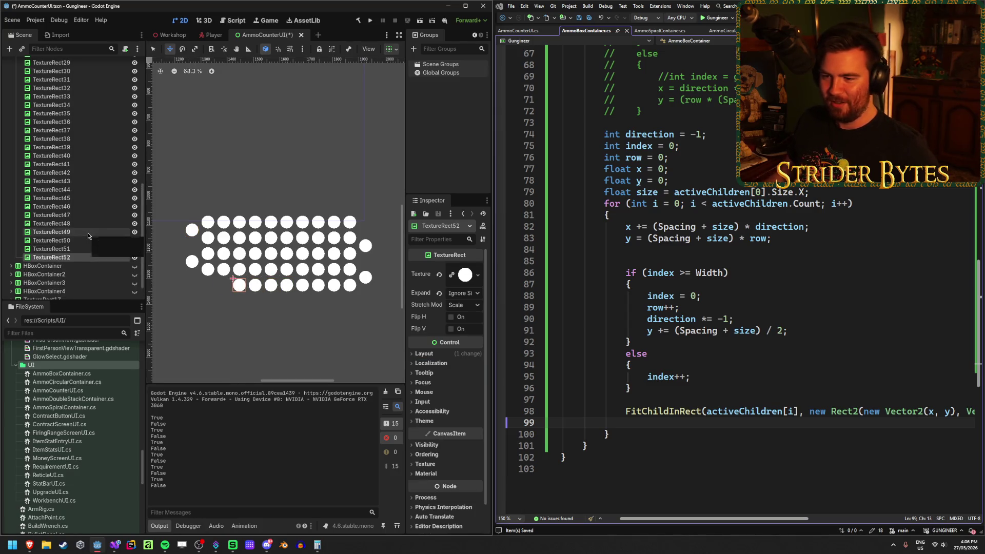
key("ctrl+d")
key("ctrl+d")
key("ctrl+d")
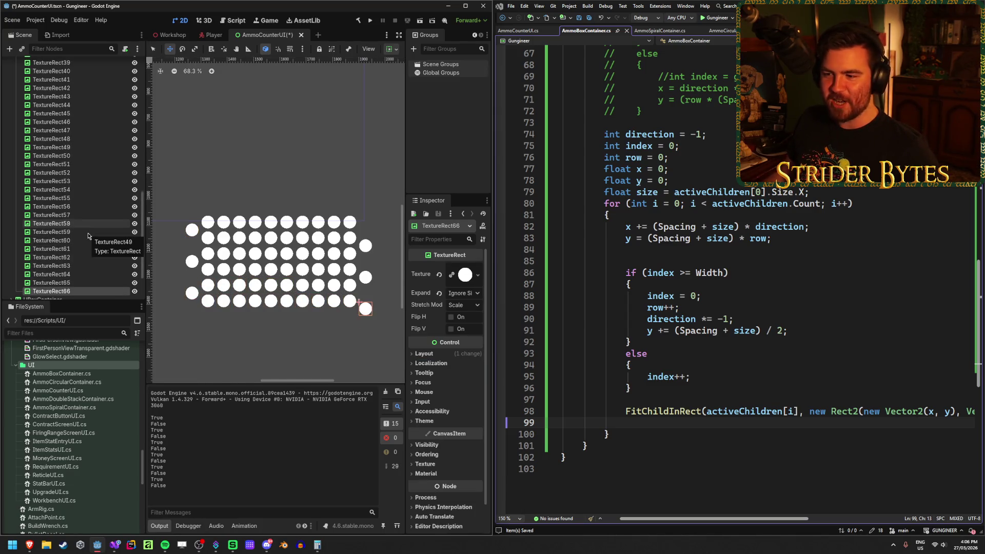
key("ctrl+d")
key("ctrl+d")
key("ctrl+d")
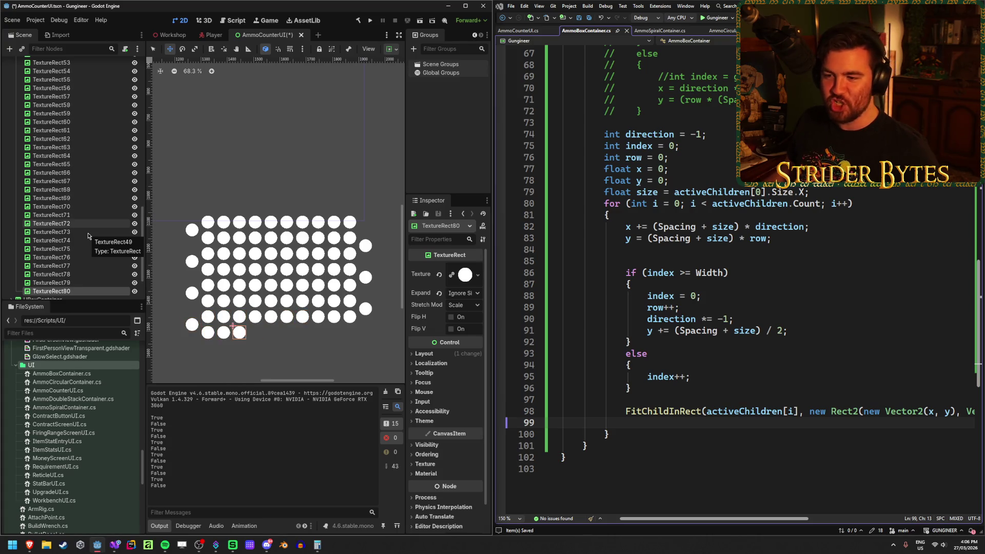
scroll(72, 139, "up", 10)
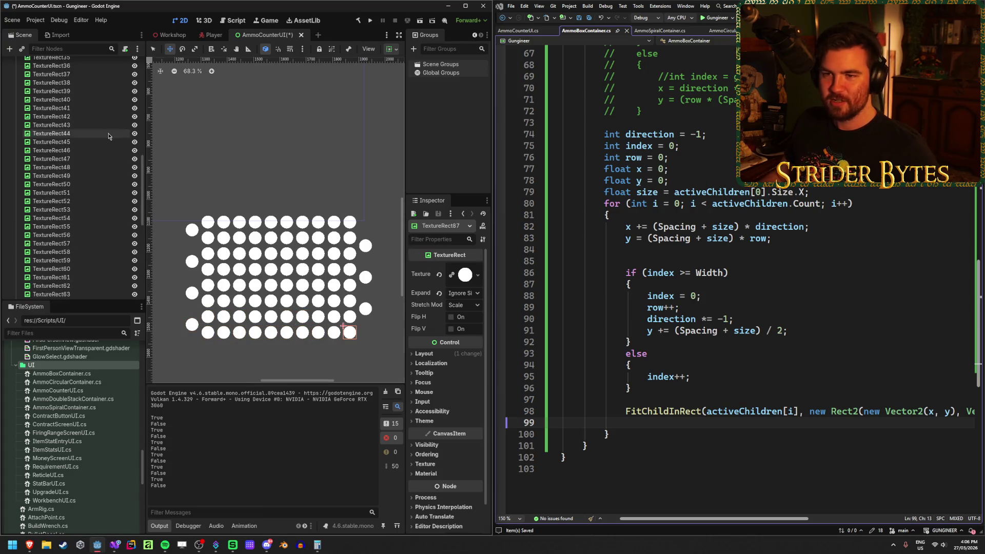
- Set the Box container's Width to 7 in the Inspector
left_click(79, 115)
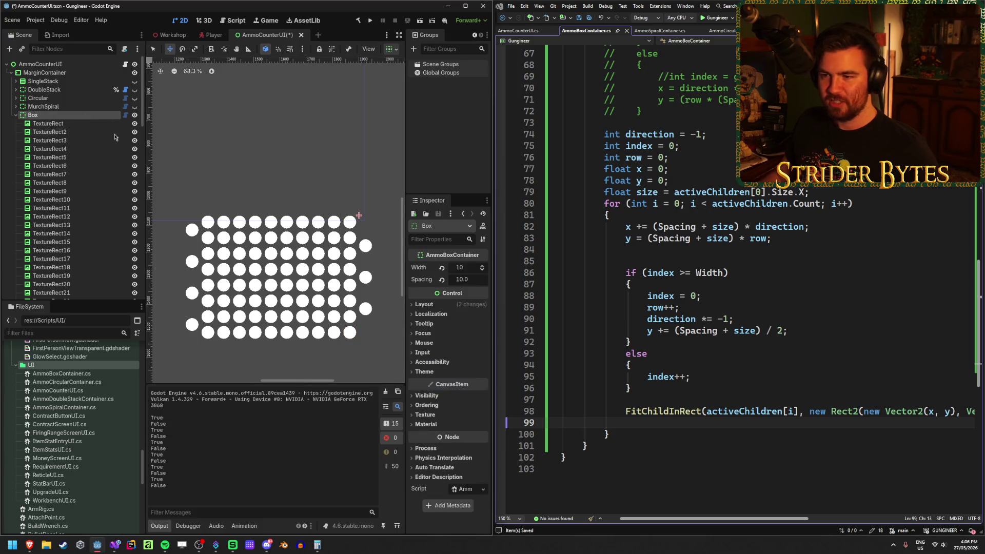
type("11")
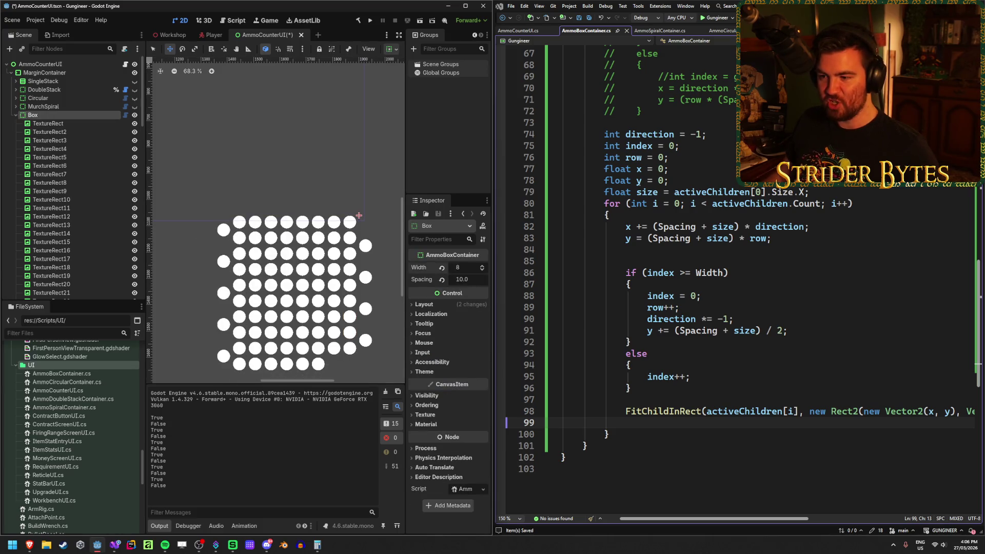
key("Up")
key("Down")
key("Down")
key("Down")
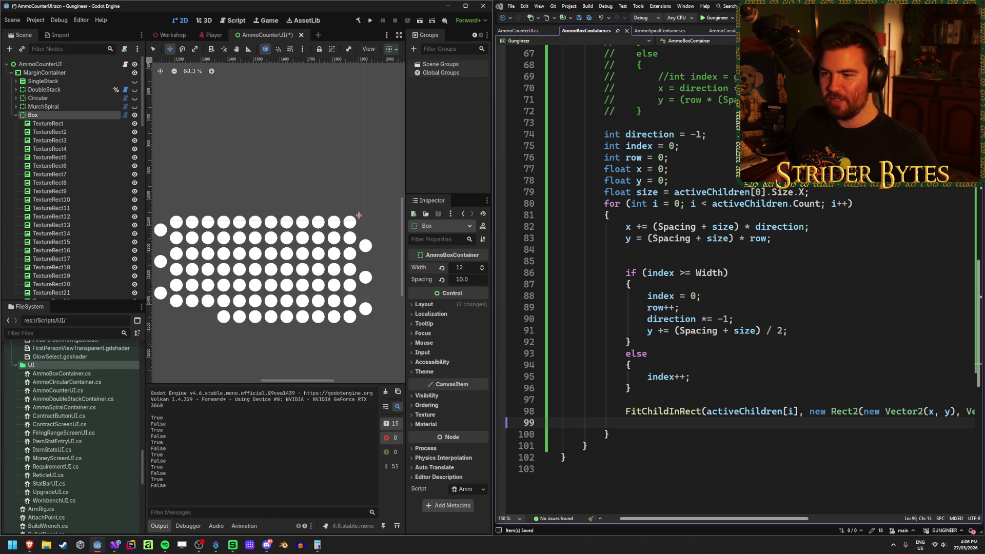
scroll(696, 323, "down", 2)
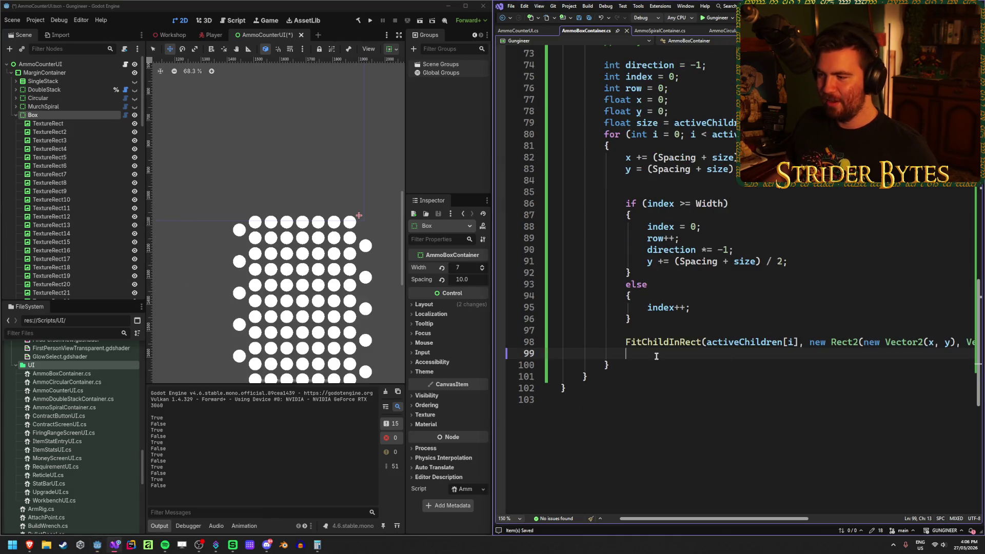
- Remove the blank lines after FitChildInRect and before the if check
key("BackSpace")
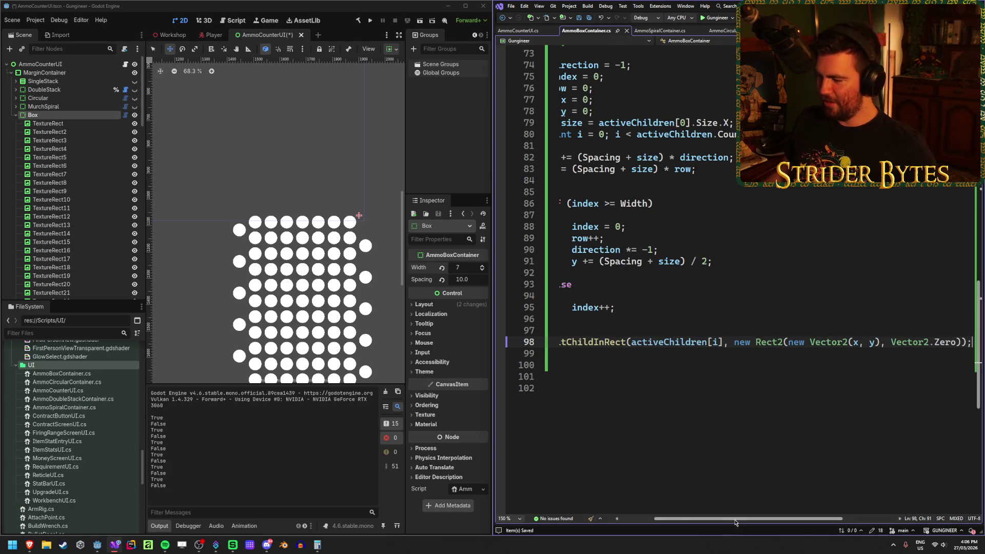
scroll(655, 410, "left", 2)
left_click(650, 192)
key("BackSpace")
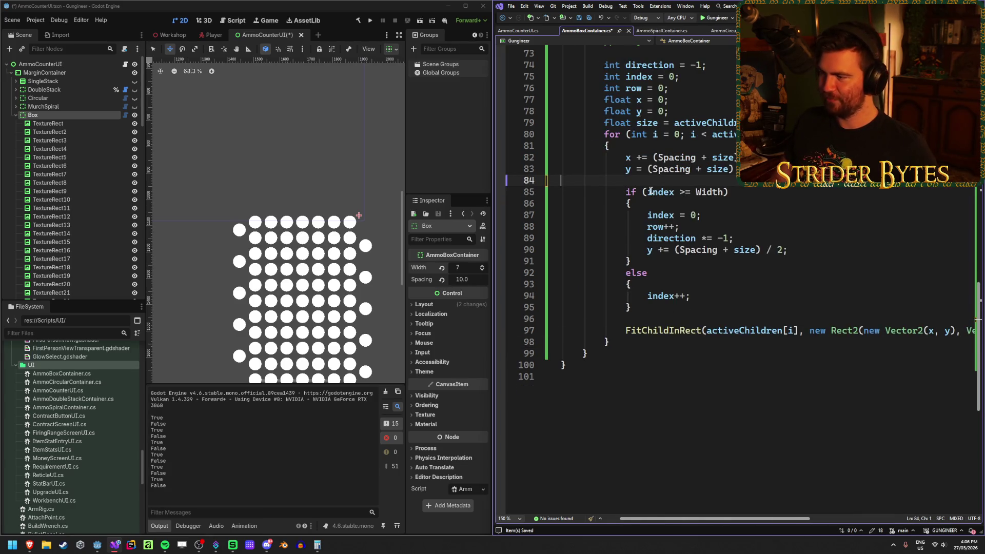
- Delete the old commented-out layout block and maximize Visual Studio
scroll(695, 317, "up", 11)
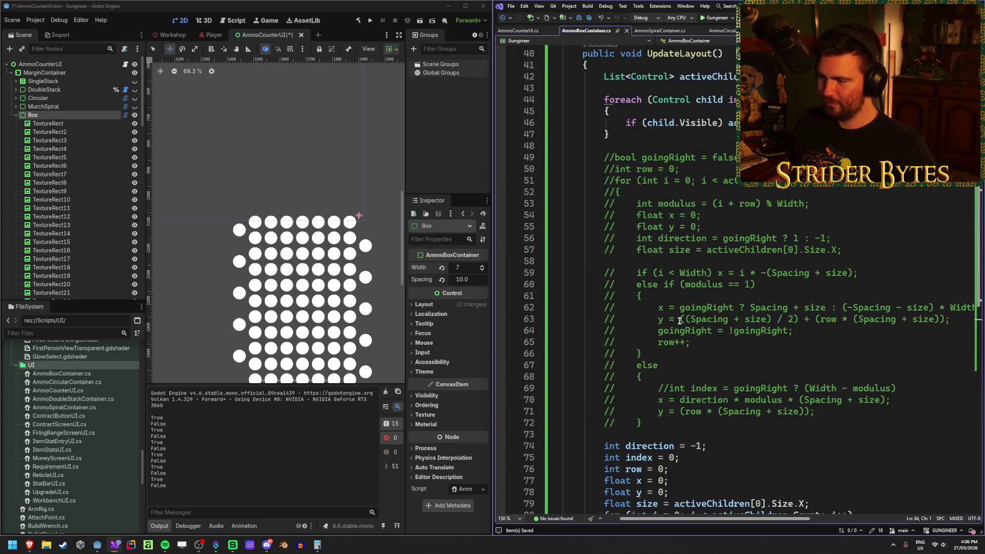
left_click_drag(644, 422, 475, 123)
key("Delete")
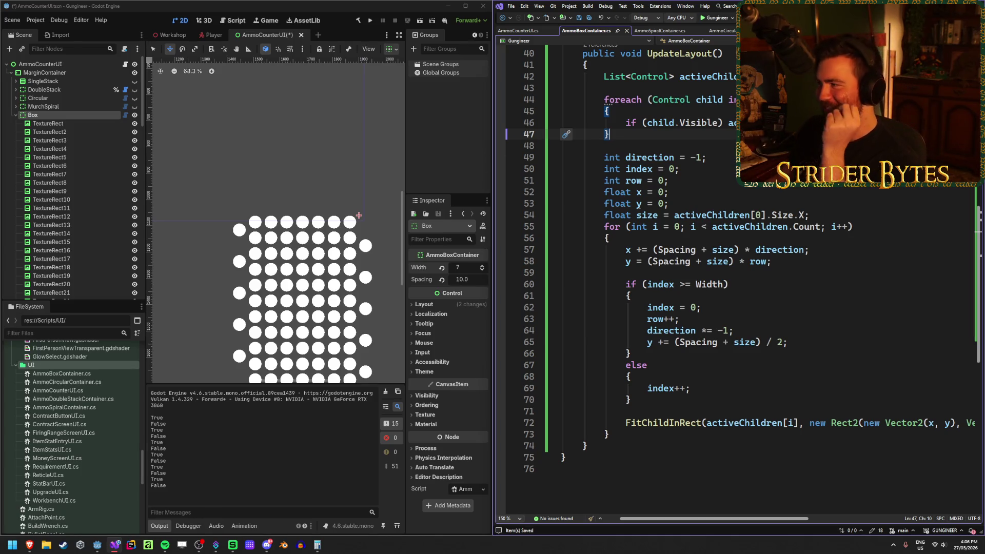
key("super+Up")
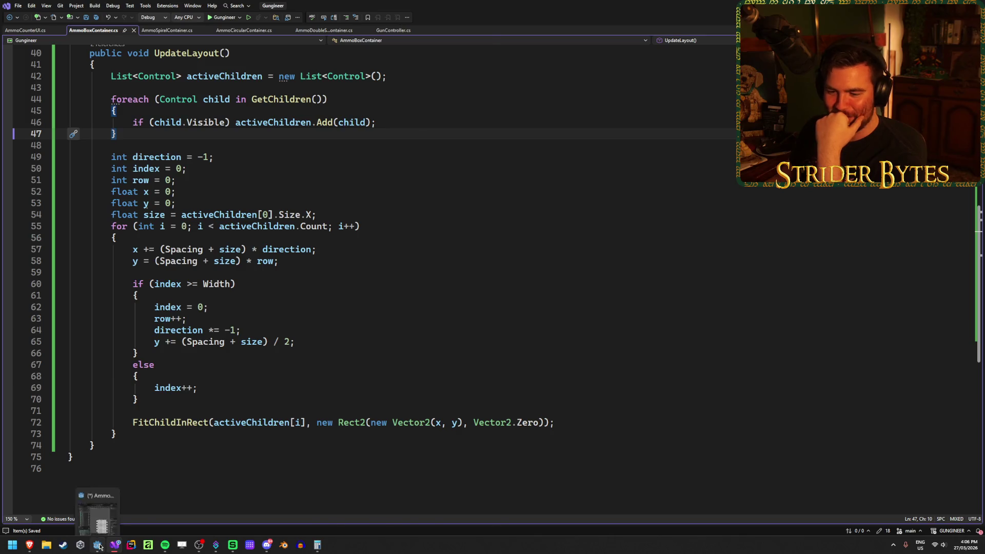
- Maximize Godot, select Box, try and undo a spacing change, and rebuild the C# project
left_click(108, 533)
left_click(465, 5)
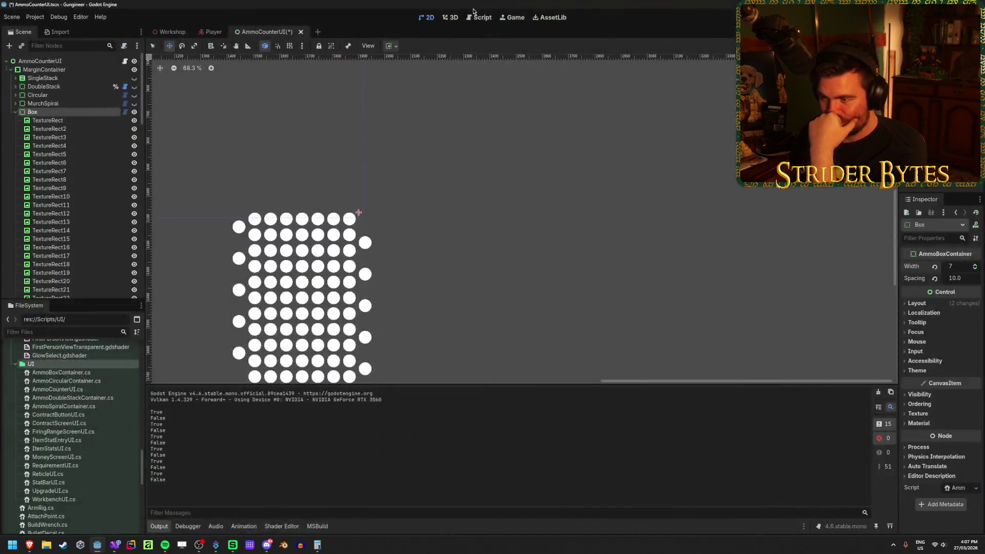
scroll(431, 207, "down", 2)
scroll(431, 206, "down", 3)
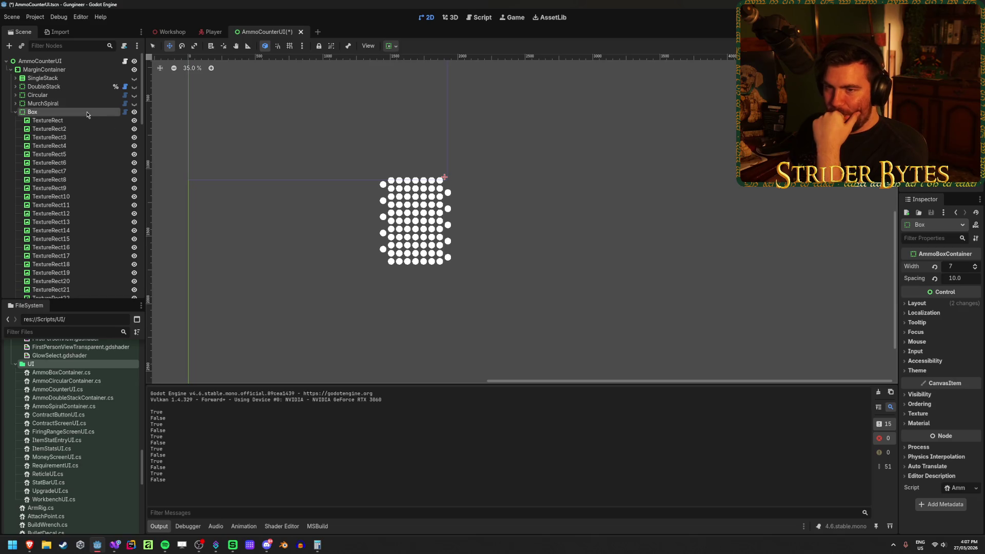
left_click(66, 120)
left_click(66, 113)
left_click_drag(952, 313, 964, 313)
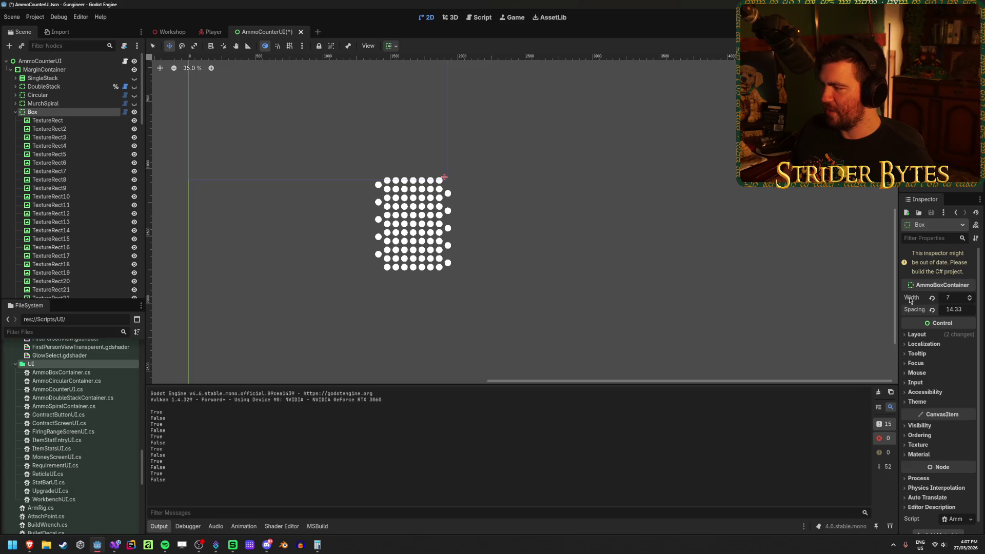
key("ctrl+z")
left_click_drag(898, 279, 769, 280)
key("alt+b")
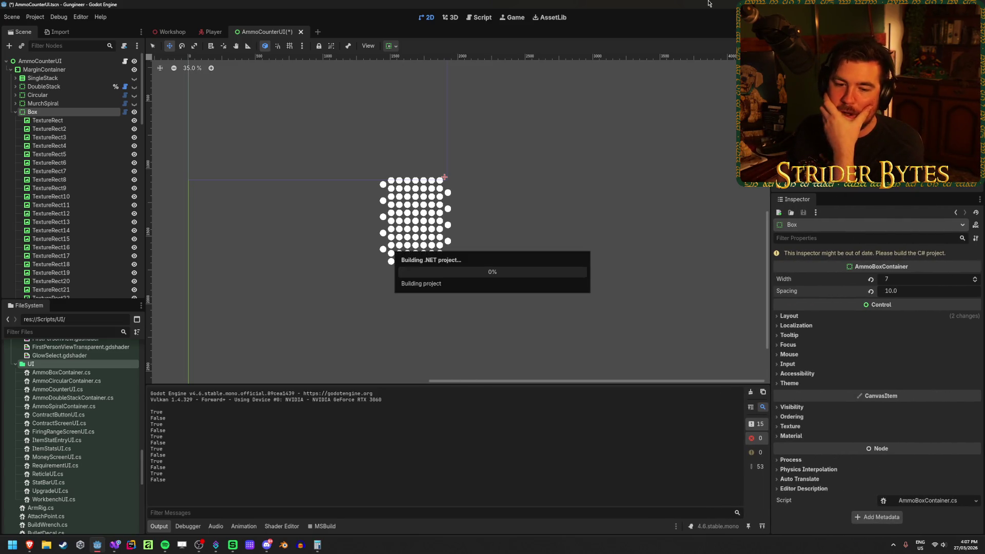
- Set the Box Width to 12
left_click(911, 266)
type("12")
key("Return")
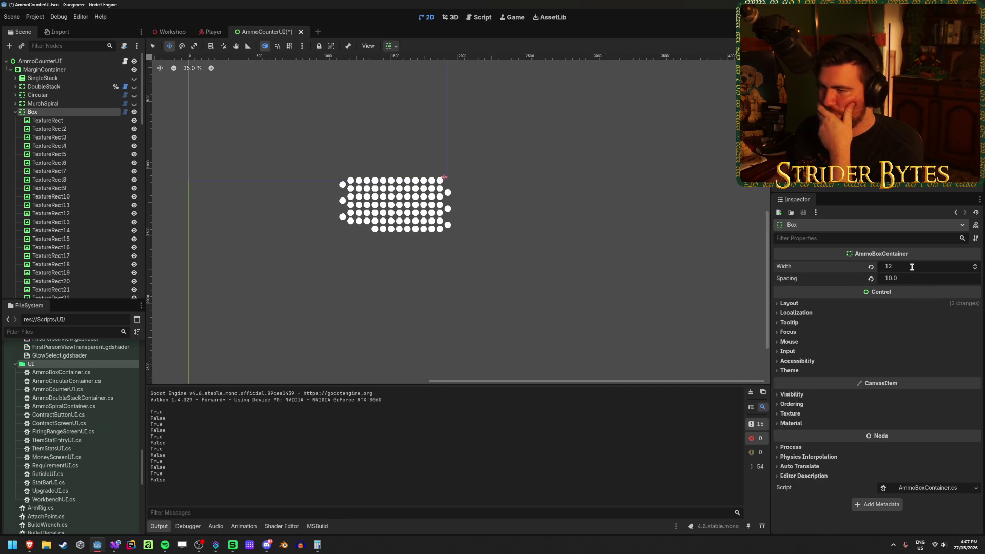
- Select a range of circle nodes, then only the last one, TextureRect200
scroll(76, 205, "down", 10)
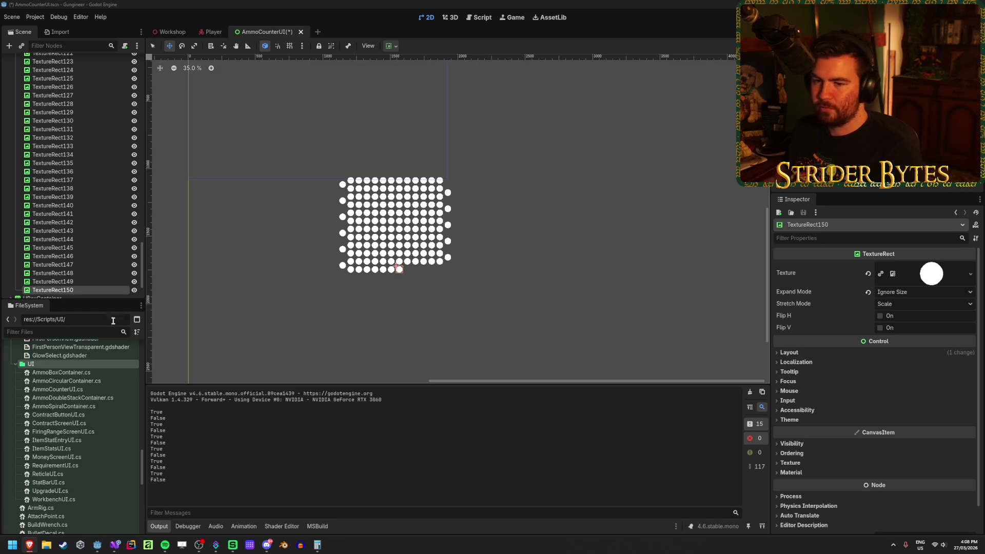
scroll(96, 291, "up", 10)
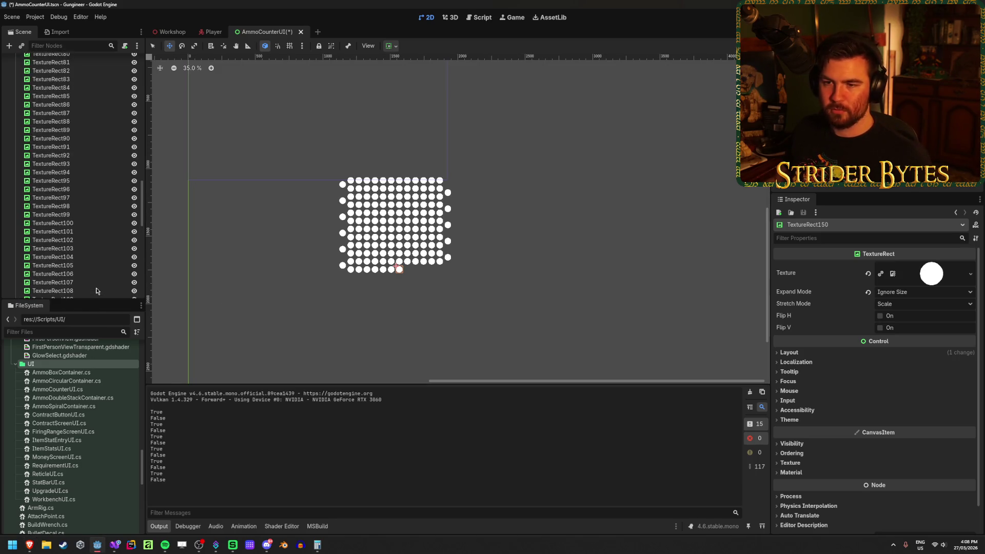
left_click(85, 231, "shift")
scroll(86, 236, "down", 15)
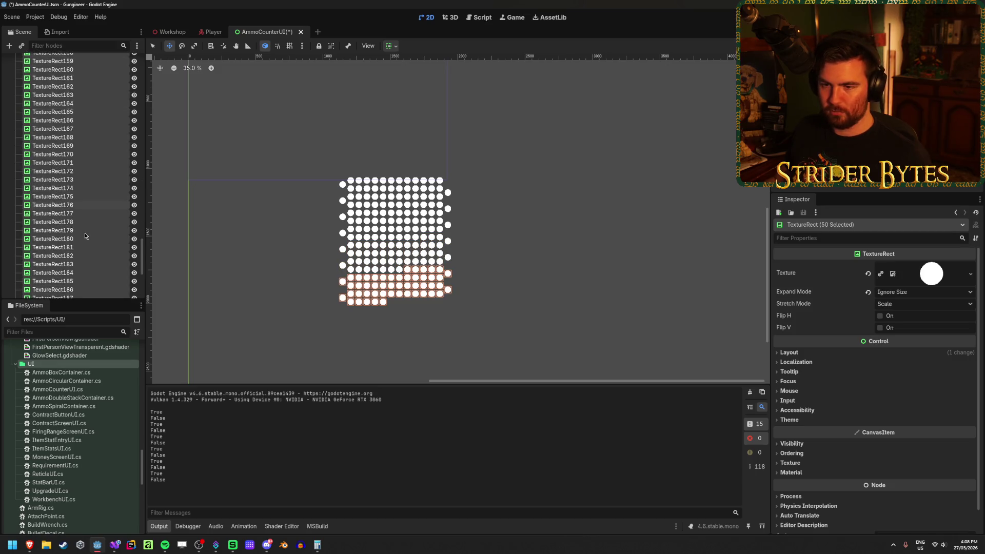
scroll(85, 238, "down", 5)
left_click(96, 230)
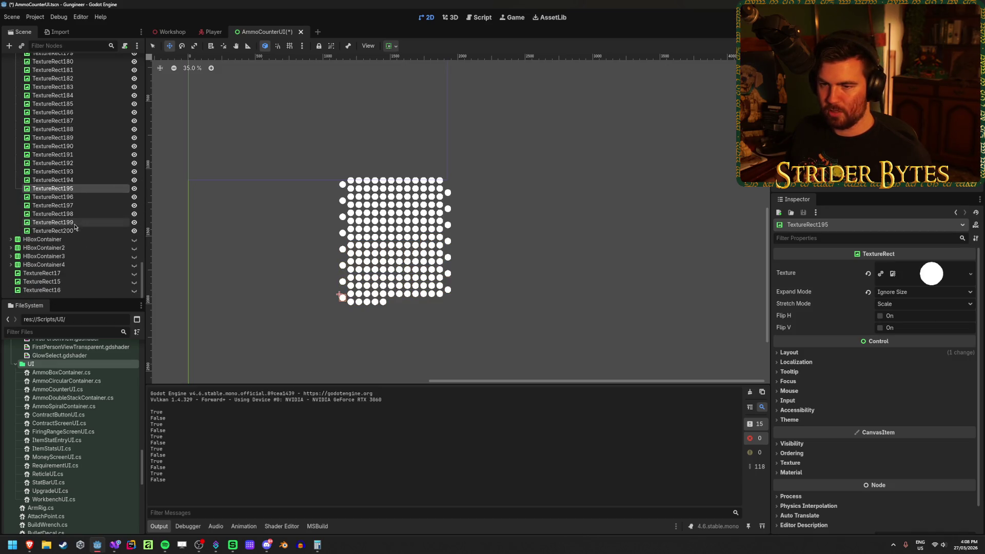
scroll(85, 168, "up", 20)
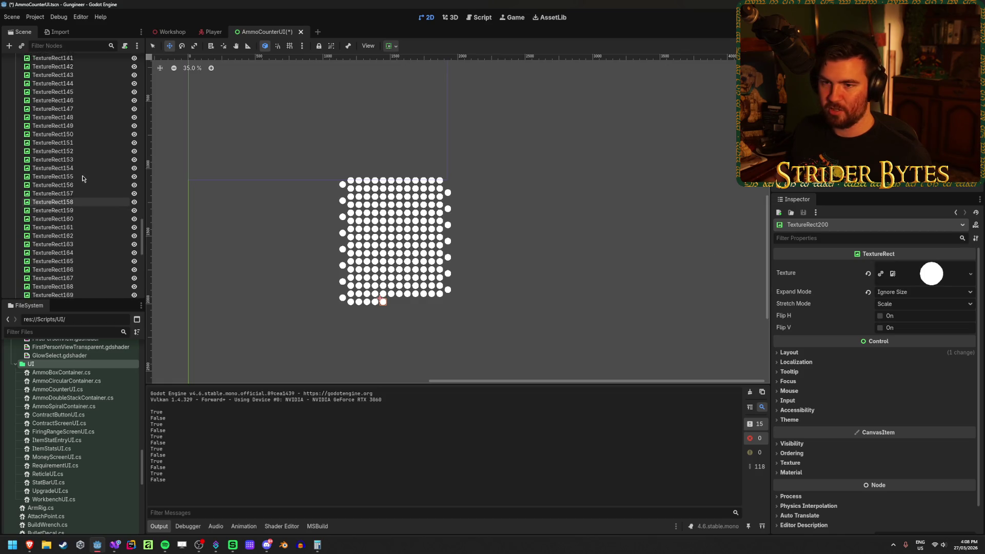
scroll(76, 256, "up", 20)
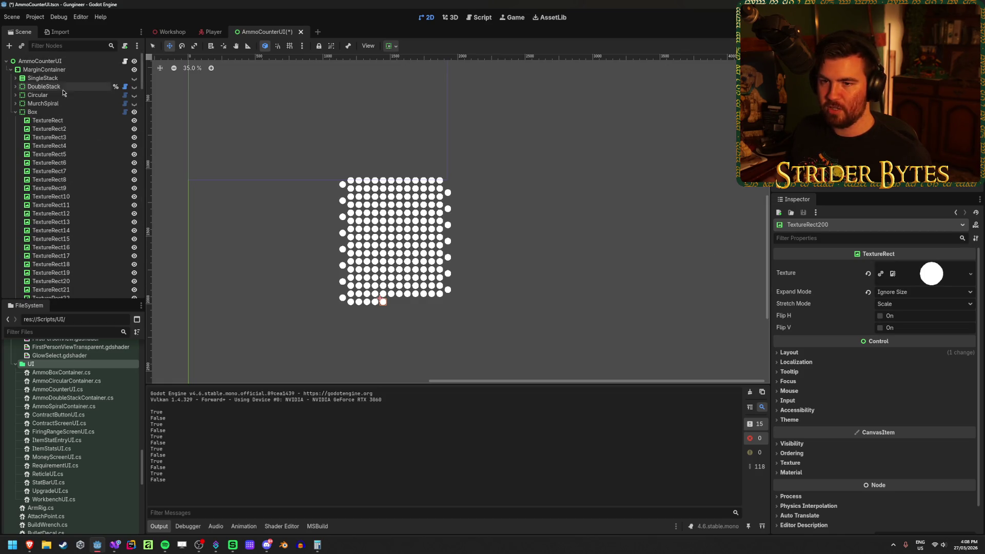
- Set the Box Width to 15 columns and save the AmmoCounterUI scene
left_click(55, 111)
mouse_move(902, 266)
left_mouse_down()
mouse_move(944, 266)
mouse_move(905, 265)
left_mouse_up()
key("Return")
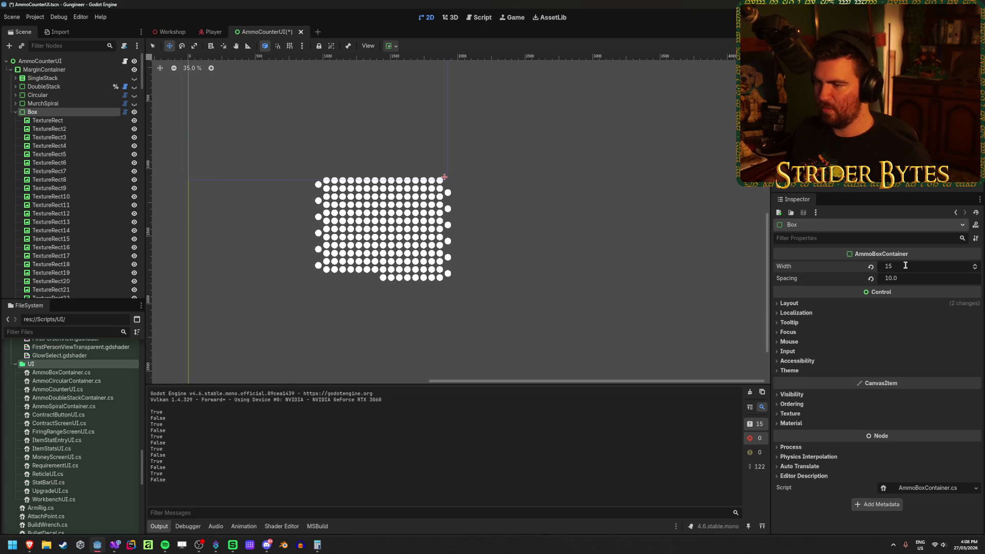
scroll(391, 242, "up", 1)
scroll(391, 242, "up", 1)
key("ctrl+s")
- Return to AmmoBoxContainer.cs in Visual Studio with the caret at the end of line 73
scroll(440, 261, "up", 1)
scroll(470, 221, "down", 1)
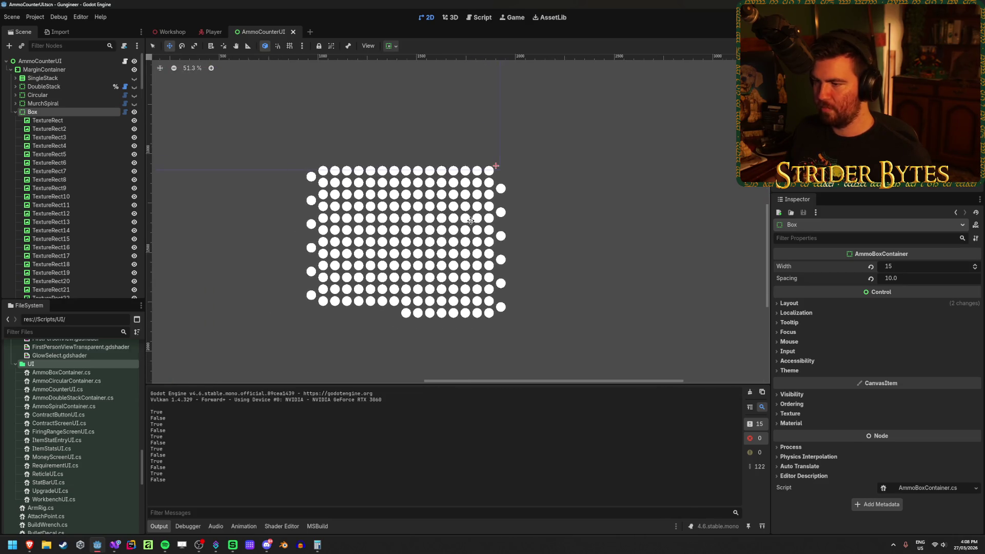
scroll(518, 177, "up", 3)
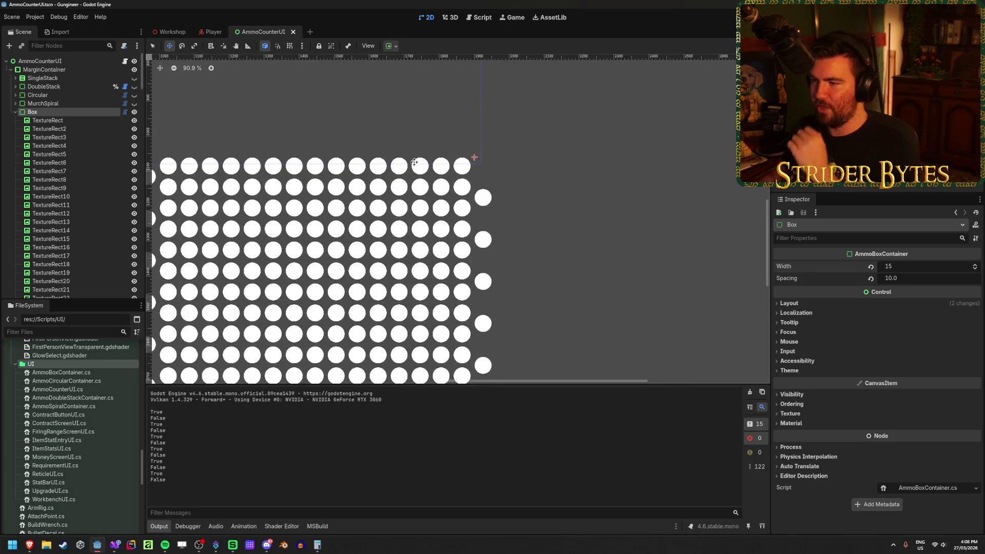
scroll(467, 153, "down", 2)
scroll(477, 155, "up", 2)
scroll(496, 158, "down", 2)
scroll(496, 158, "up", 2)
scroll(495, 158, "down", 1)
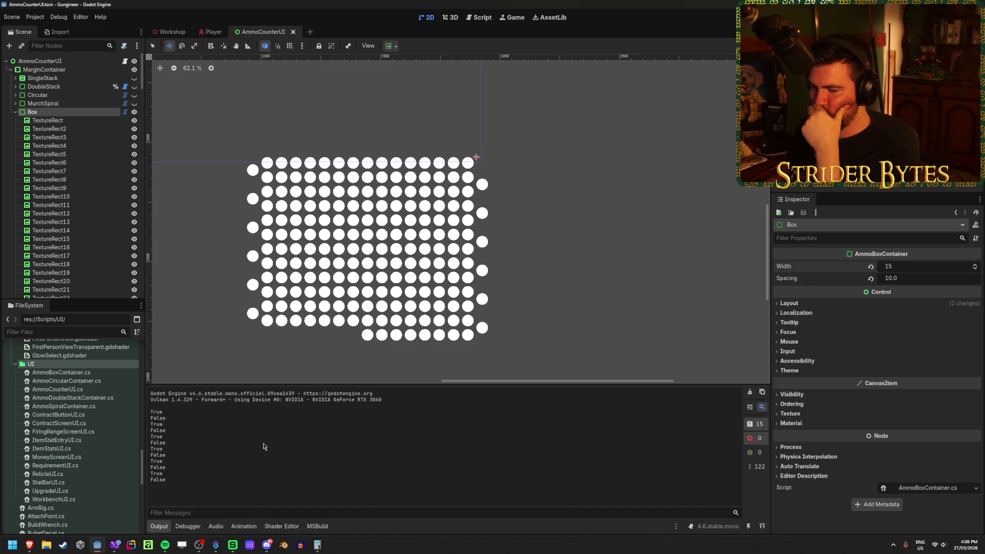
left_click(115, 546)
left_click(146, 434)
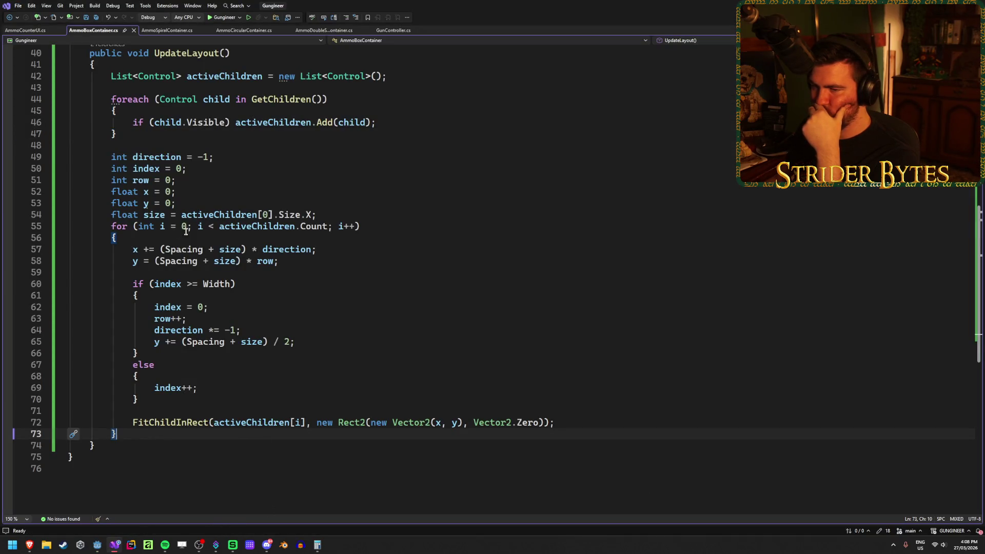
- Insert blank lines after the for loop's closing brace, placing the caret on line 75
key("Return")
key("Return")
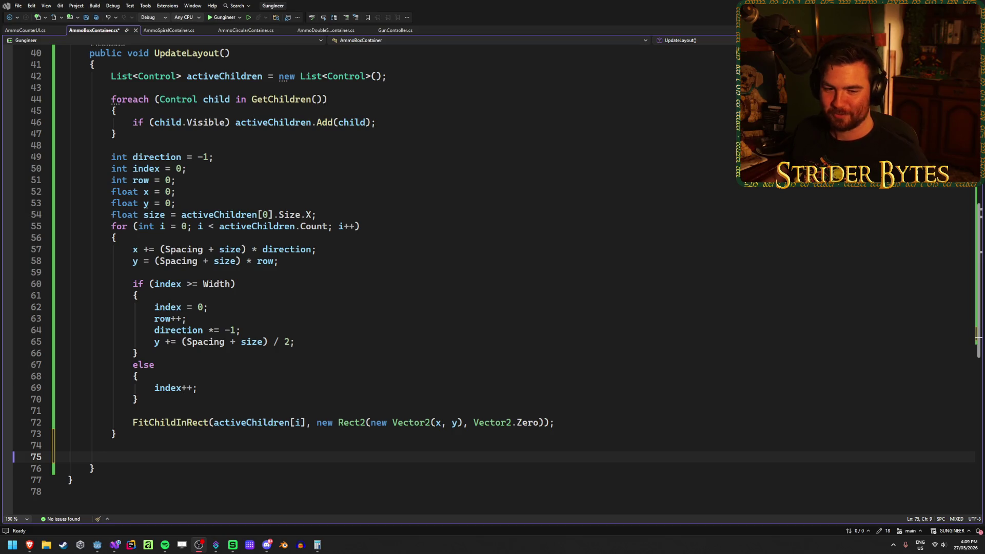
left_click(130, 457)
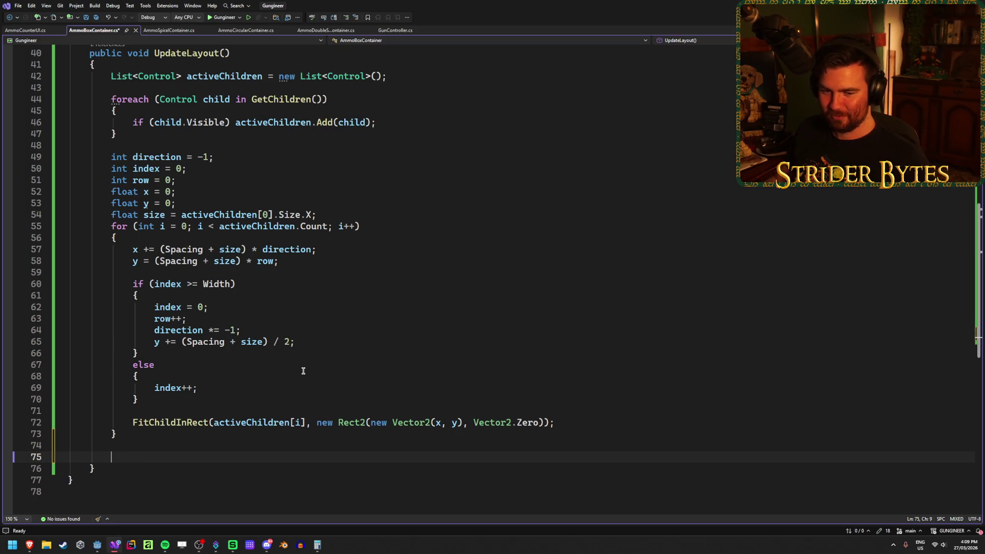
- Add a 'CustomMinimumSize = new Vector2();' statement on line 75 and save
type("Custom")
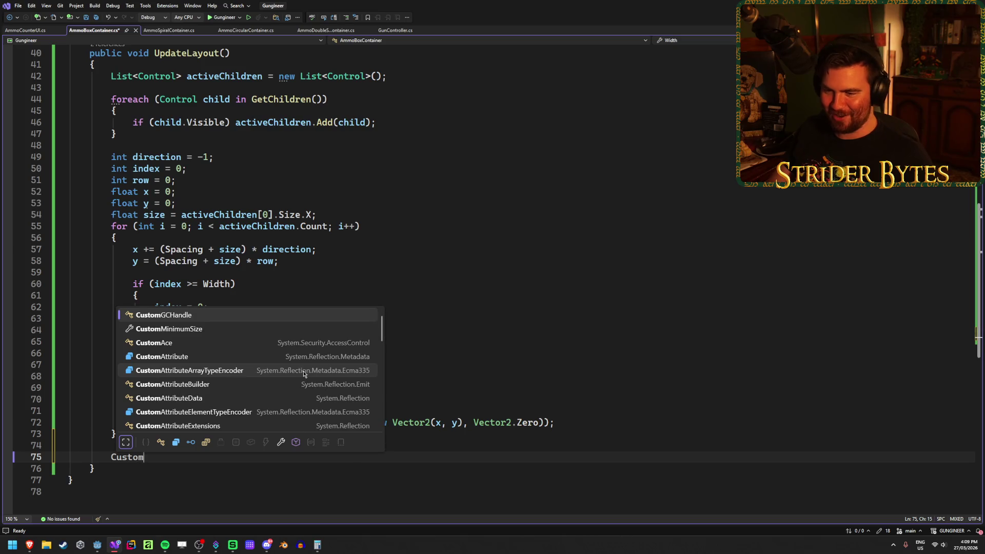
key("Tab")
type("= new")
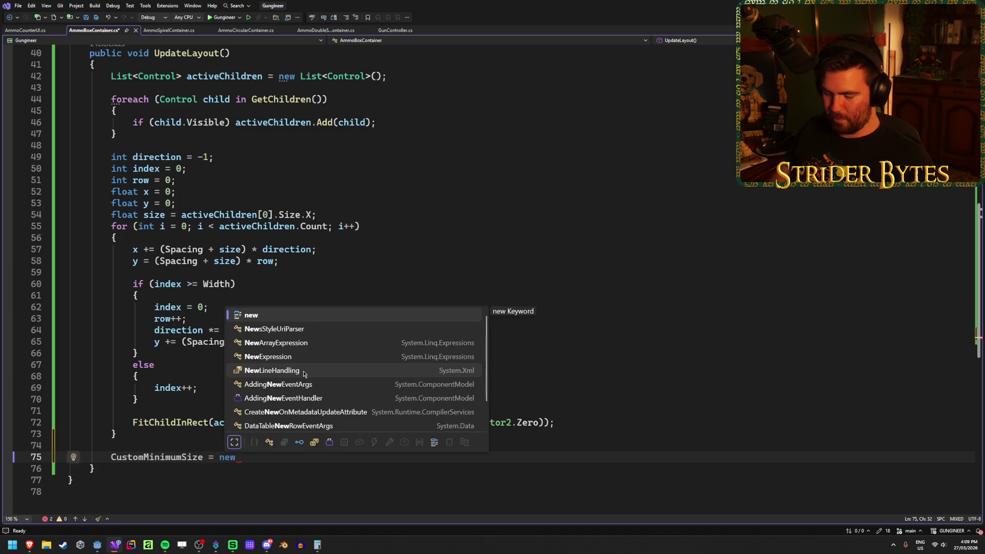
type(" Vector")
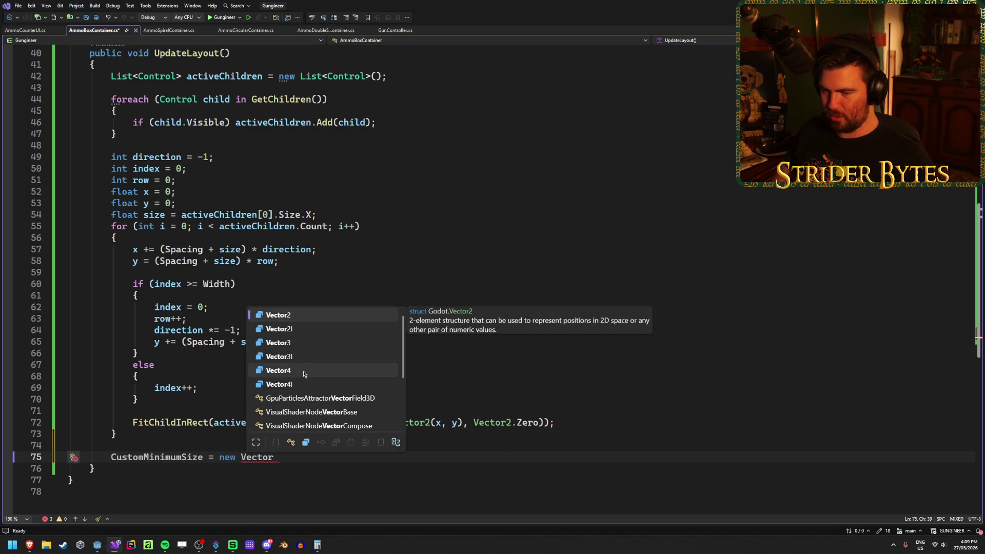
type("2(")
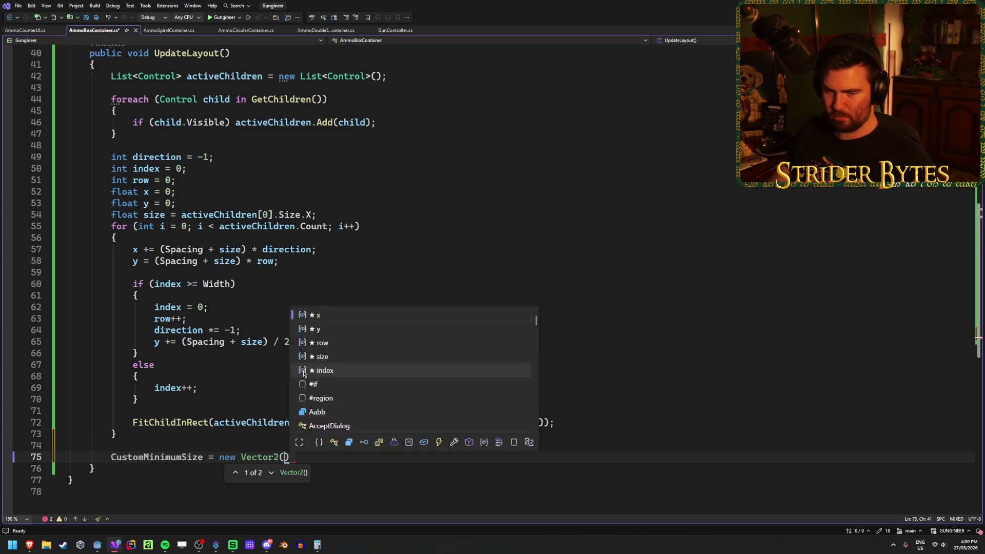
left_click(153, 456)
left_click(284, 456)
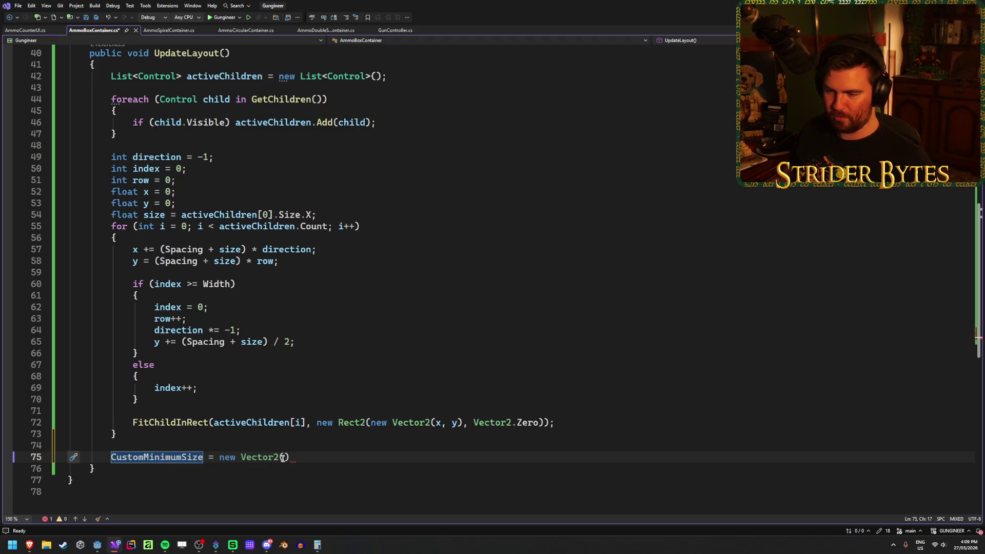
type(";")
key("Left")
key("Left")
key("ctrl+s")
scroll(287, 405, "down", 1)
scroll(287, 406, "up", 1)
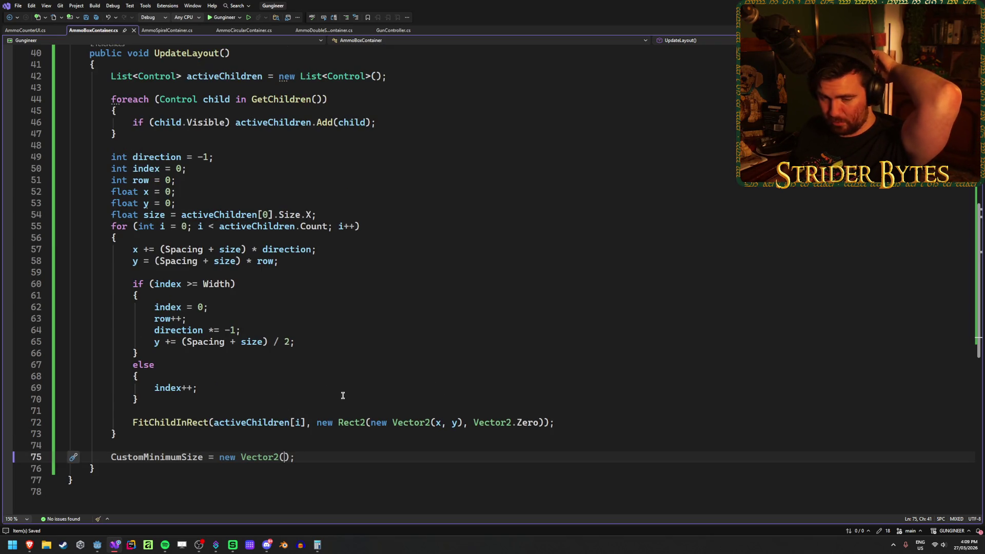
- Fill the Vector2 with (Spacing + size) and (Spacing + size) * row, save, and return to Godot
left_click(300, 456)
left_click(282, 456)
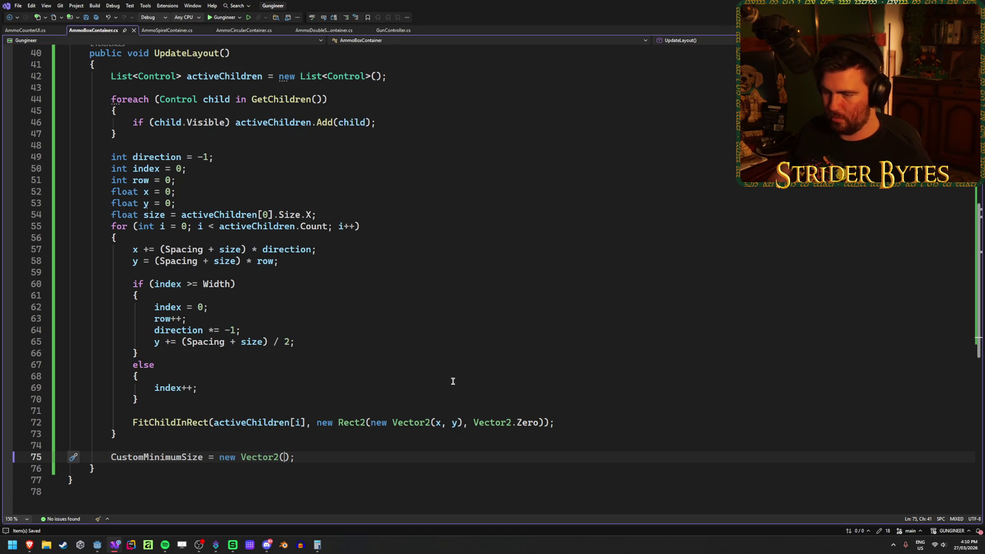
type("(S")
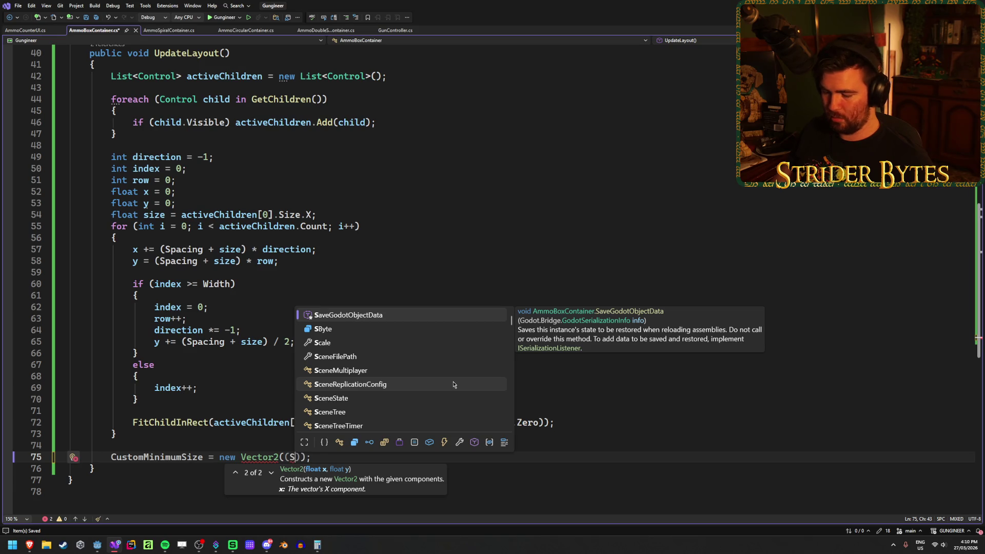
type("pacing +")
type("size),")
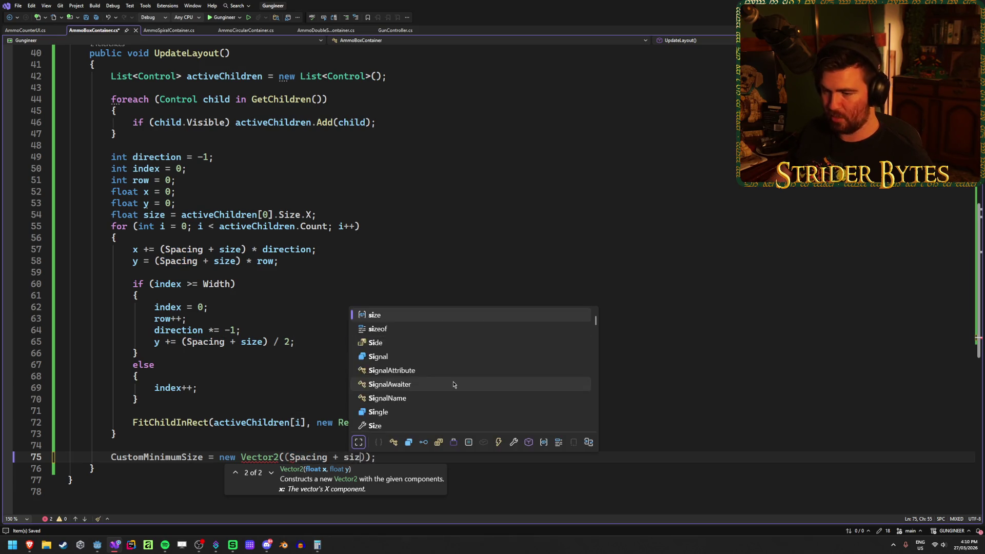
key("ctrl+space")
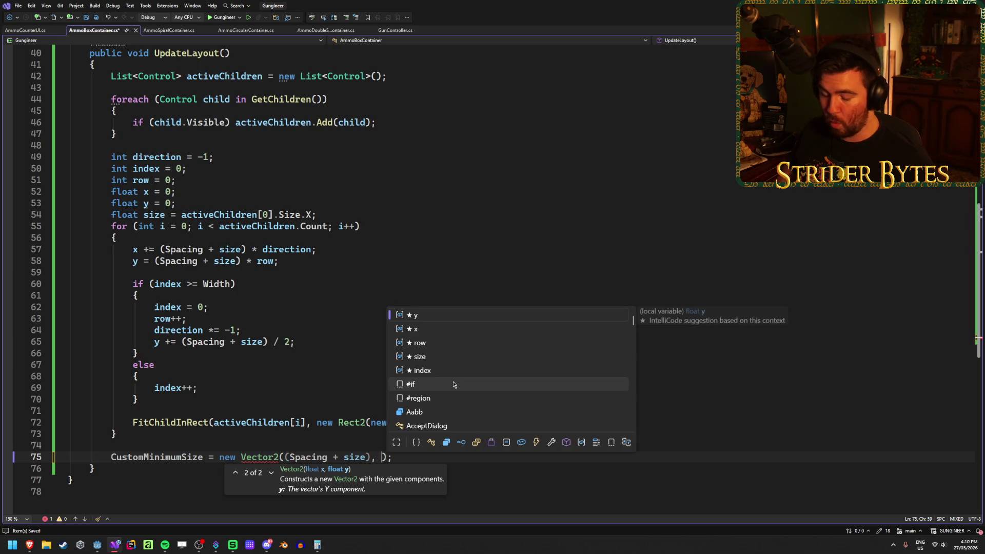
type("(Spacing + ")
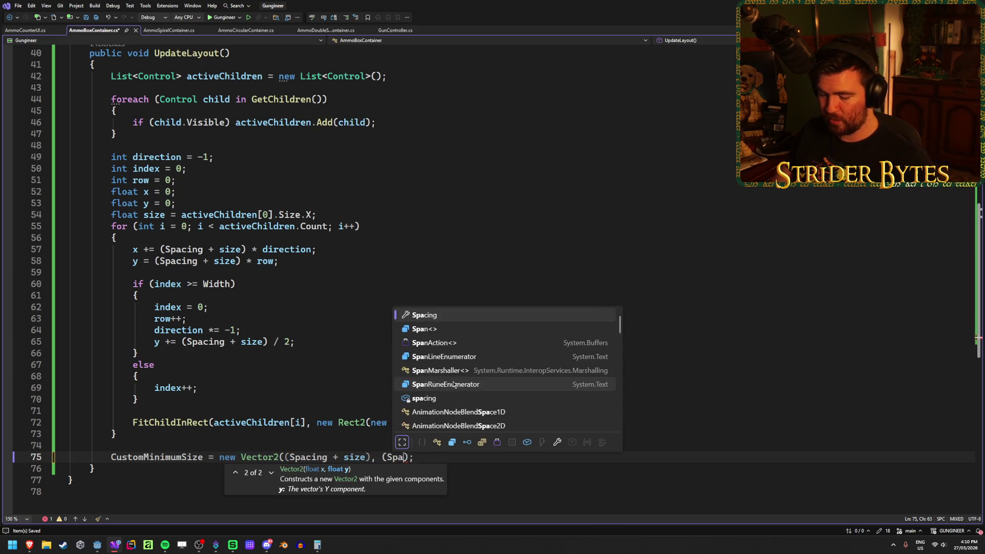
type("size) * row")
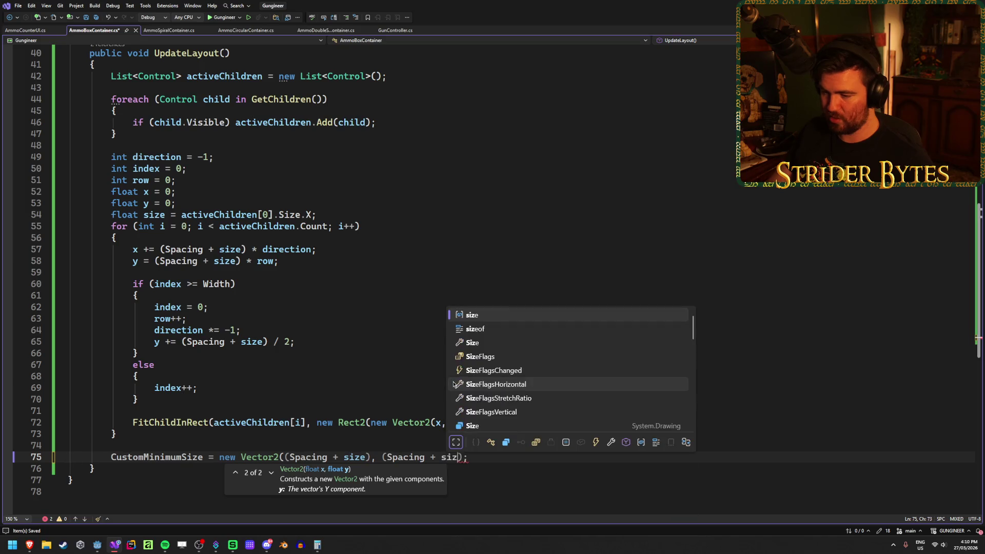
type(")")
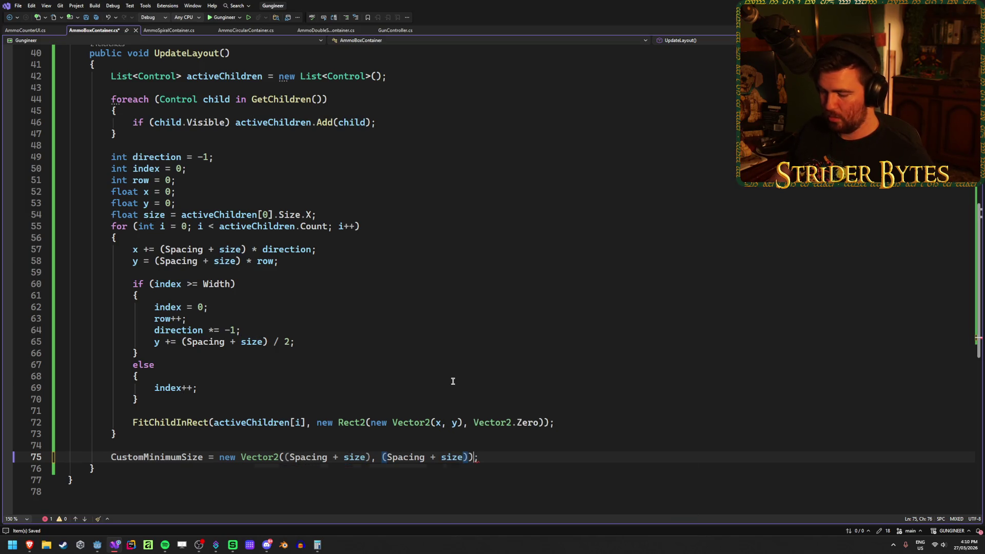
key("Left")
type("* row")
key("End")
key("ctrl+s")
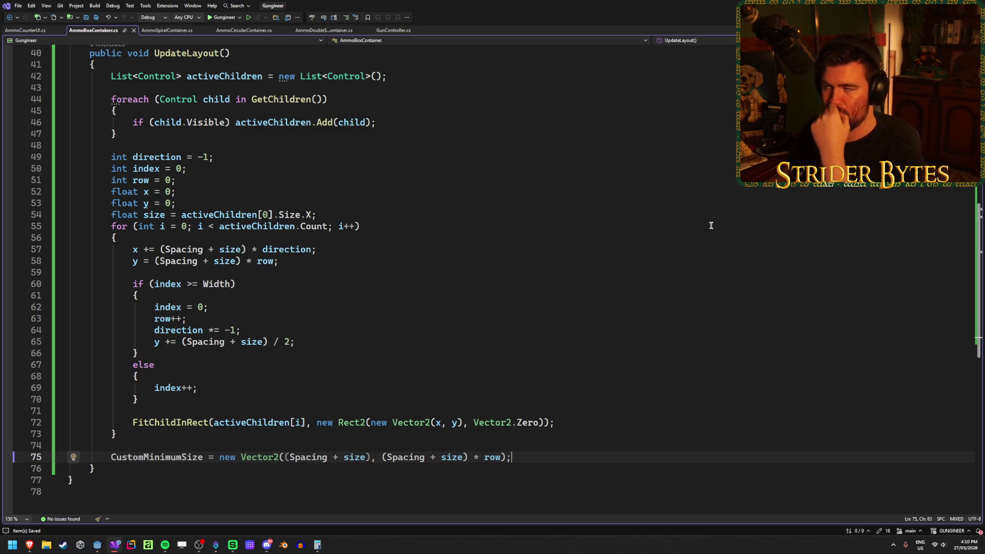
key("alt+Tab")
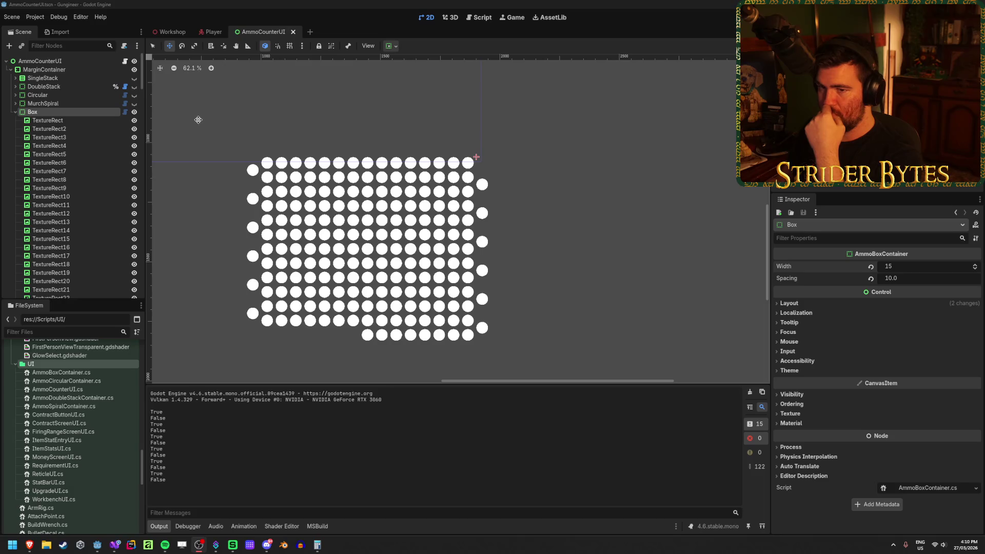
left_click(462, 157)
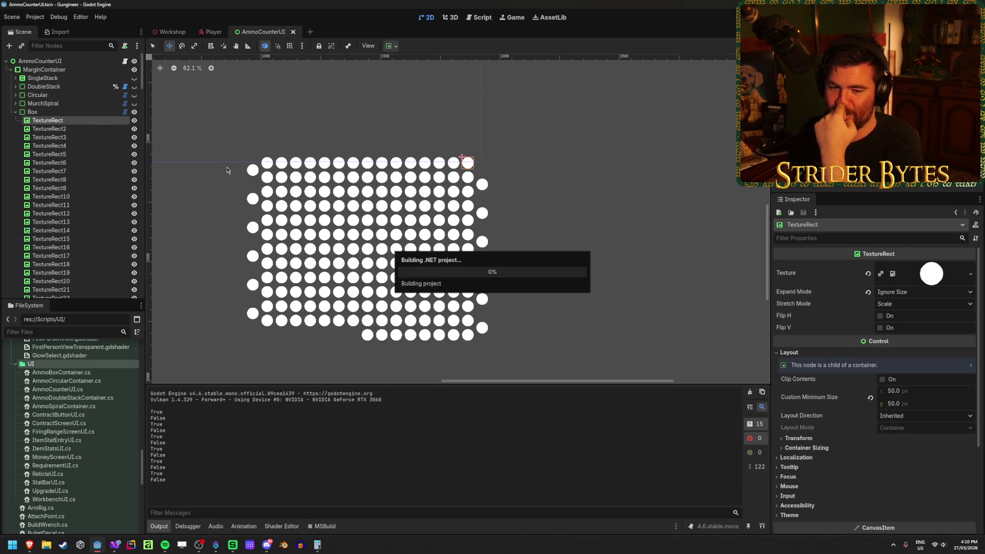
scroll(232, 163, "down", 5)
scroll(388, 185, "down", 3)
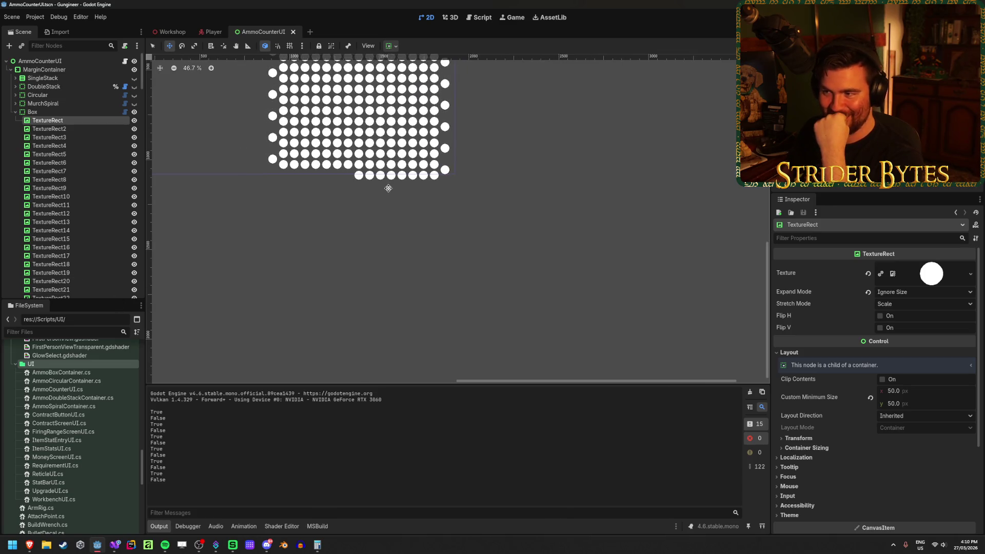
scroll(388, 185, "up", 3)
scroll(96, 210, "down", 10)
scroll(96, 209, "down", 10)
scroll(96, 210, "down", 3)
left_click(79, 247)
scroll(101, 155, "up", 15)
scroll(101, 154, "down", 1)
left_click(49, 82)
scroll(465, 278, "up", 4)
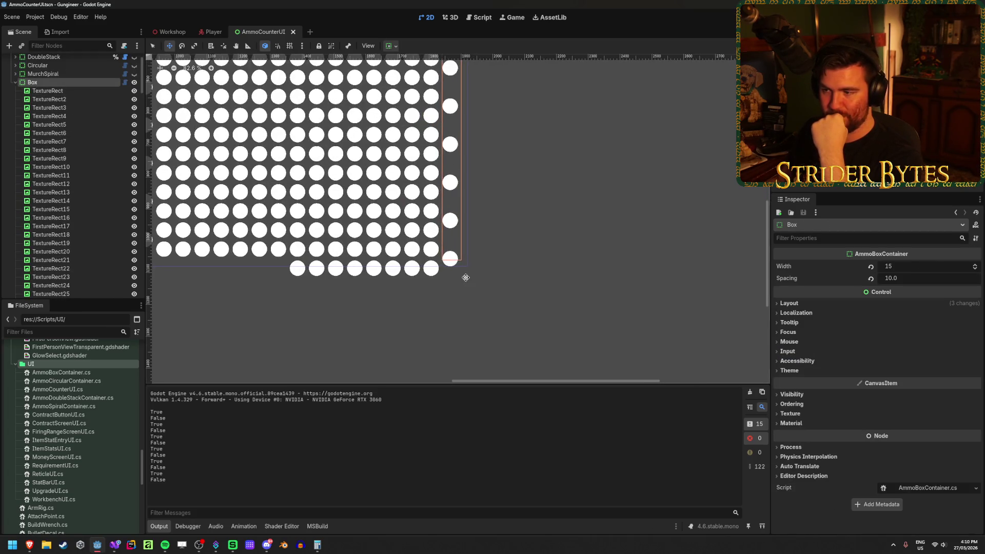
scroll(462, 265, "down", 3)
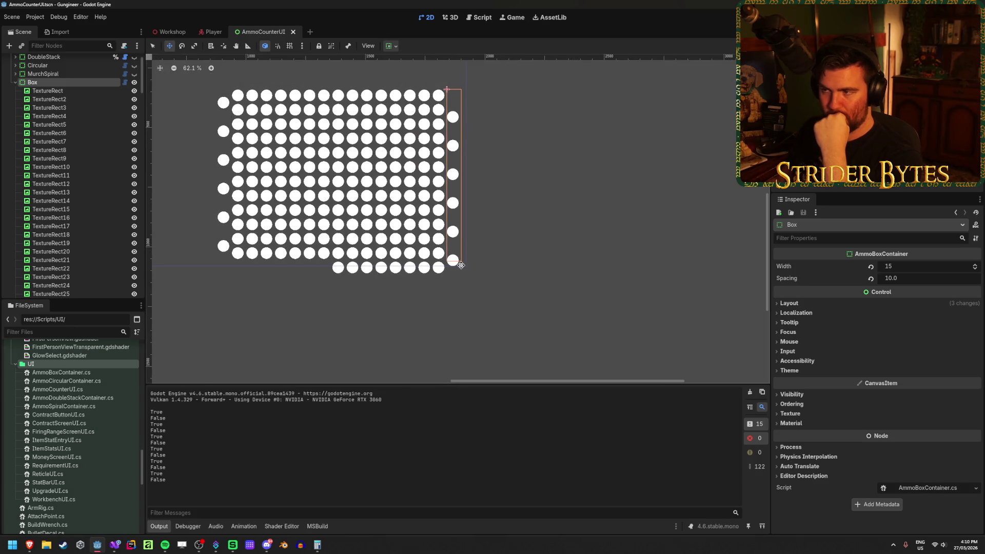
left_click(115, 545)
- Rewrite the height term as (Spacing + size) * (row + 1), save, and return to Godot
type("+")
key("Left")
type("(")
key("ctrl+s")
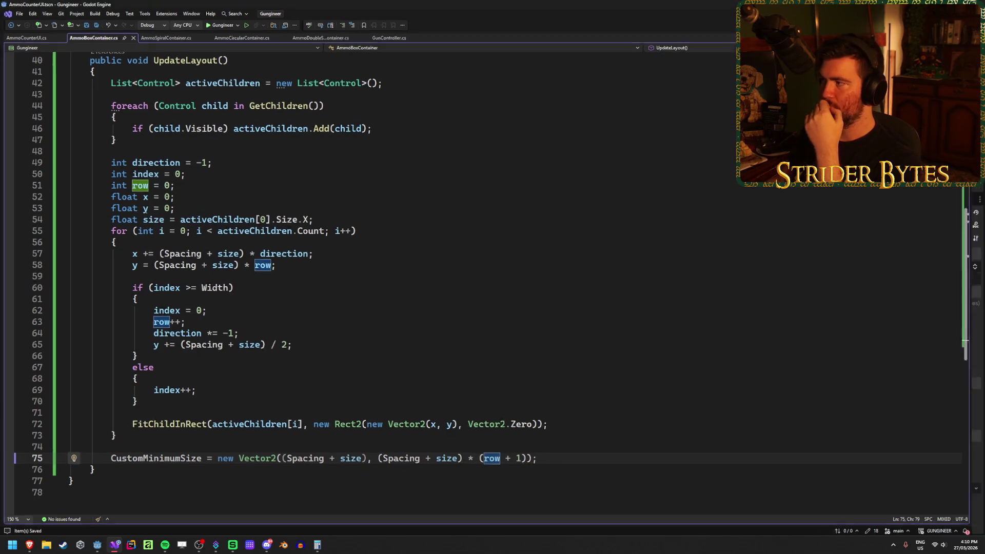
key("alt+Tab")
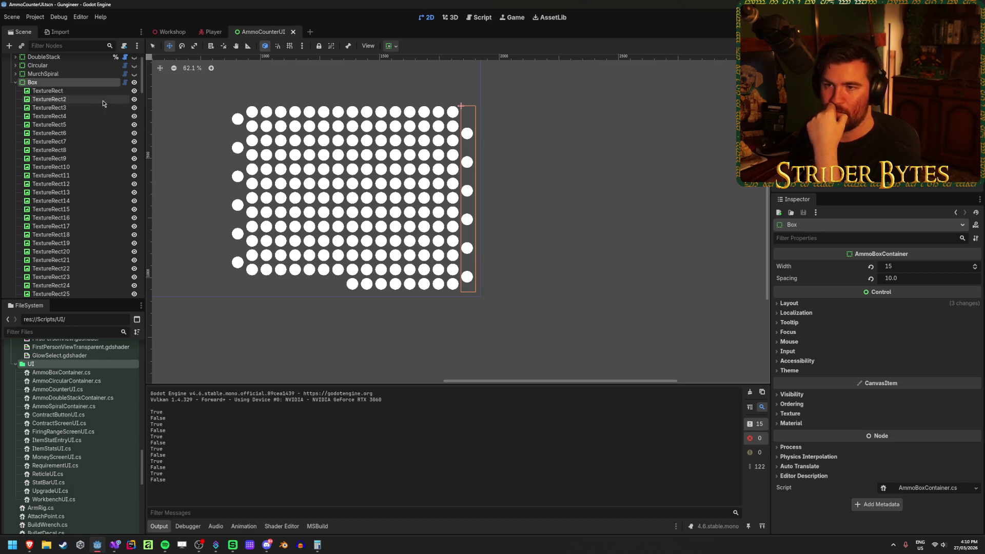
left_click(917, 267)
type("19")
key("Return")
key("Down")
key("Down")
key("Down")
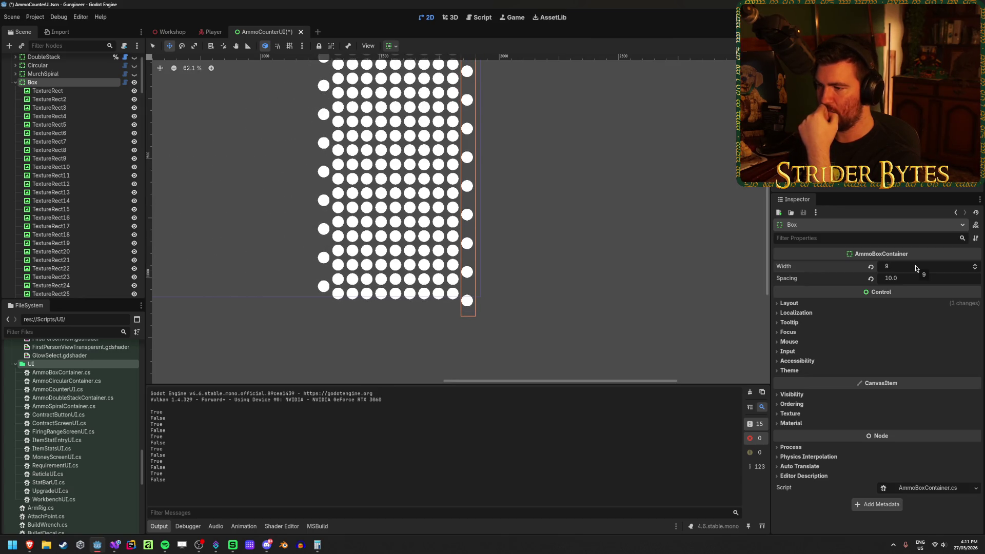
scroll(469, 313, "up", 2)
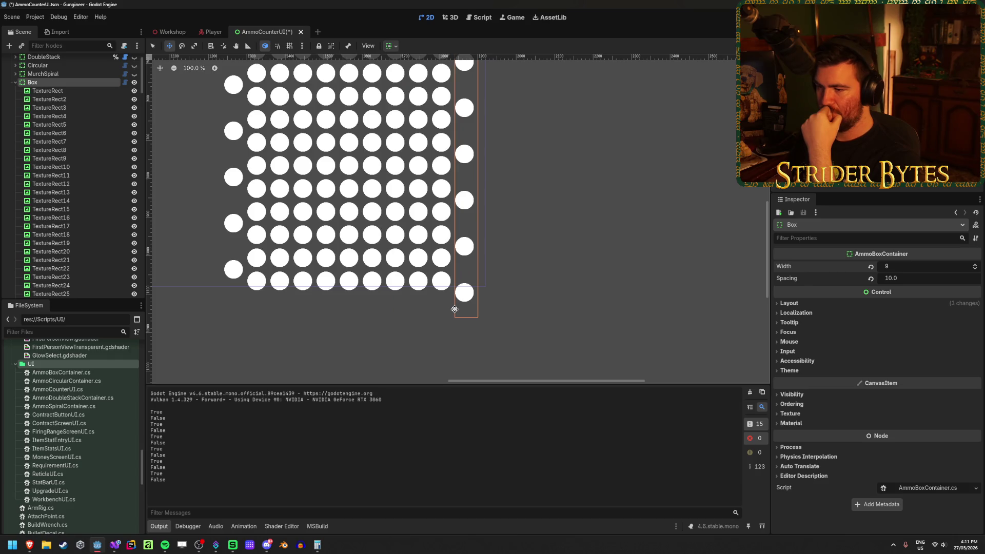
scroll(519, 305, "down", 2)
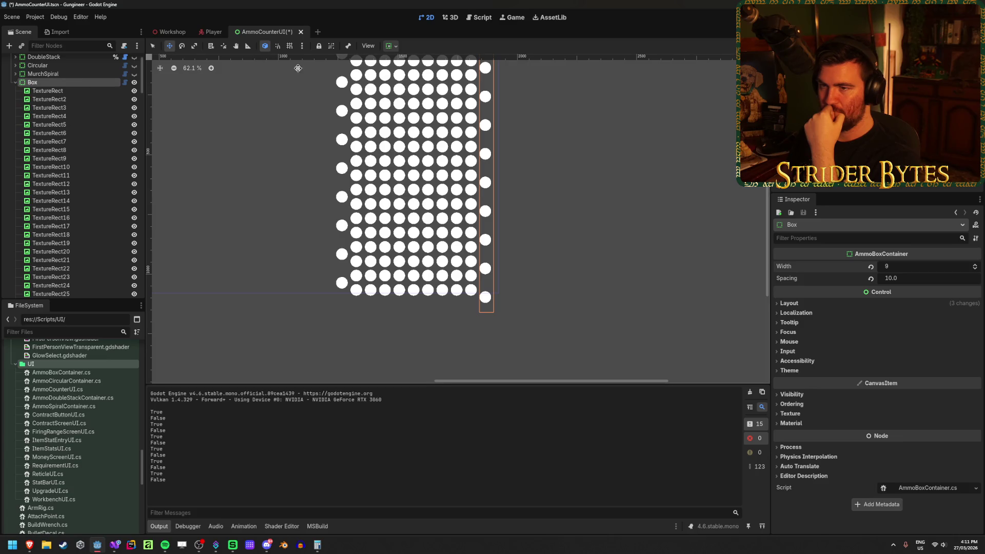
left_click(391, 45)
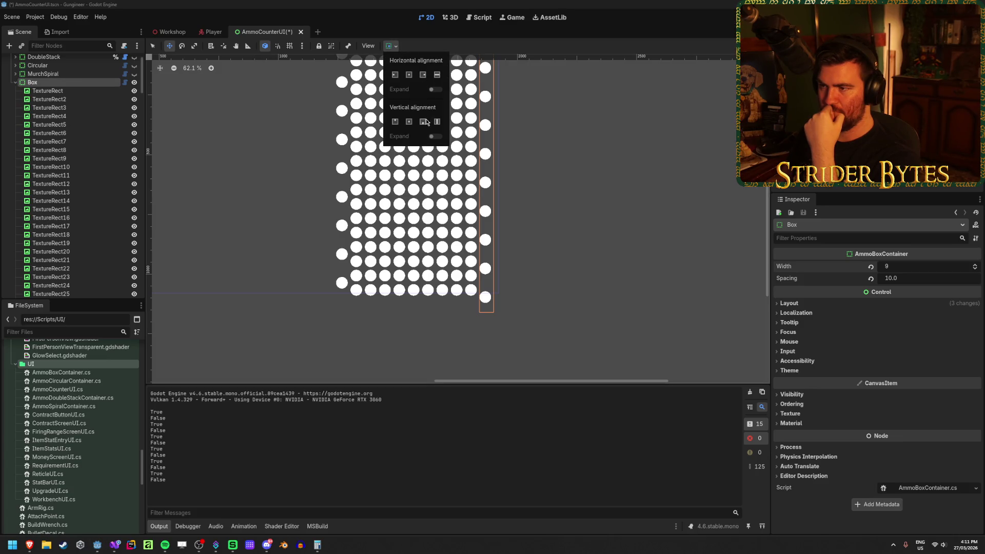
scroll(467, 215, "down", 2)
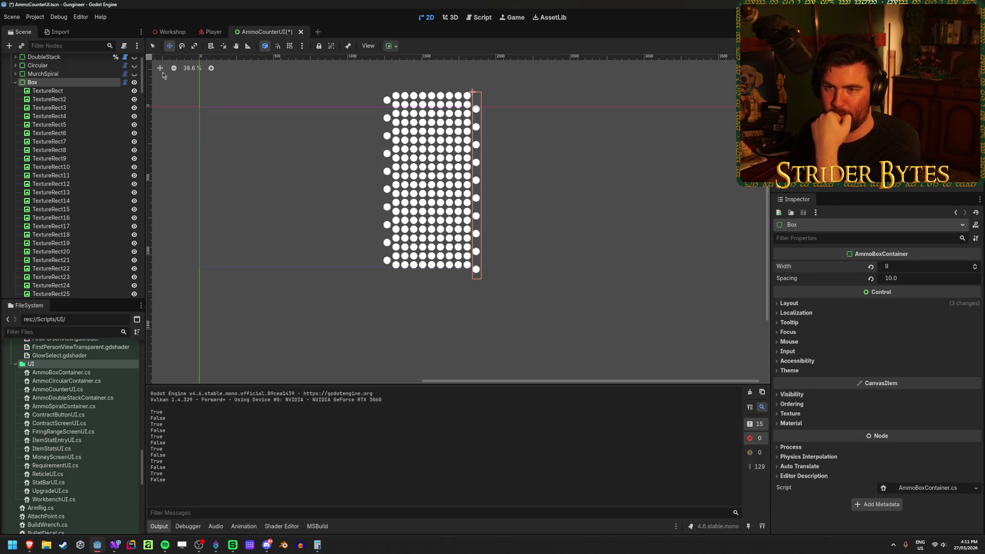
mouse_move(911, 267)
left_mouse_down()
mouse_move(930, 267)
mouse_move(918, 267)
left_mouse_up()
left_click(904, 266)
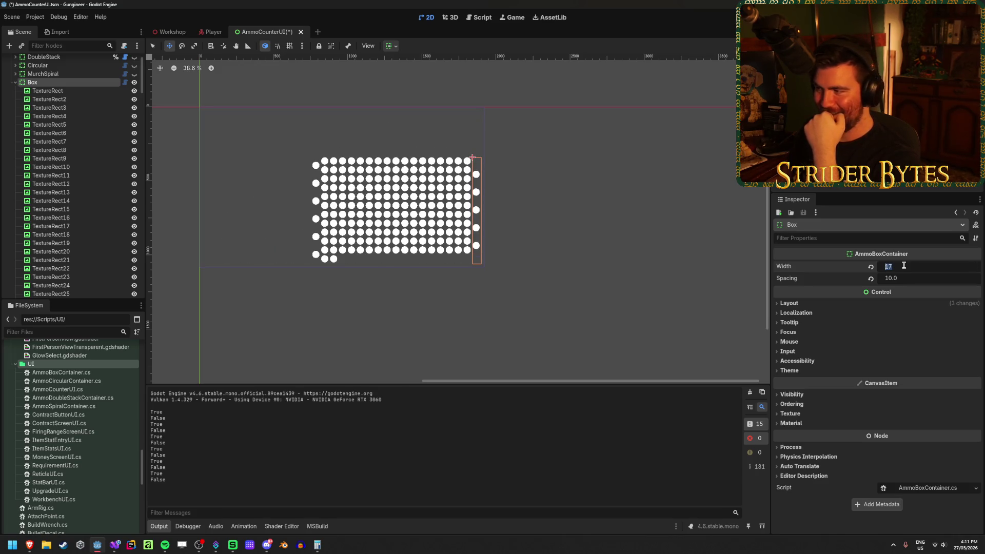
key("Return")
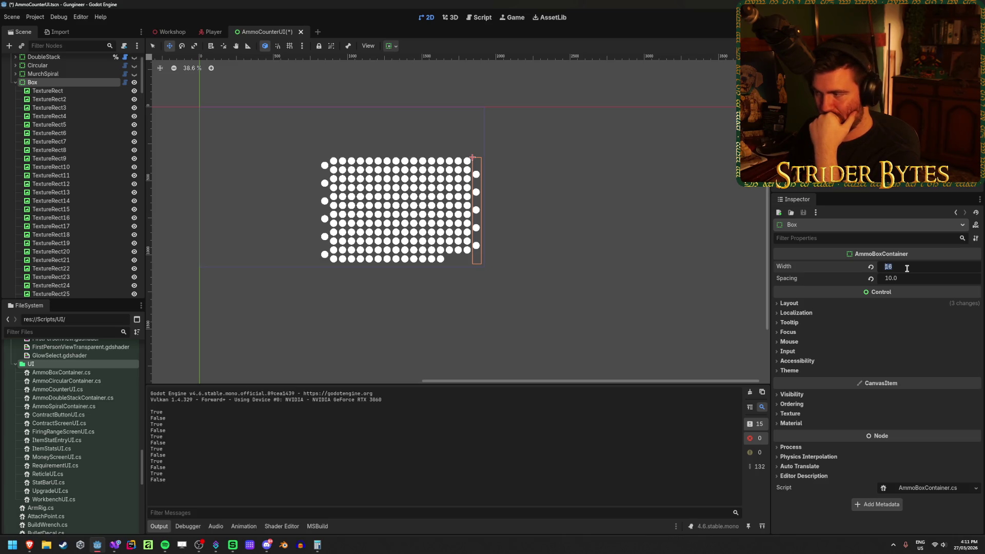
key("Return")
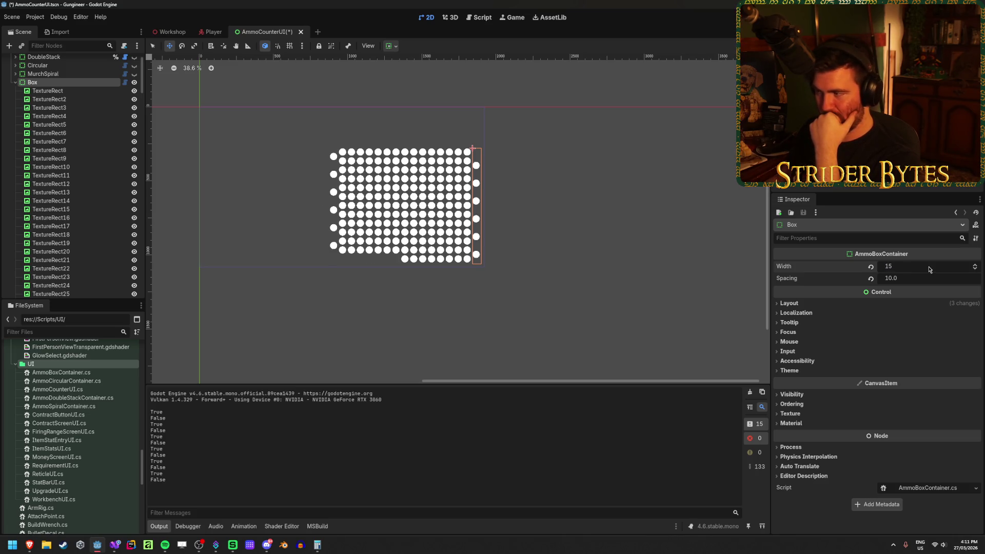
type("16")
key("Return")
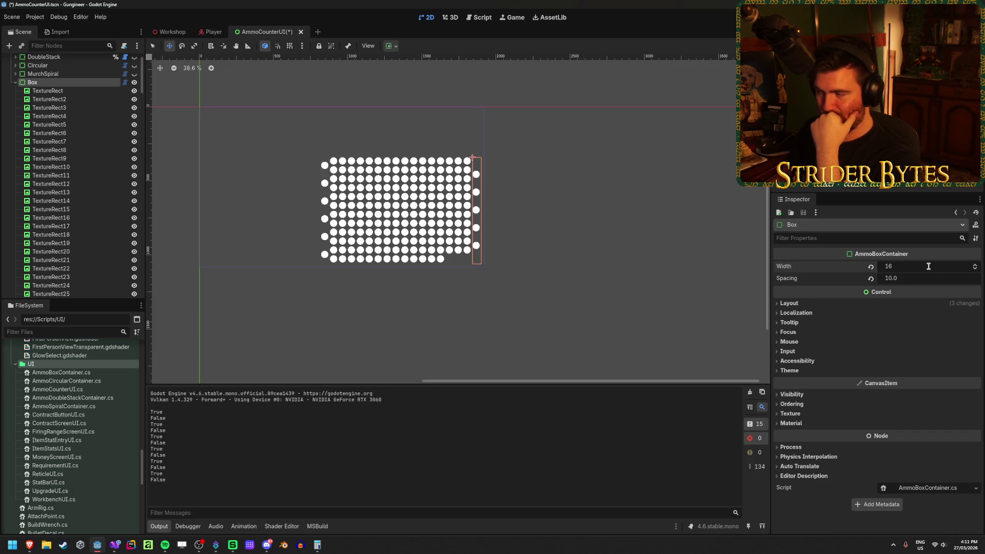
type("17")
key("Return")
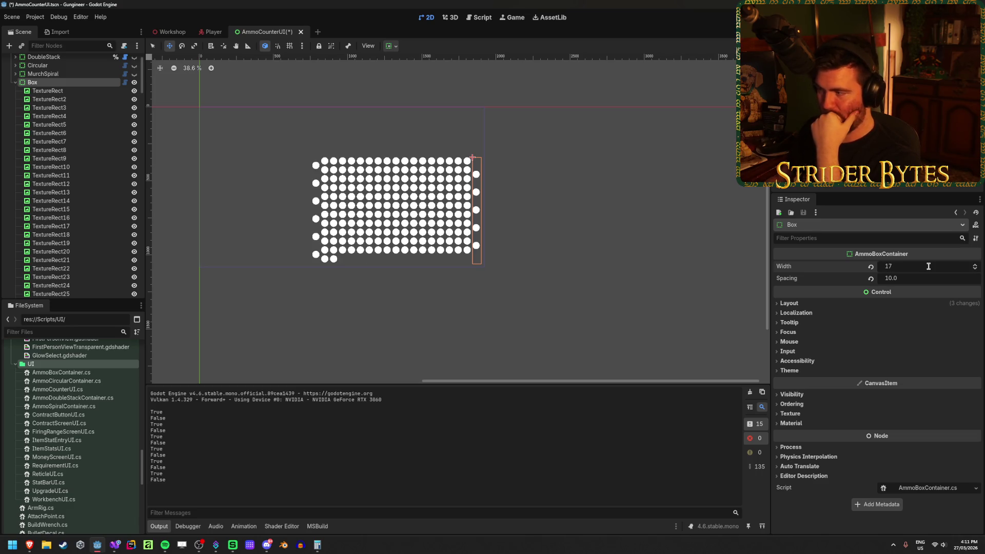
left_click(975, 263)
left_click(975, 264)
left_click(975, 264)
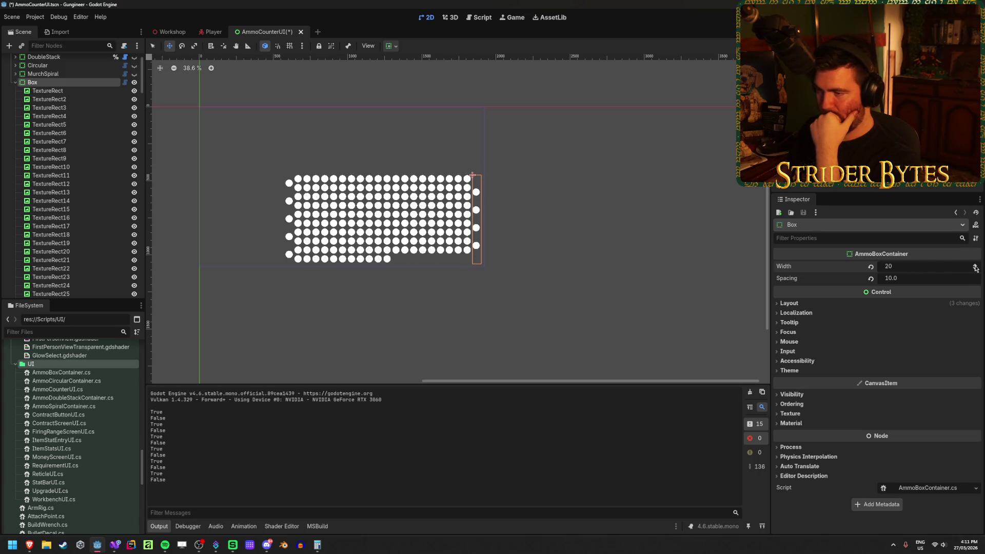
left_click(975, 269)
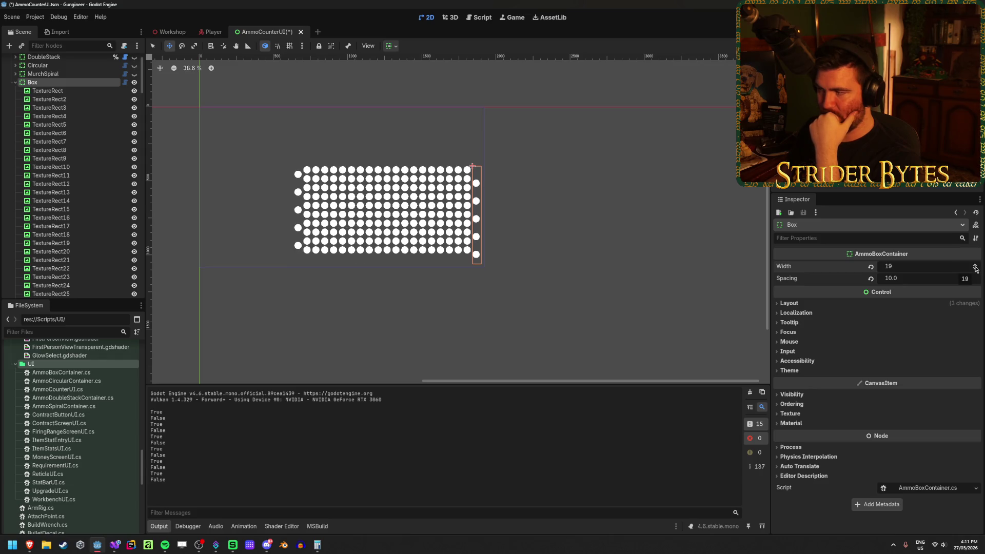
left_click(975, 266)
left_click(975, 265)
left_click(975, 265)
left_click(975, 265)
left_click(975, 266)
left_click(975, 265)
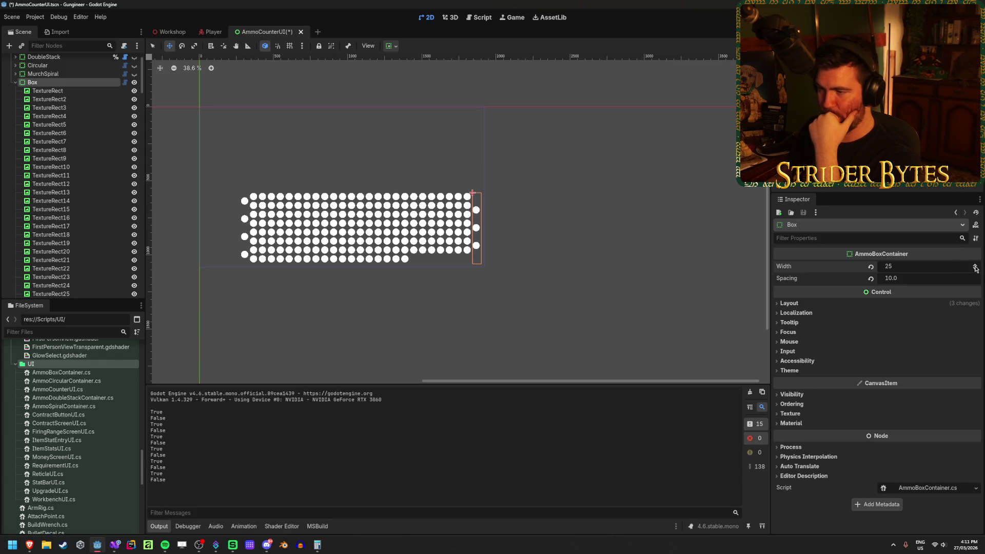
left_click(975, 265)
left_click(975, 265)
left_click(975, 265)
left_click(975, 265)
left_click(975, 265)
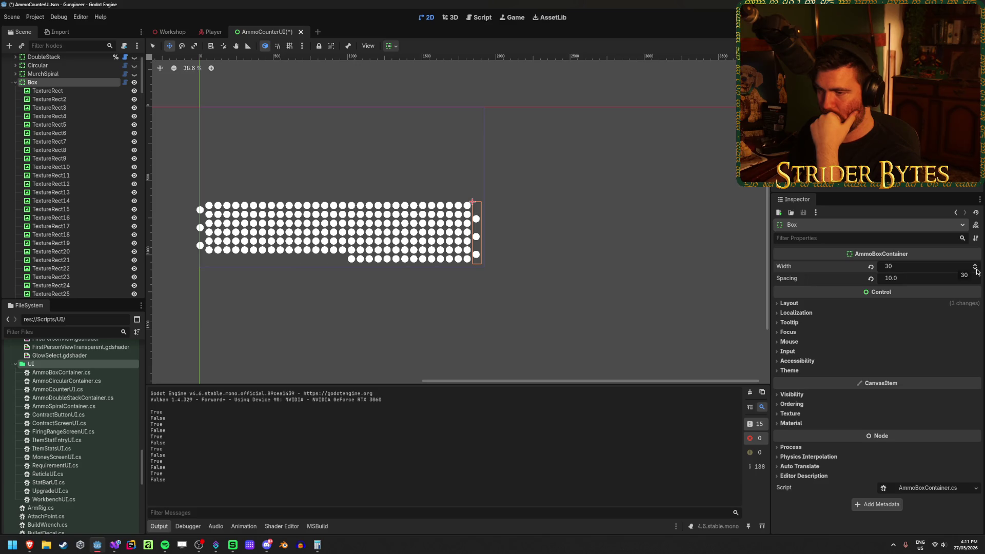
left_click(975, 269)
left_click(975, 269)
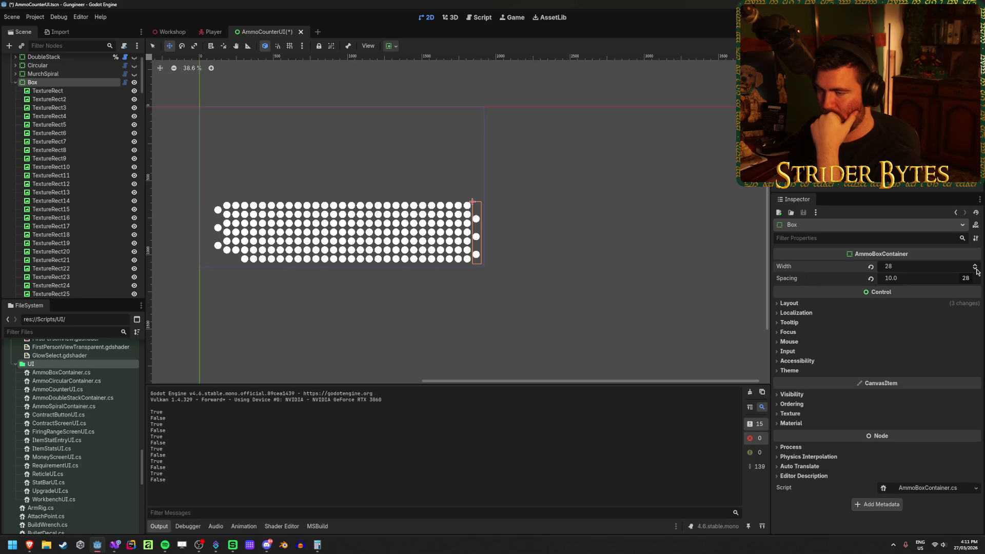
left_click(975, 269)
left_click(976, 269)
left_click(975, 269)
left_click(975, 269)
left_click(975, 268)
left_click(976, 268)
left_click(975, 269)
left_click(976, 264)
left_click(976, 264)
left_click_drag(978, 274, 978, 274)
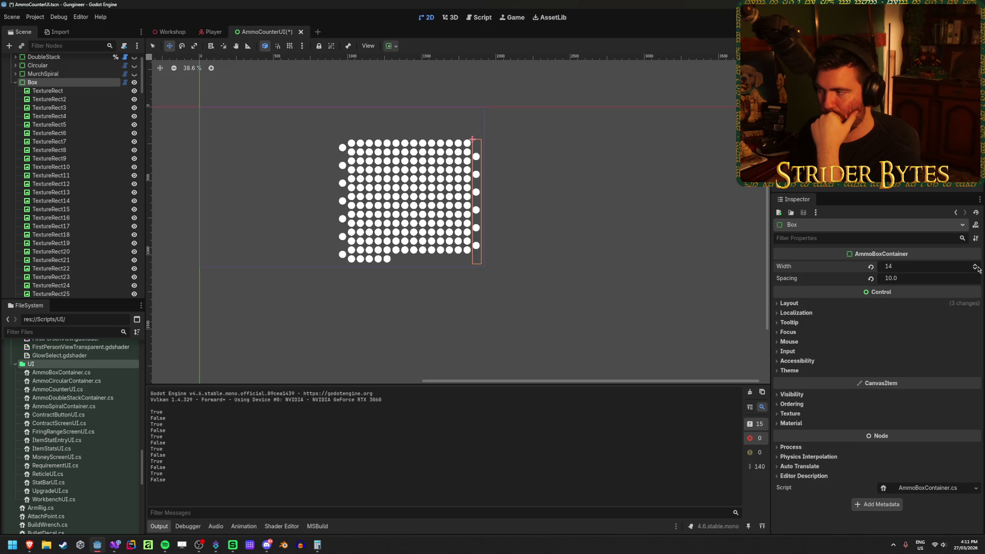
left_click(978, 267)
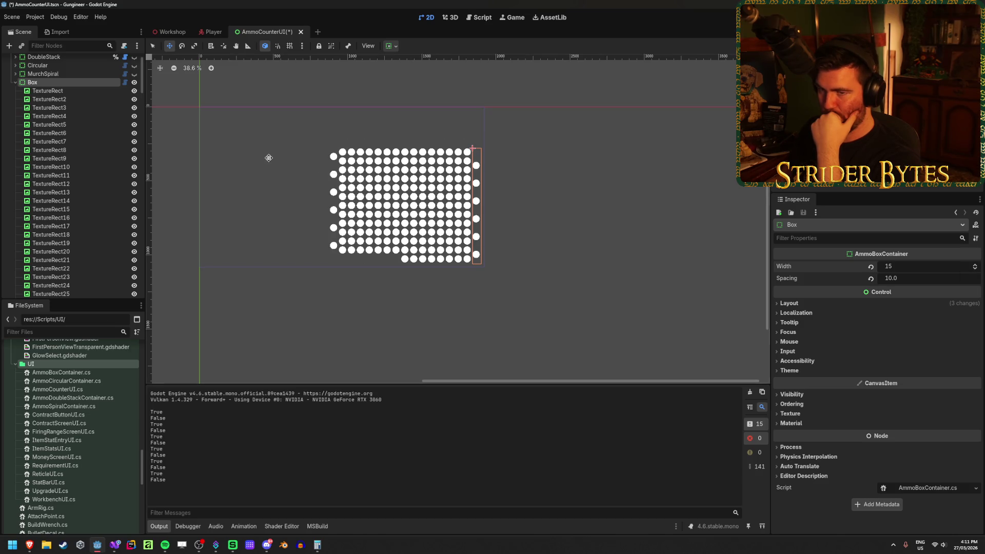
left_click(75, 91)
- Give all 200 circle nodes a Custom Minimum Size of 20 × 20
scroll(75, 171, "down", 15)
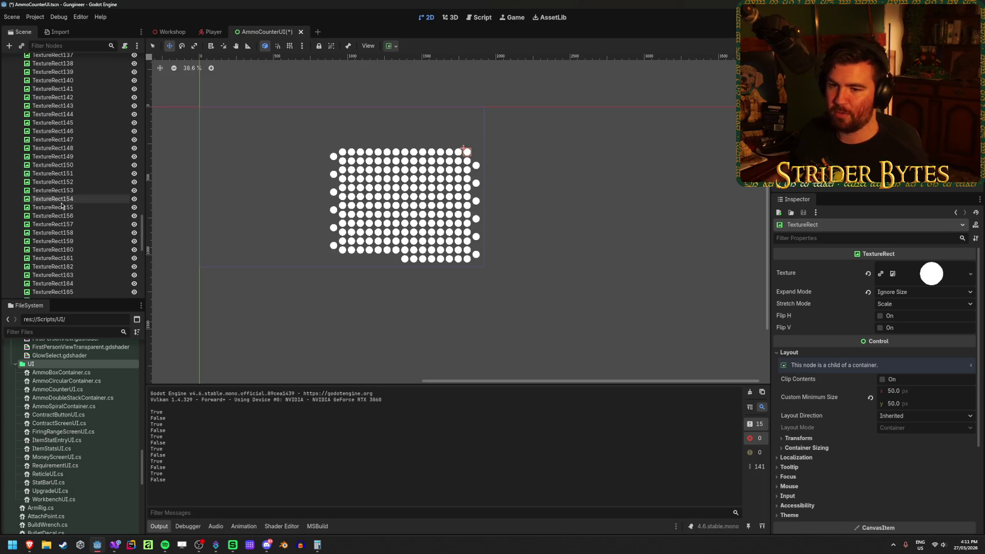
scroll(61, 202, "down", 10)
left_click(61, 230, "shift")
scroll(294, 186, "up", 4)
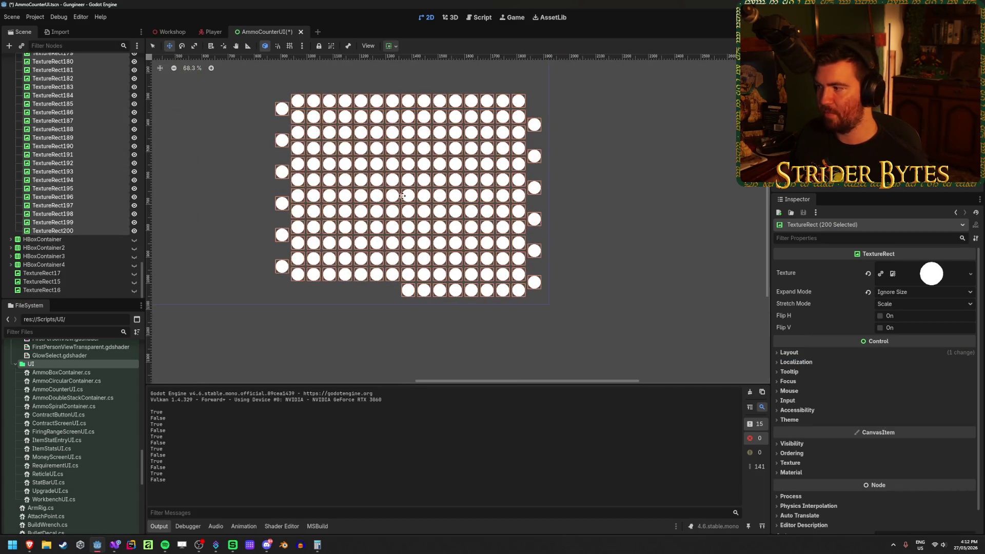
left_click(789, 352)
left_click(913, 379)
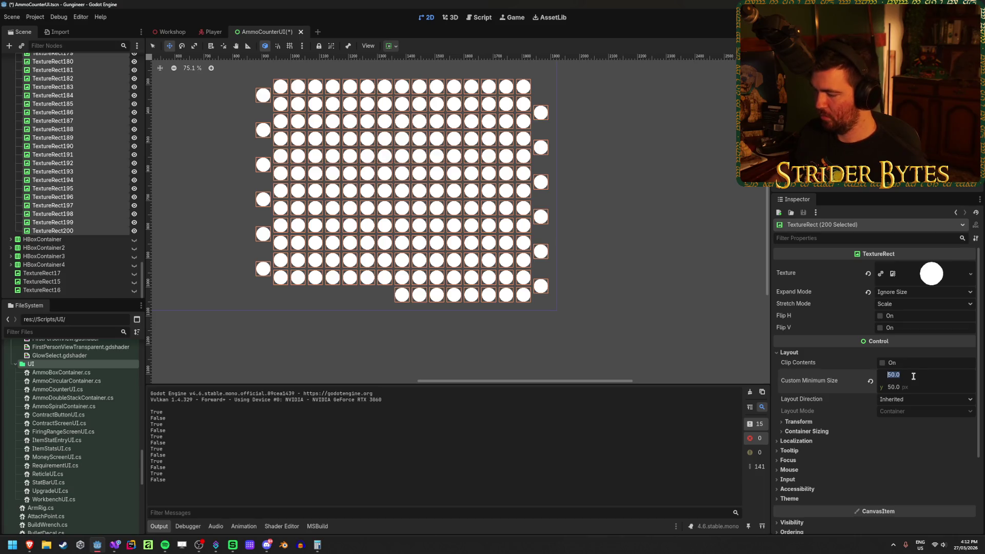
type("20")
key("Tab")
type("20")
key("Return")
- Set the Box Spacing to 5 and save the AmmoCounterUI scene
scroll(581, 284, "up", 2)
scroll(581, 284, "up", 1)
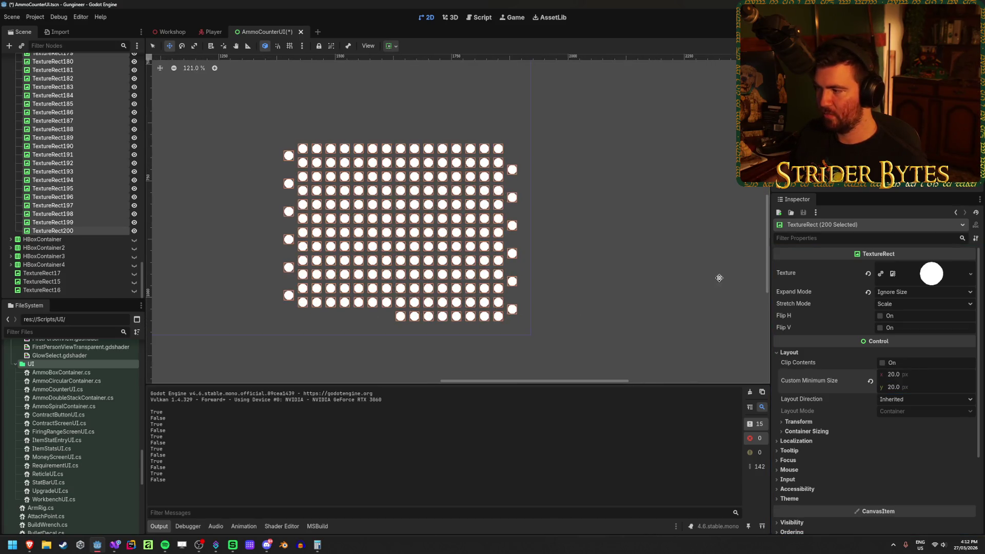
scroll(73, 121, "up", 15)
left_click(32, 112)
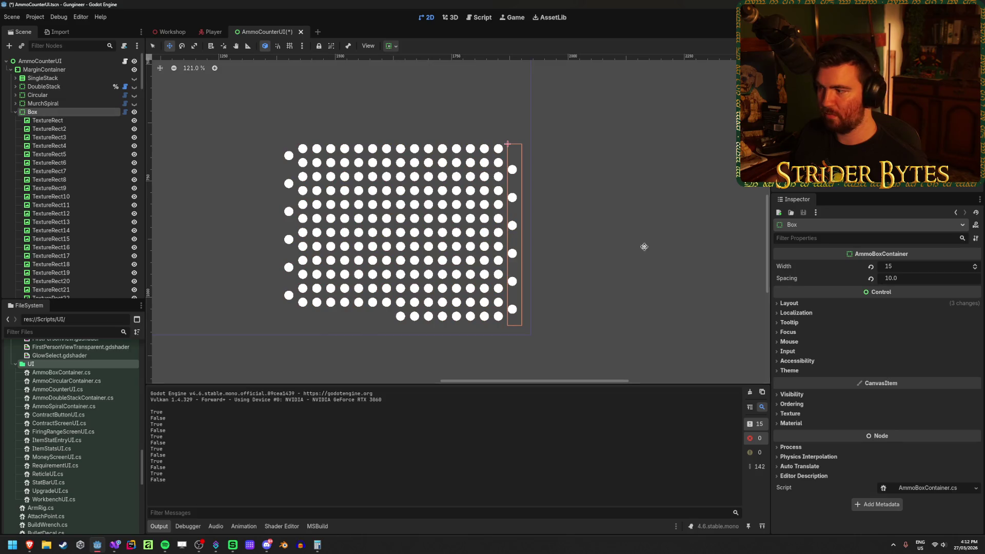
left_click(913, 279)
type("5")
key("Return")
scroll(528, 252, "down", 10)
key("ctrl+s")
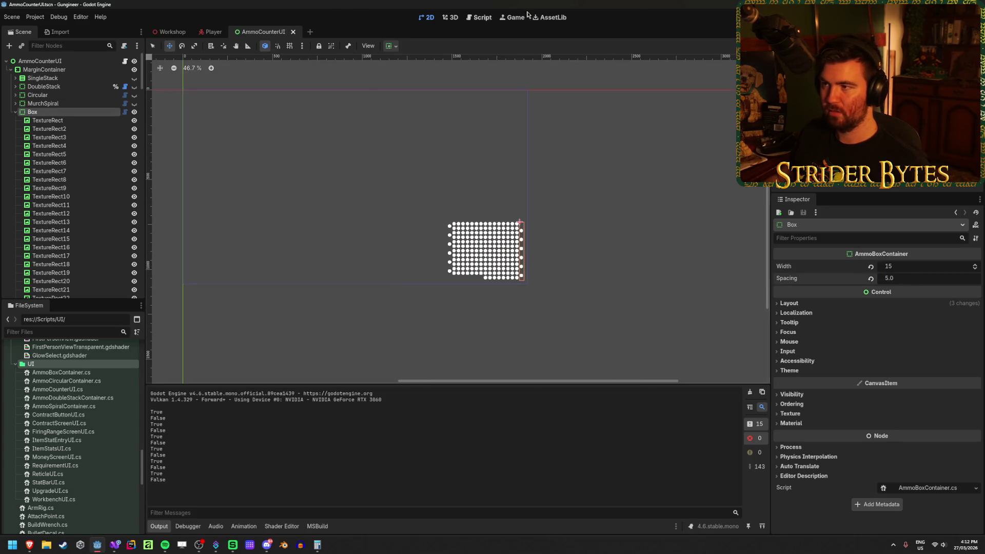
- Run the game, walk around to check the ammo grid, then stop it
key("F5")
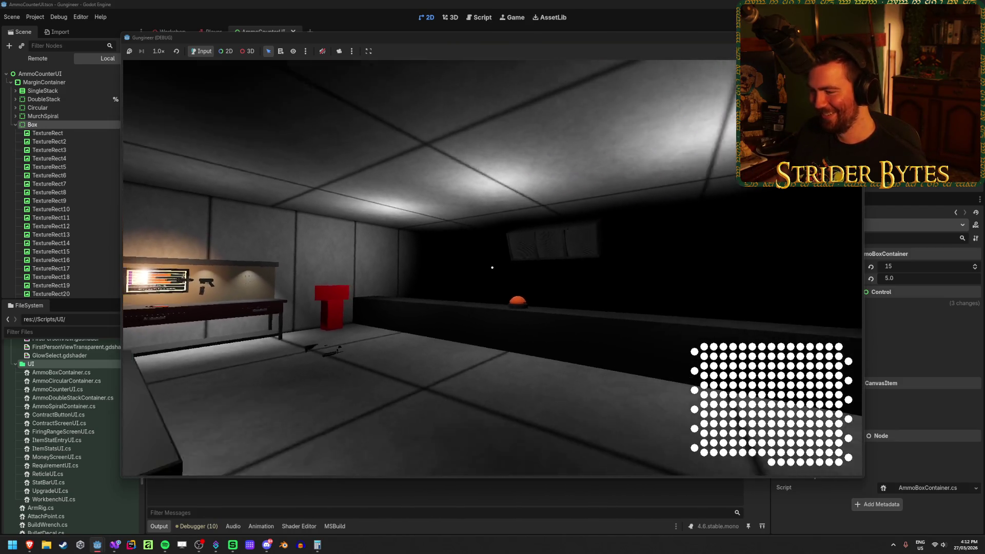
key("w")
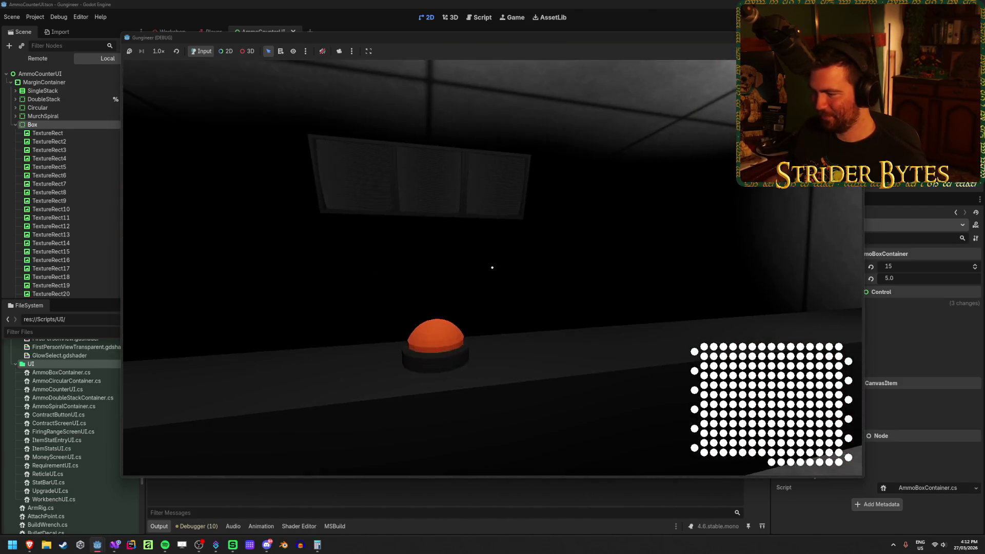
key("s")
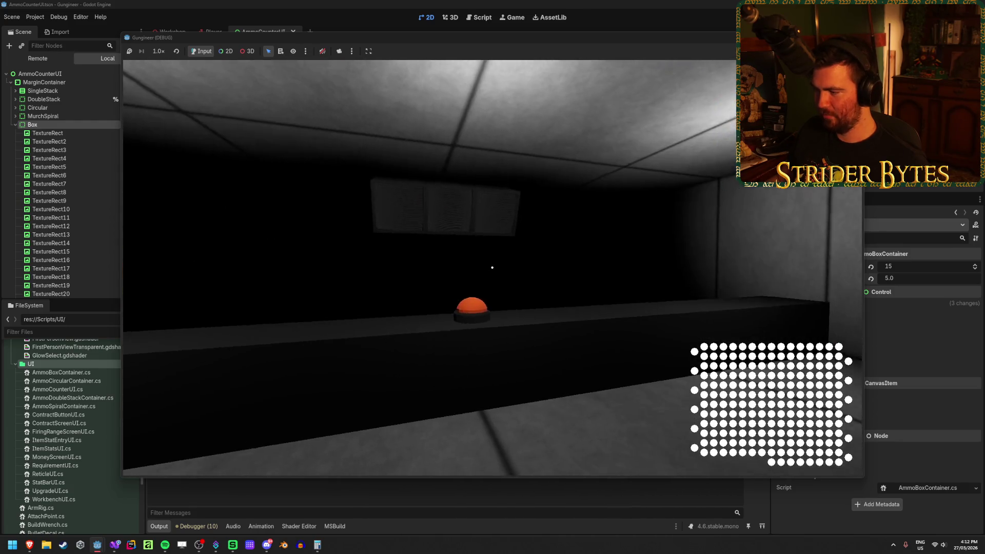
key("F8")
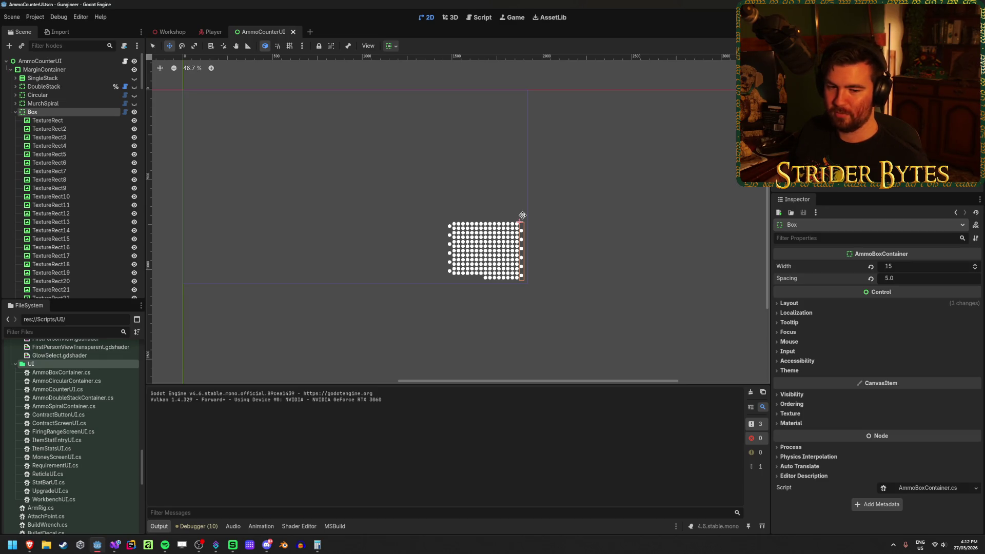
- Collapse the Box node and hide it in the Scene tree
left_click(15, 112)
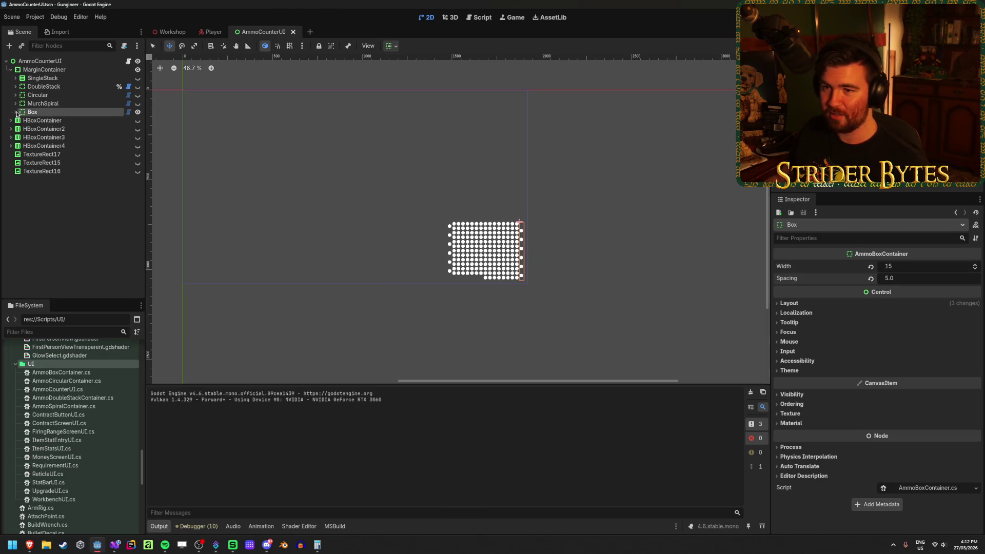
left_click(137, 112)
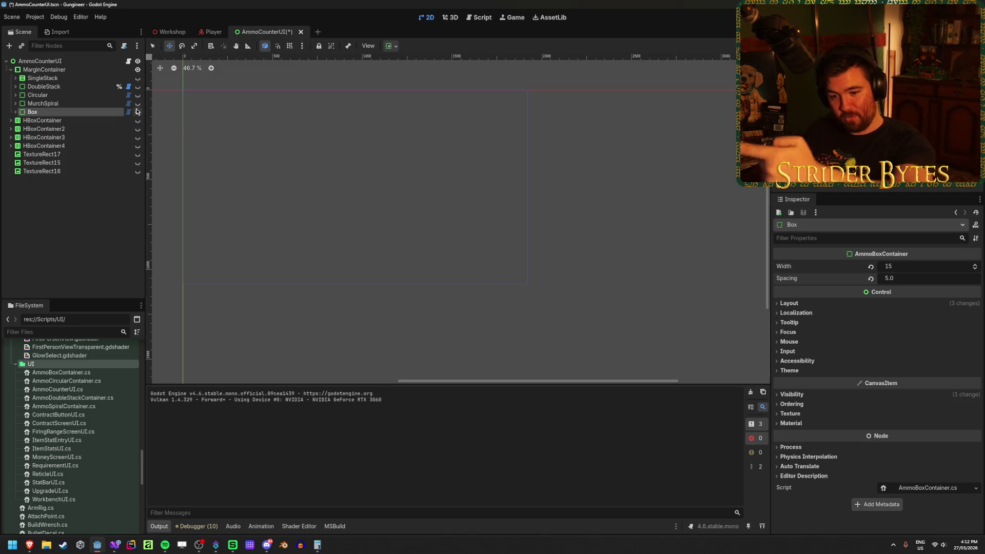
left_click(103, 250)
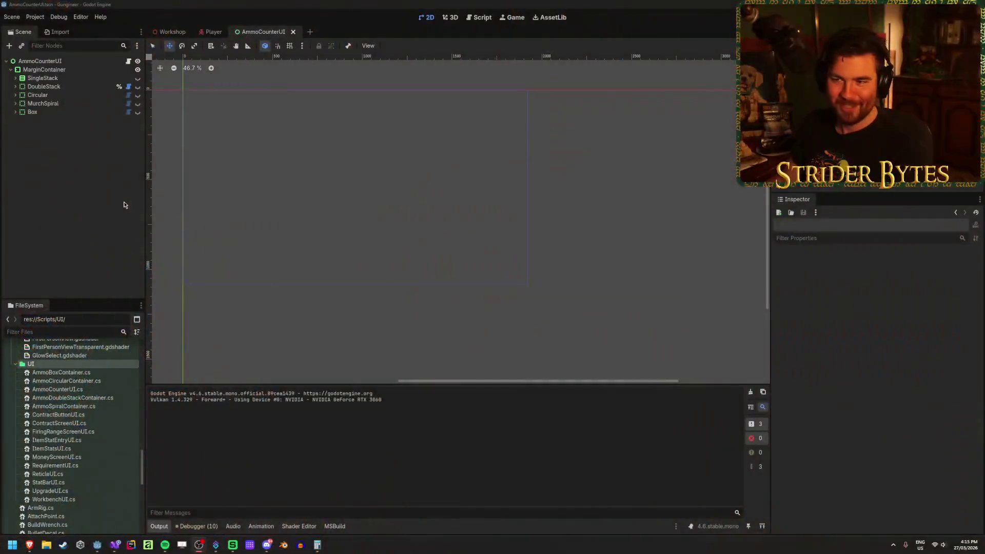
left_click(236, 3)
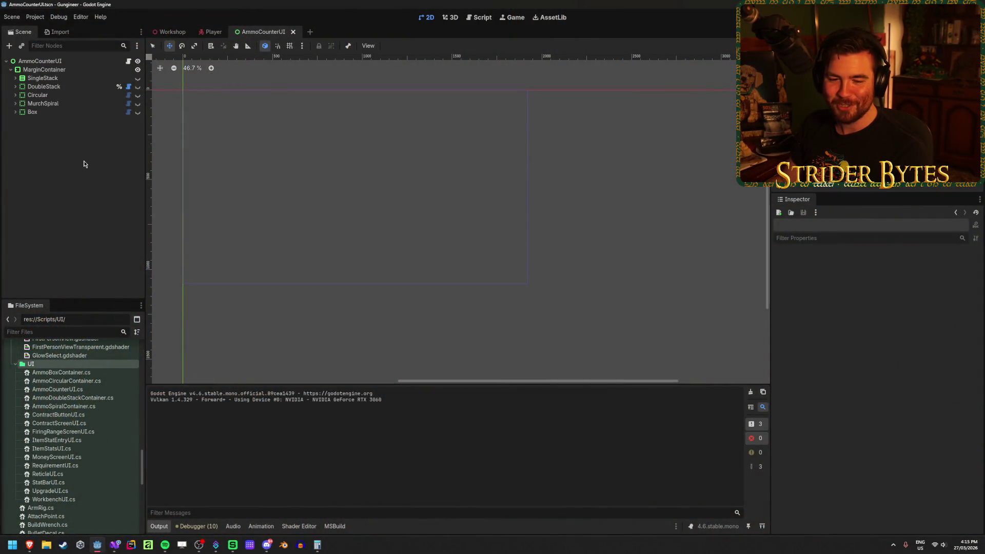
- Collapse and re-expand the UI and Shaders folders in the FileSystem dock
left_click(16, 364)
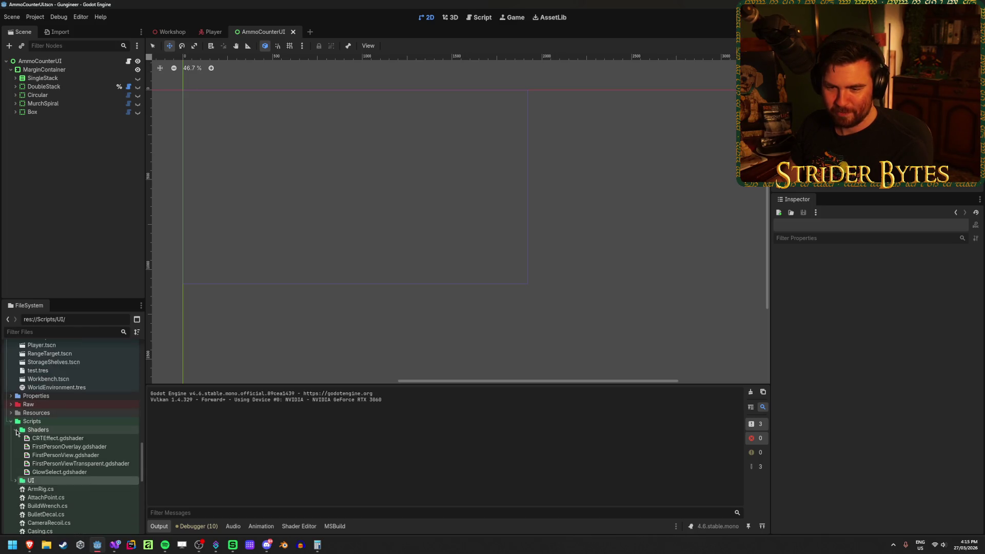
left_click(15, 429)
left_click(16, 438)
left_click(15, 429)
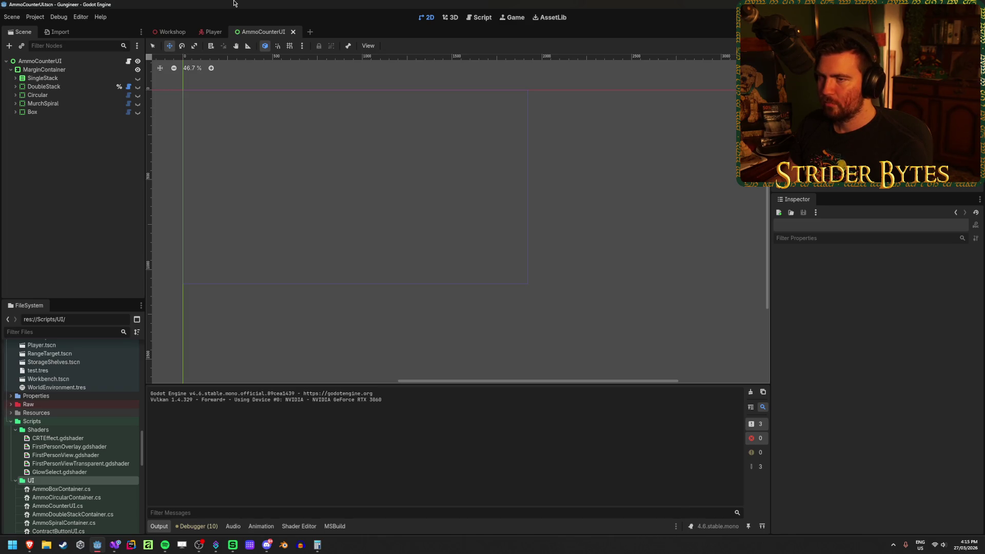
- Switch from the Player scene to the Workshop scene tab, then bring up File Explorer
left_click(206, 35)
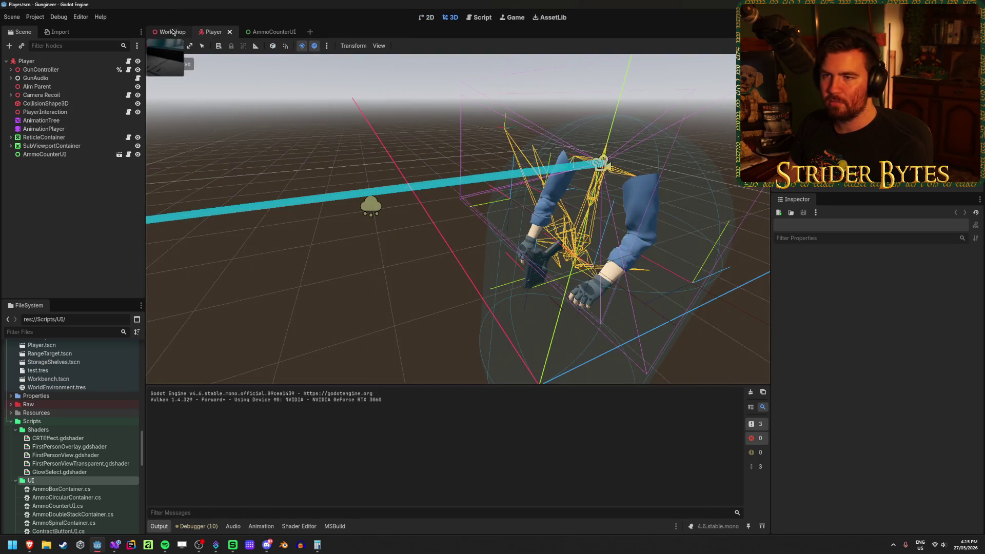
left_click(171, 31)
scroll(67, 408, "up", 3)
scroll(67, 407, "up", 15)
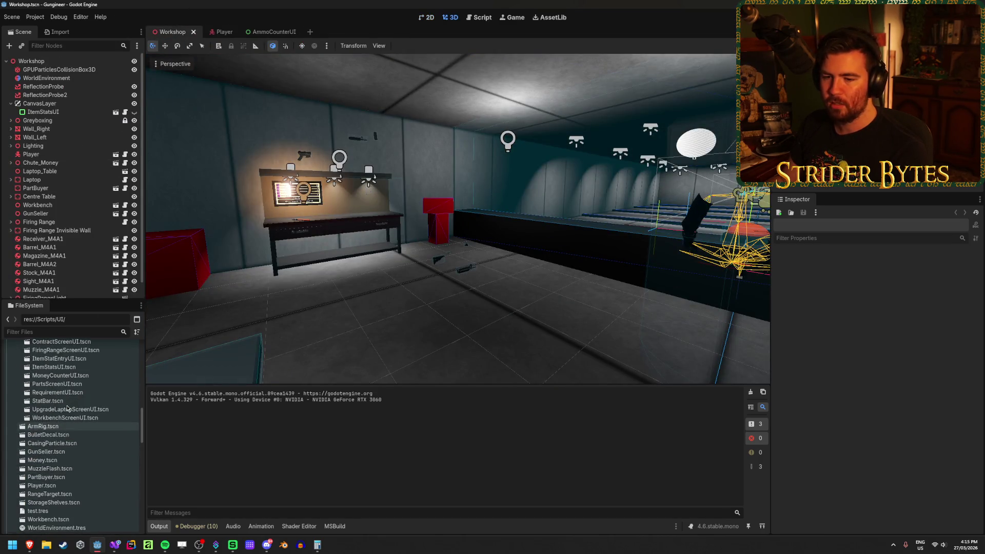
scroll(70, 403, "down", 5)
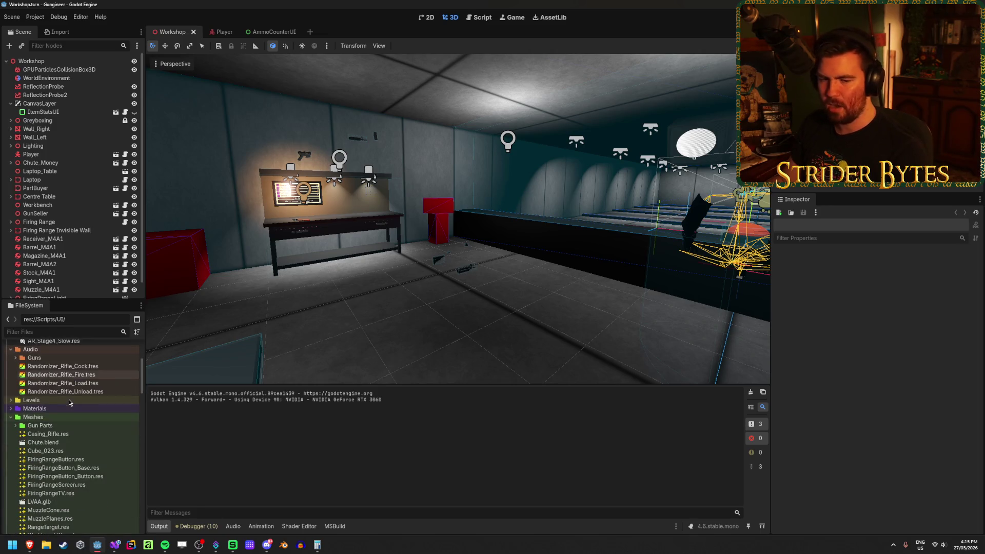
scroll(70, 403, "up", 5)
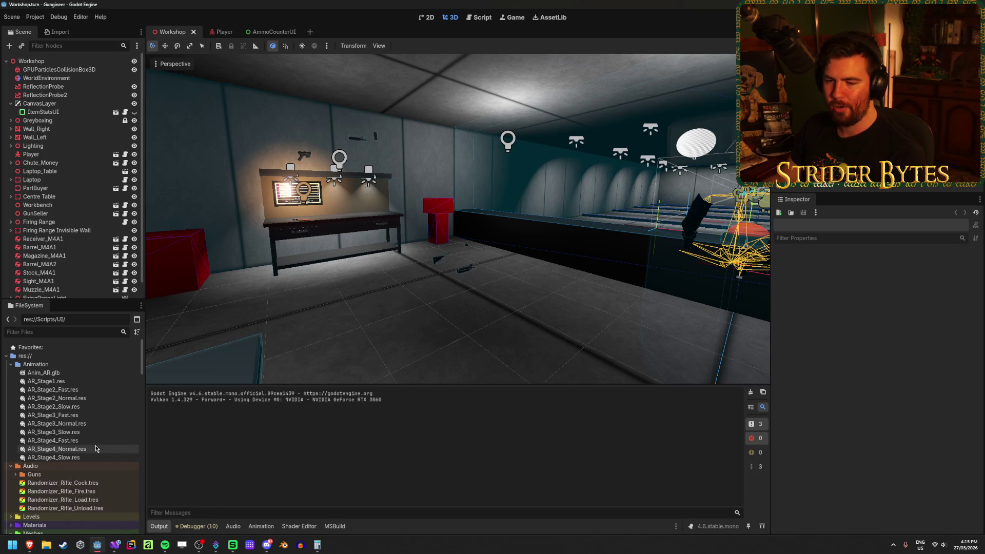
scroll(97, 446, "down", 10)
left_click(46, 545)
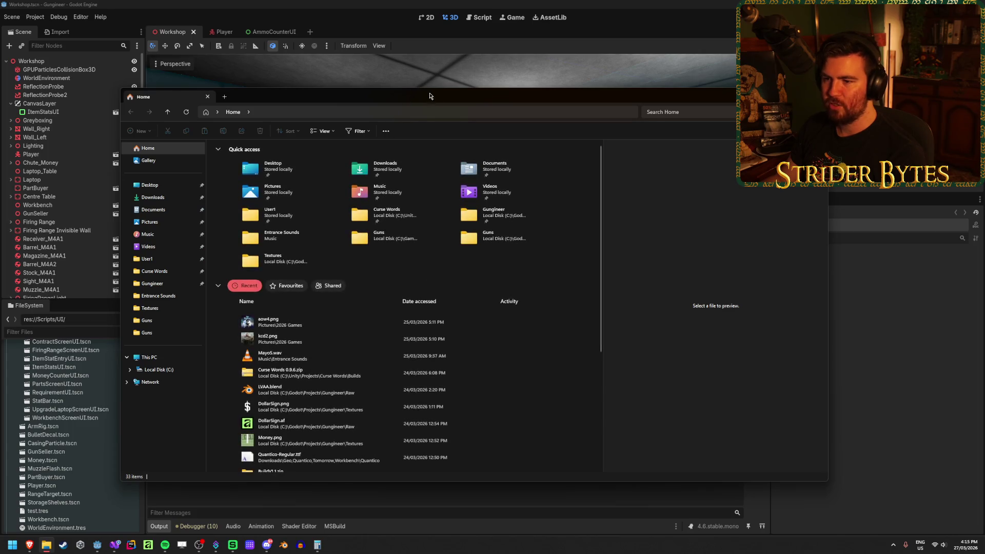
left_click(367, 4)
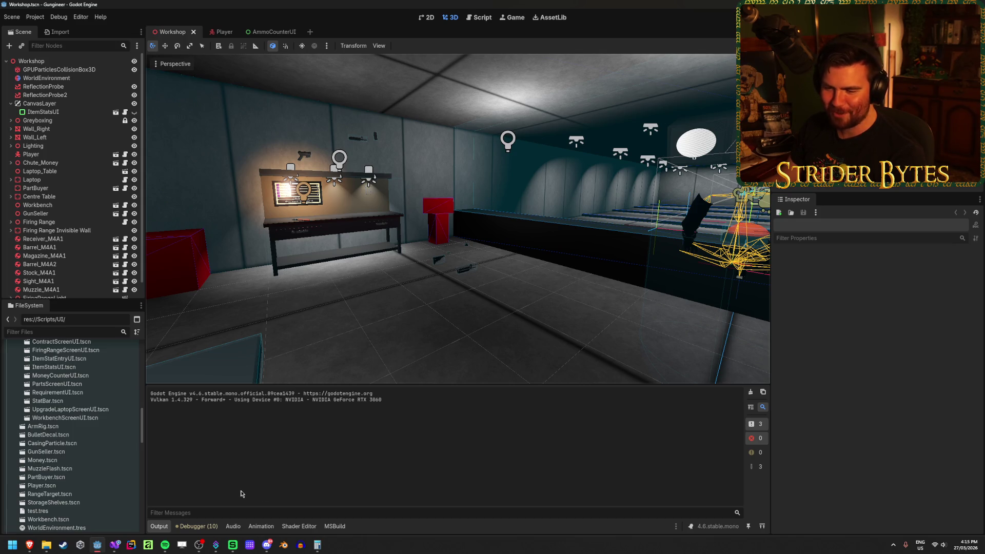
- Scroll the FileSystem dock to the Scripts folder, select it and show its context menu
scroll(55, 405, "down", 5)
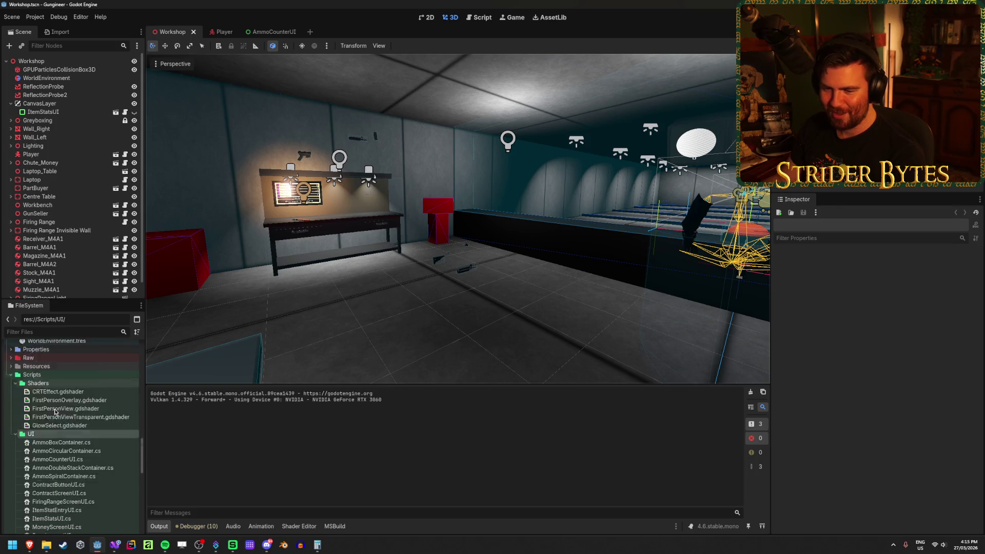
scroll(55, 405, "down", 10)
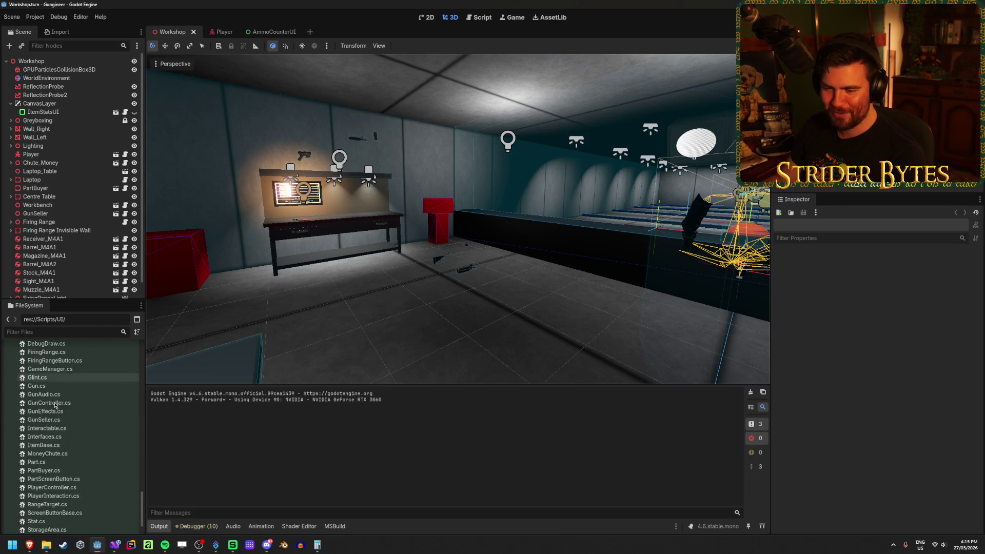
scroll(55, 405, "up", 10)
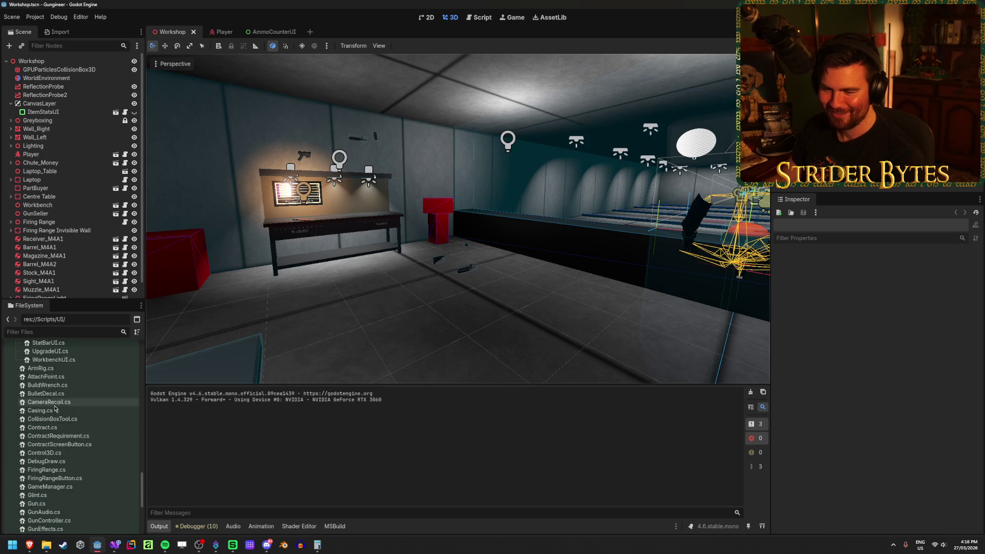
scroll(57, 419, "down", 2)
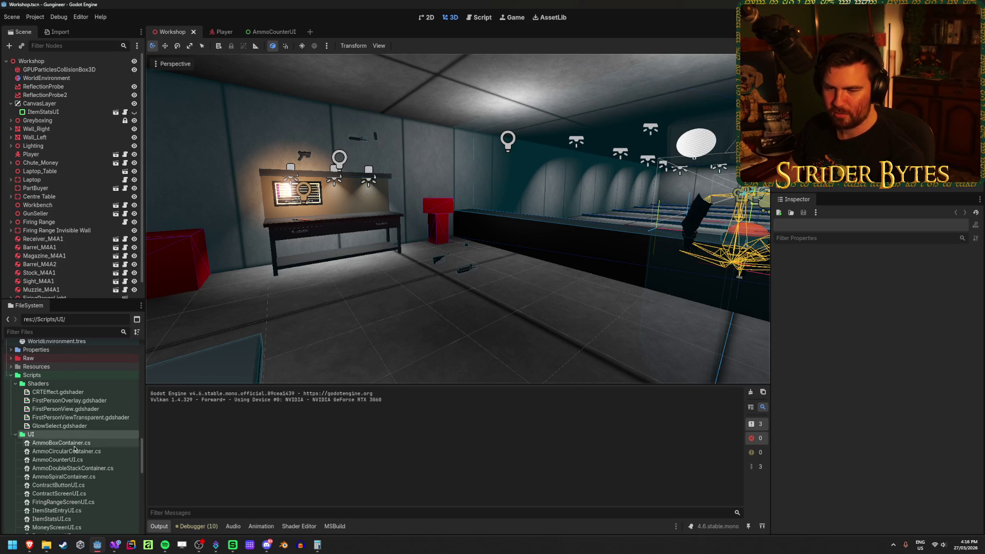
scroll(80, 429, "up", 1)
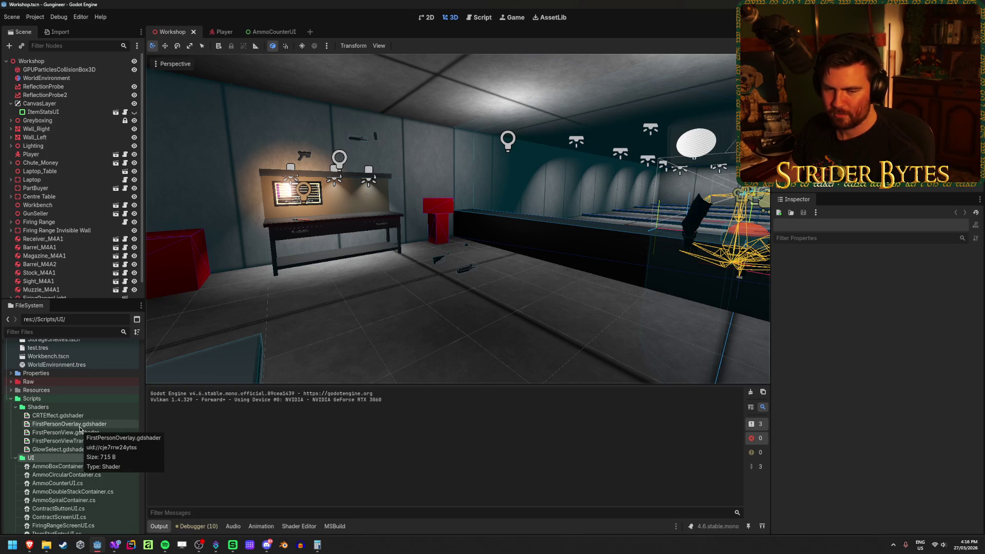
scroll(71, 426, "up", 1)
left_click(57, 423)
right_click(68, 425)
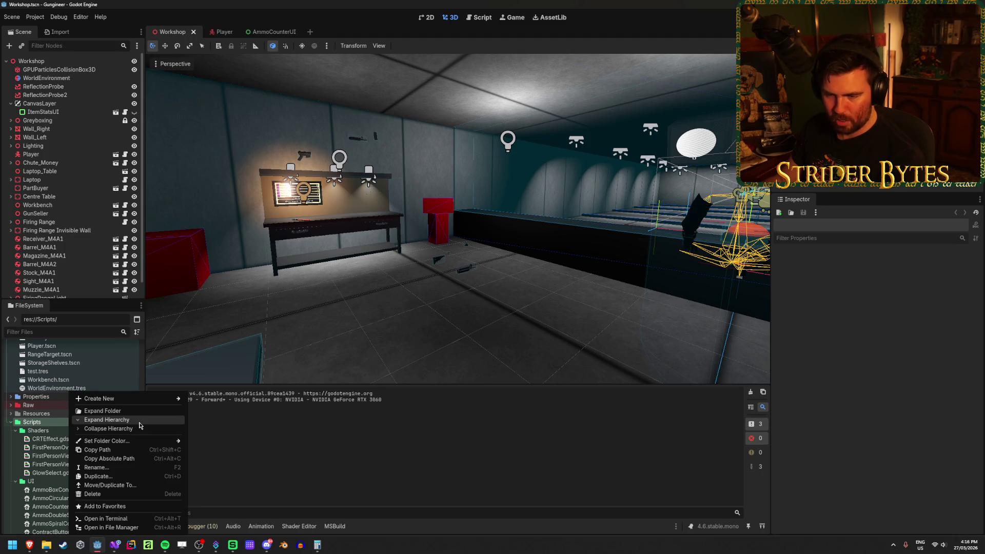
- Dismiss the Scripts folder menu, then open and dismiss the UI folder's context menu
mouse_move(134, 445)
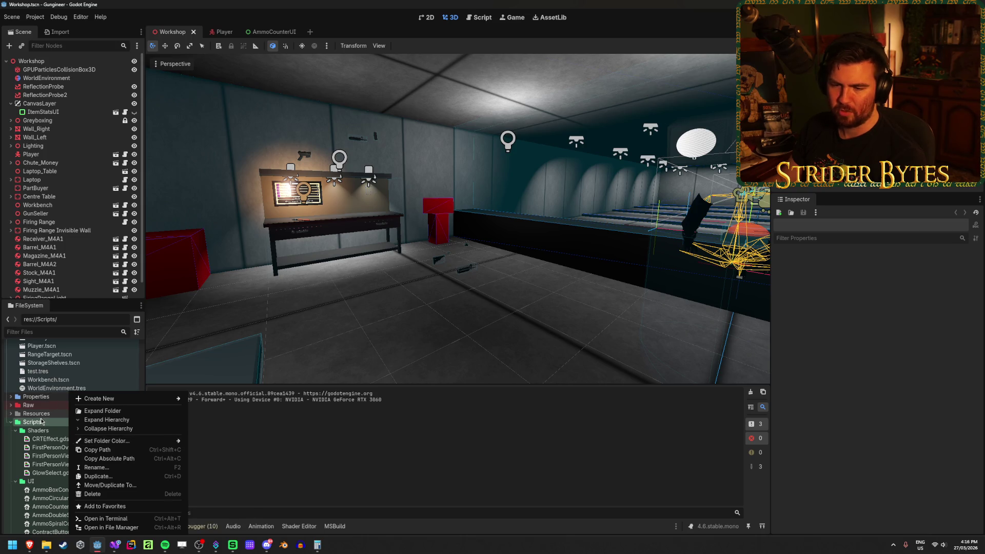
key("Escape")
scroll(99, 431, "up", 5)
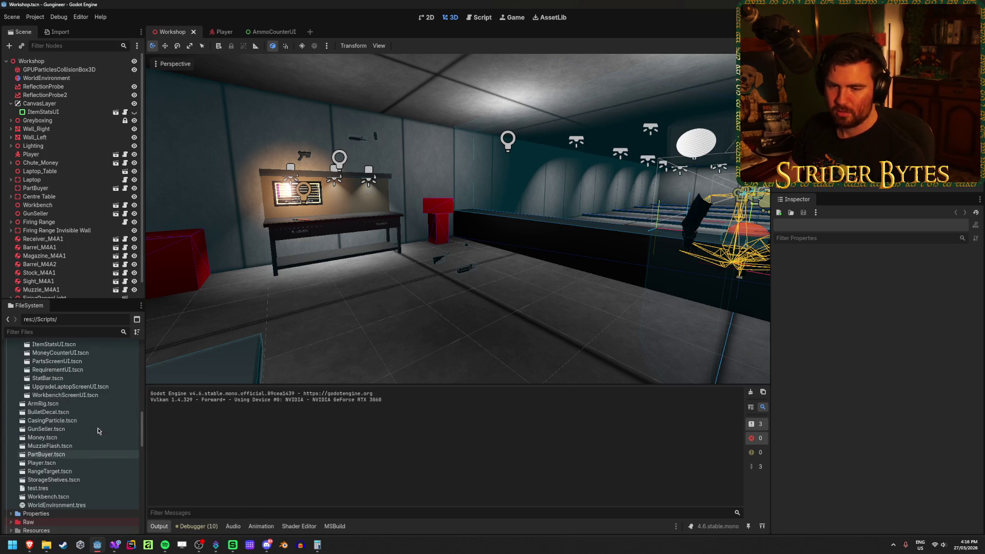
scroll(99, 431, "down", 2)
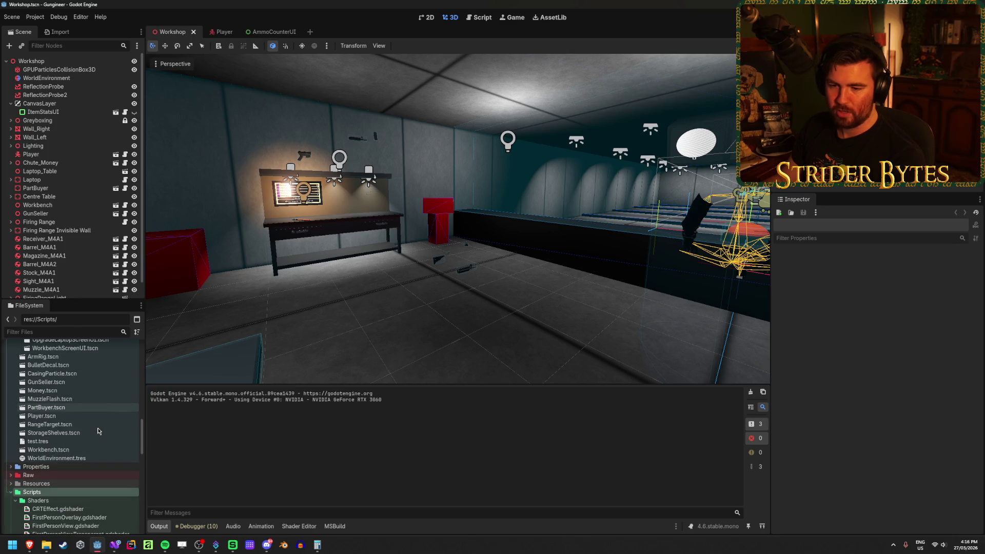
scroll(98, 431, "up", 5)
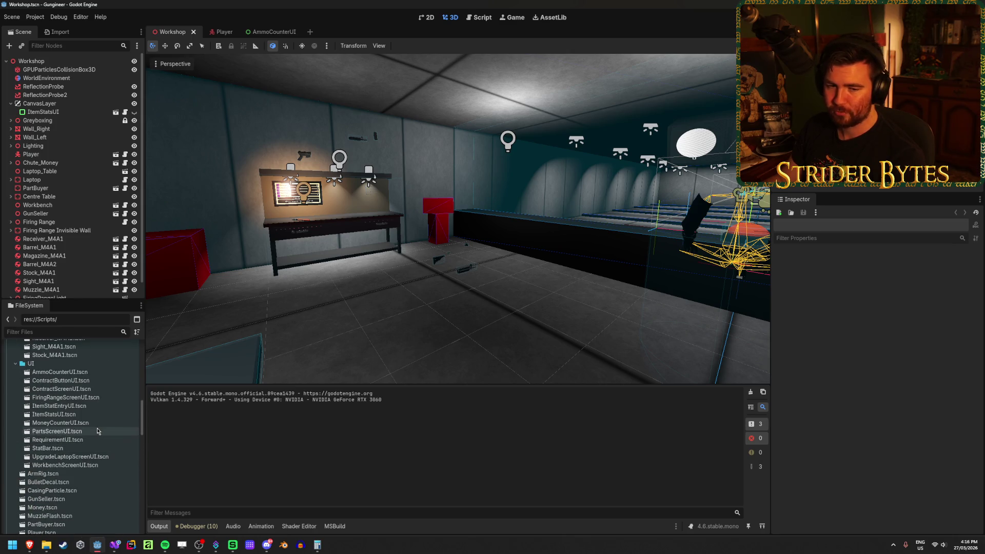
scroll(99, 430, "down", 2)
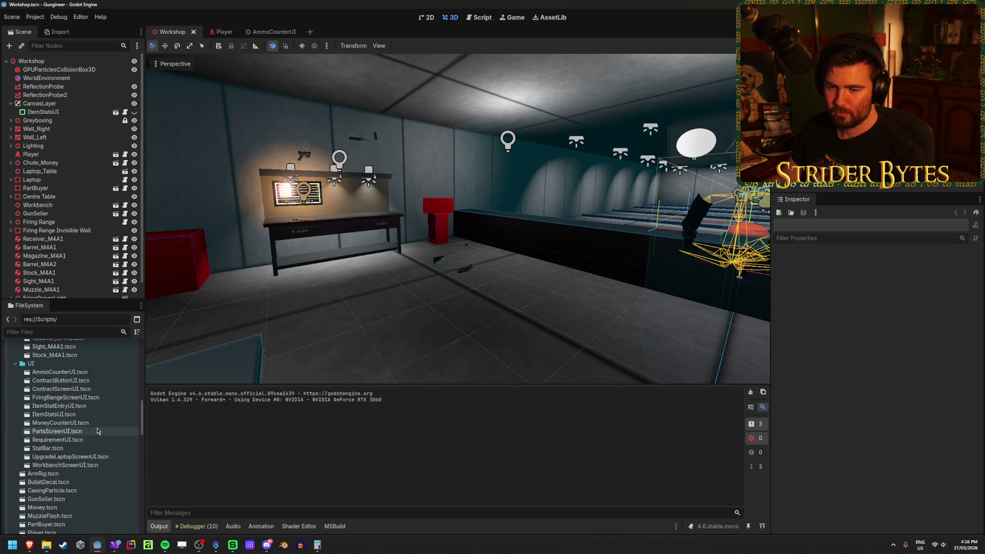
scroll(51, 405, "up", 2)
right_click(41, 388)
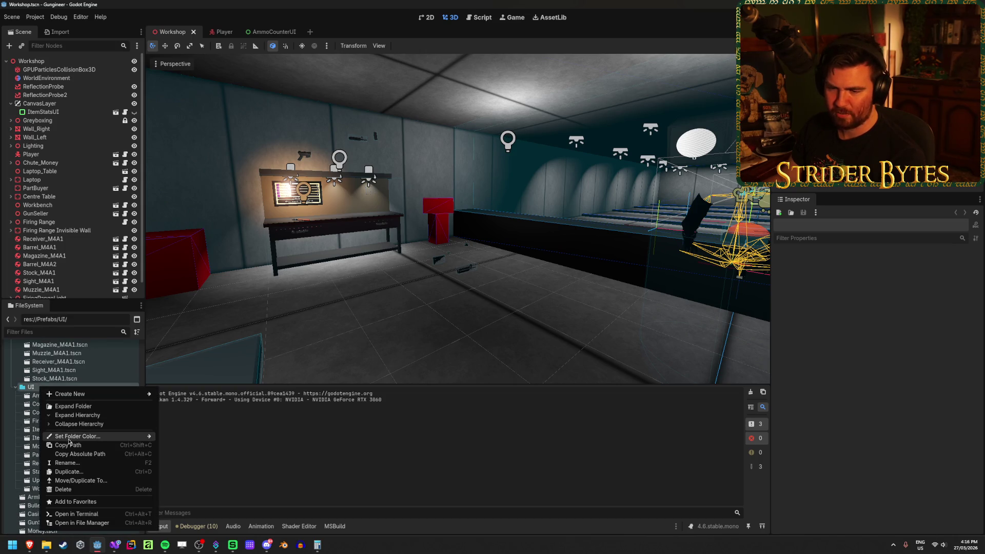
mouse_move(72, 436)
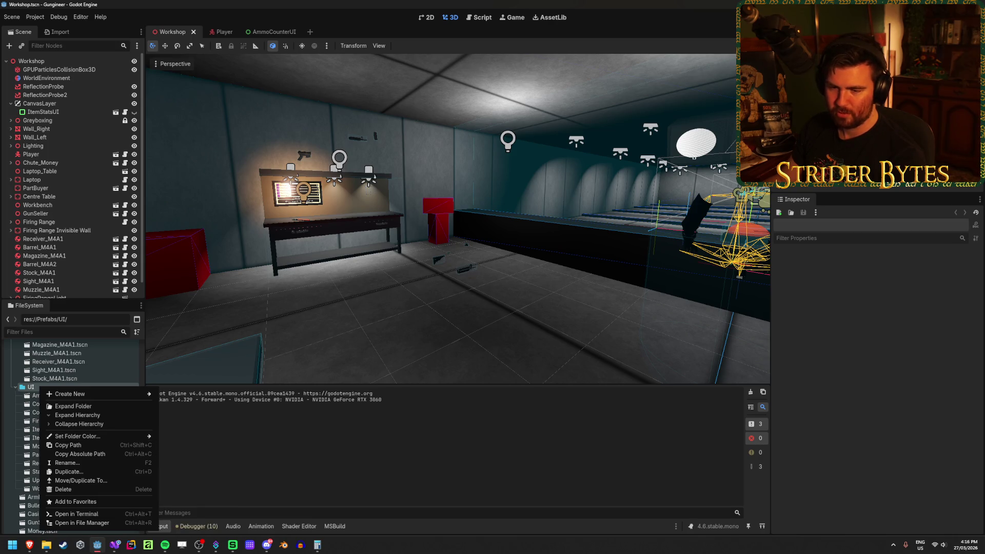
left_click(29, 389)
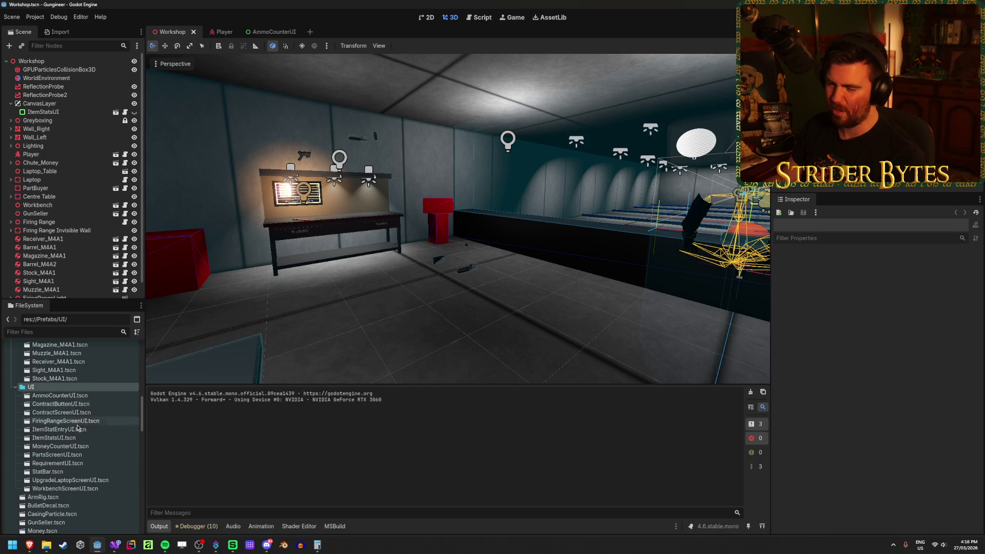
- Collapse and re-expand the Animation folder in the FileSystem dock
scroll(77, 410, "up", 15)
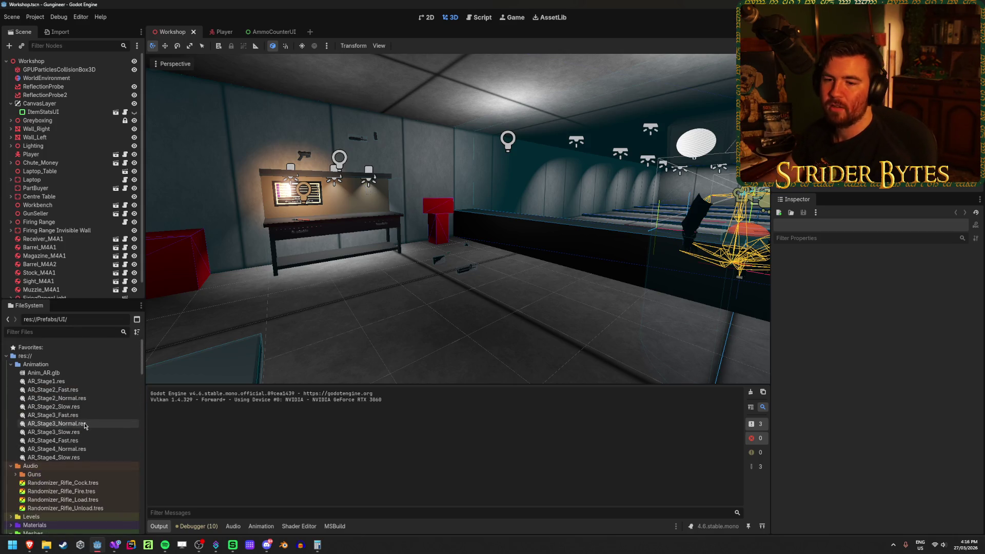
scroll(68, 394, "down", 1)
scroll(67, 394, "up", 1)
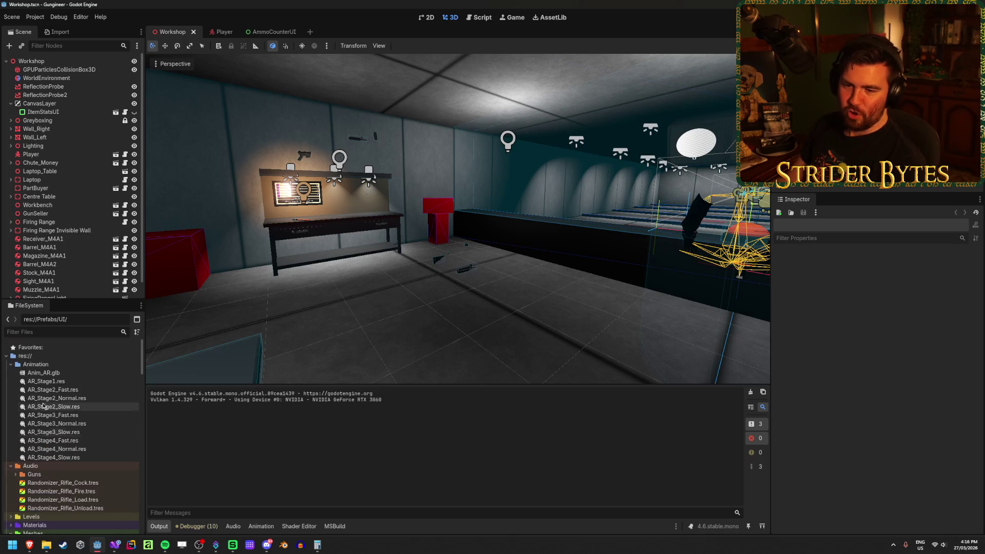
left_click(10, 365)
left_click(10, 364)
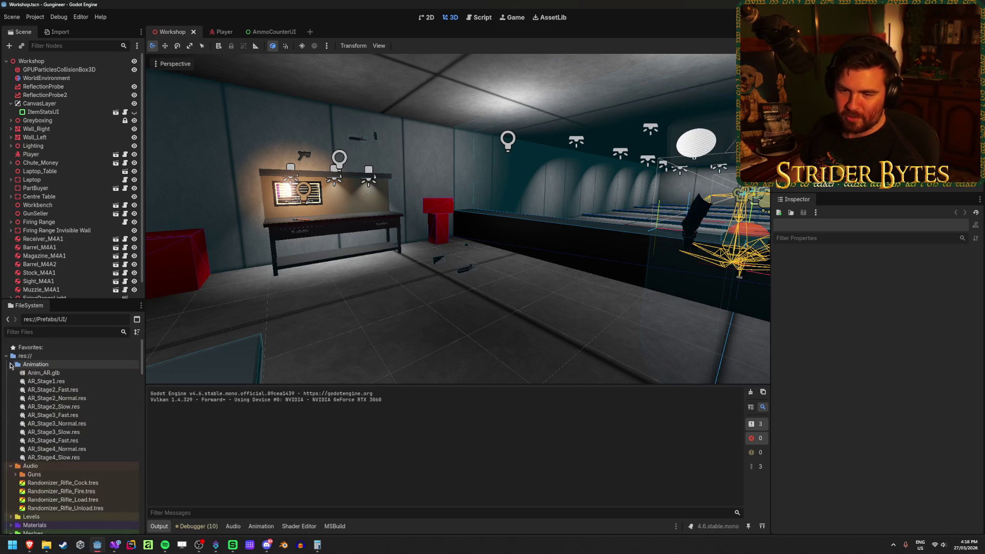
- Expand Raw > Gun Models > Rifles and open Ak47.blend's import settings
scroll(107, 395, "down", 4)
scroll(107, 395, "down", 8)
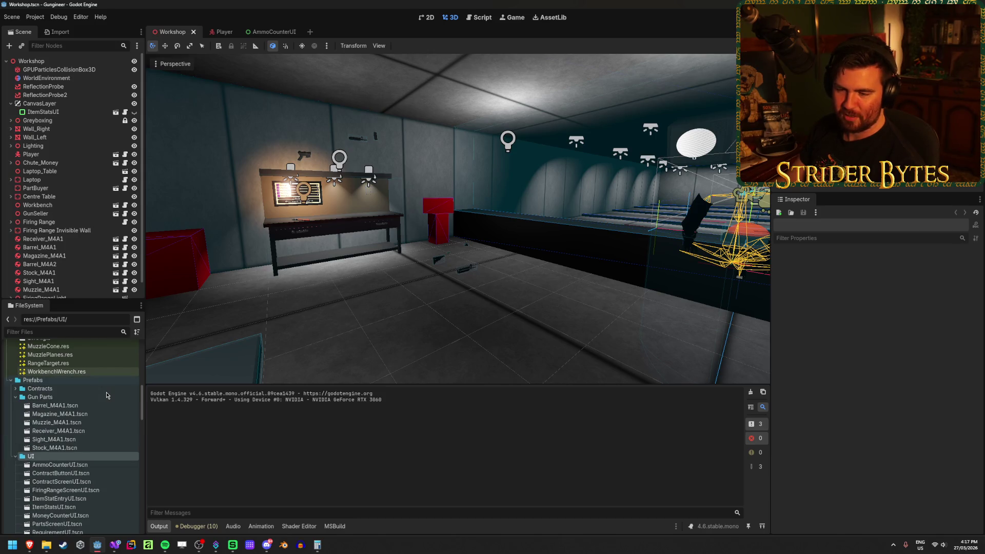
scroll(107, 395, "down", 10)
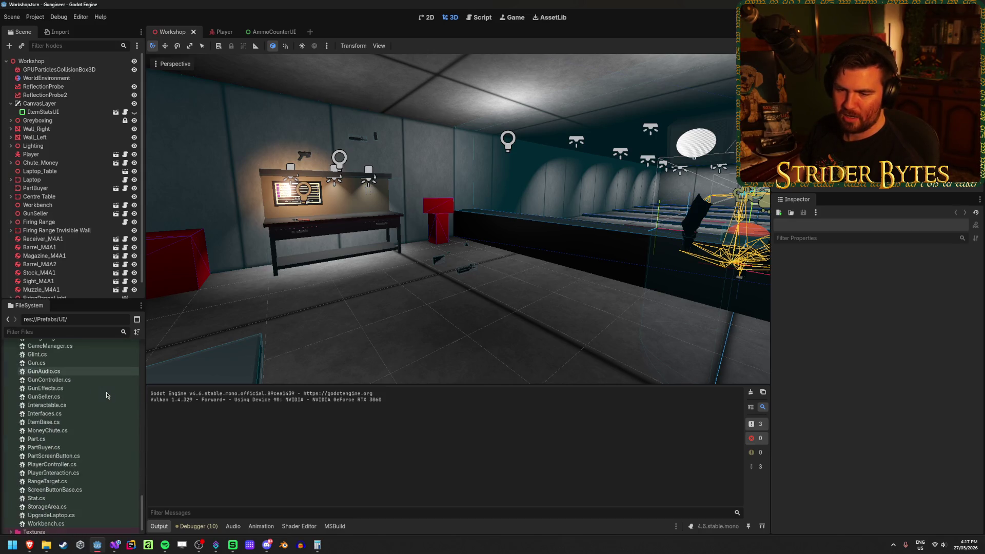
scroll(66, 421, "down", 15)
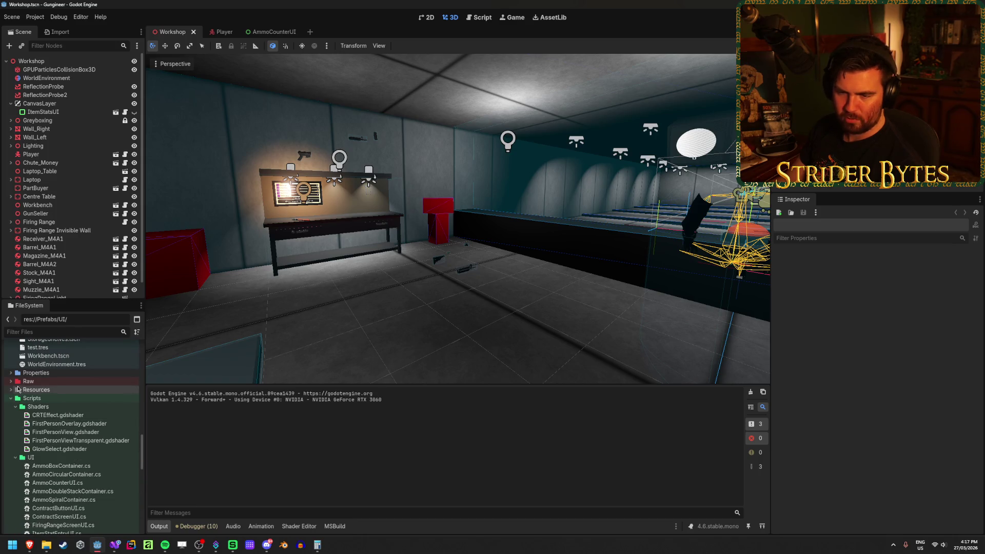
left_click(10, 381)
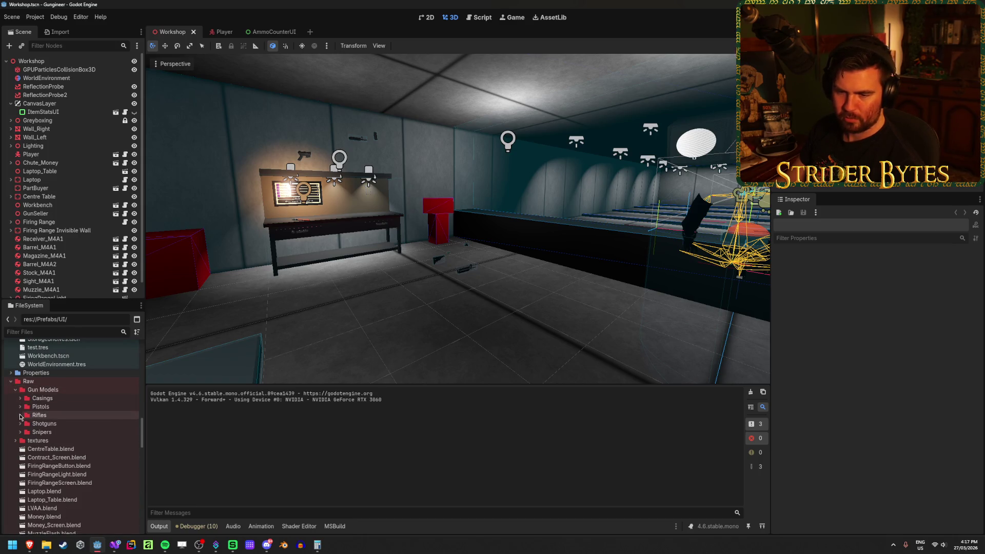
left_click(20, 415)
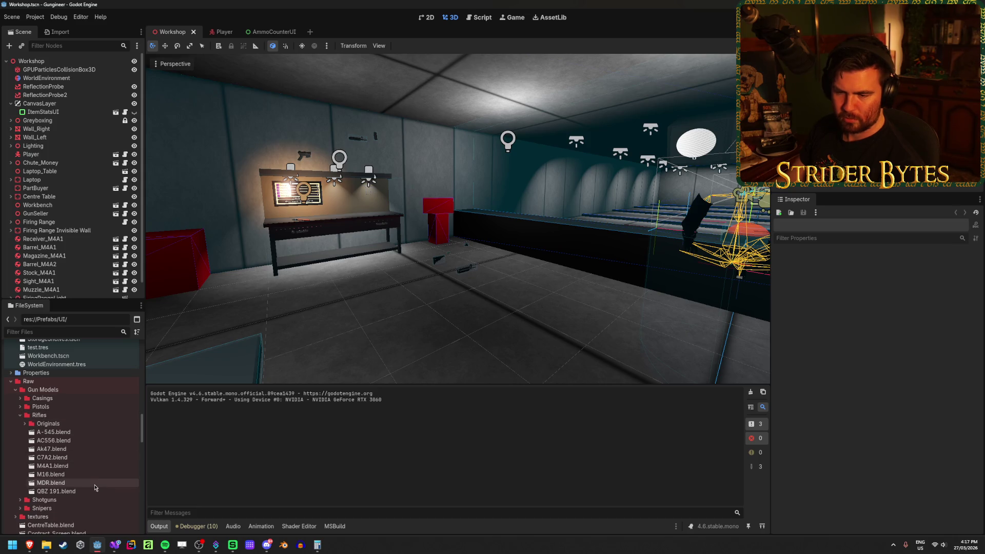
left_click(87, 450)
double_click(87, 450)
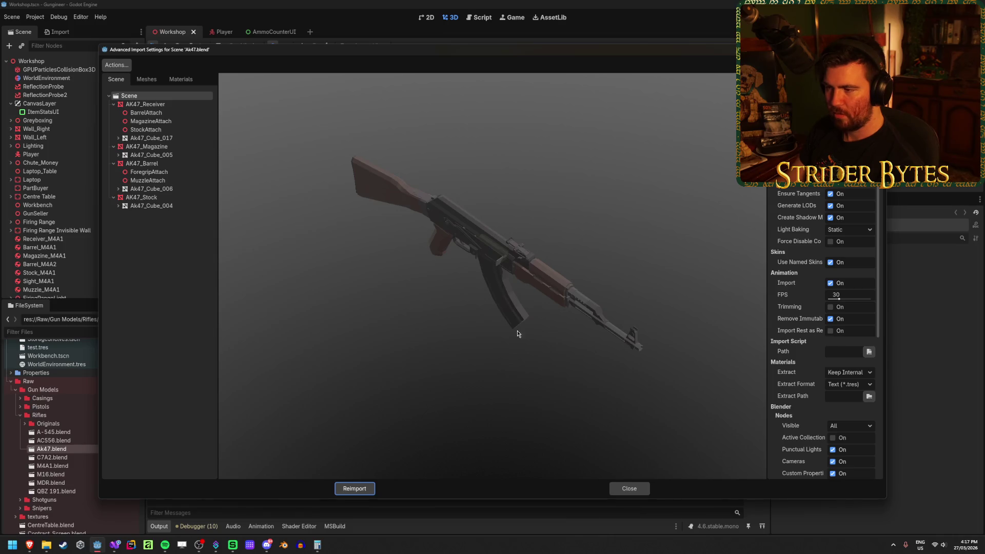
- Close the Ak47.blend import preview and open the file in Blender as an external program
key("Escape")
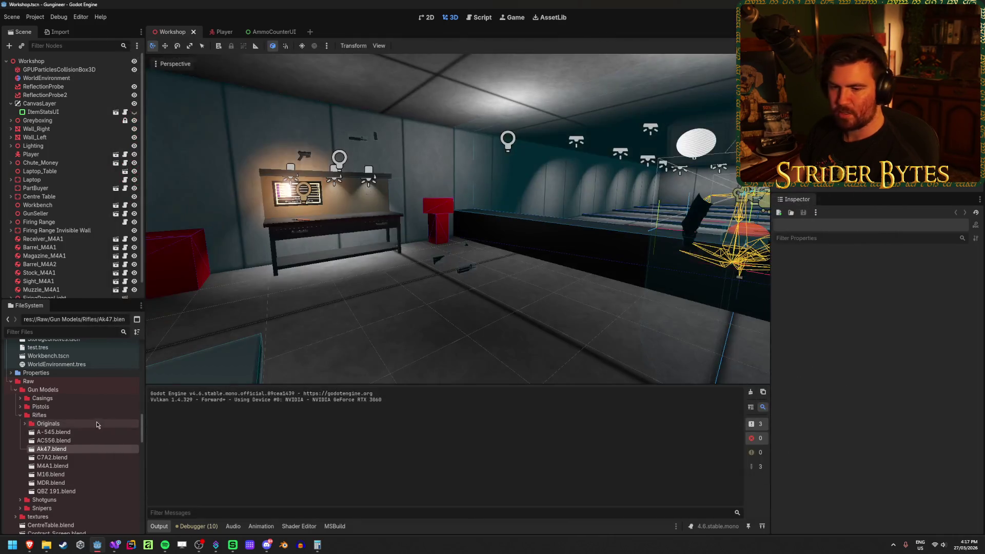
right_click(82, 451)
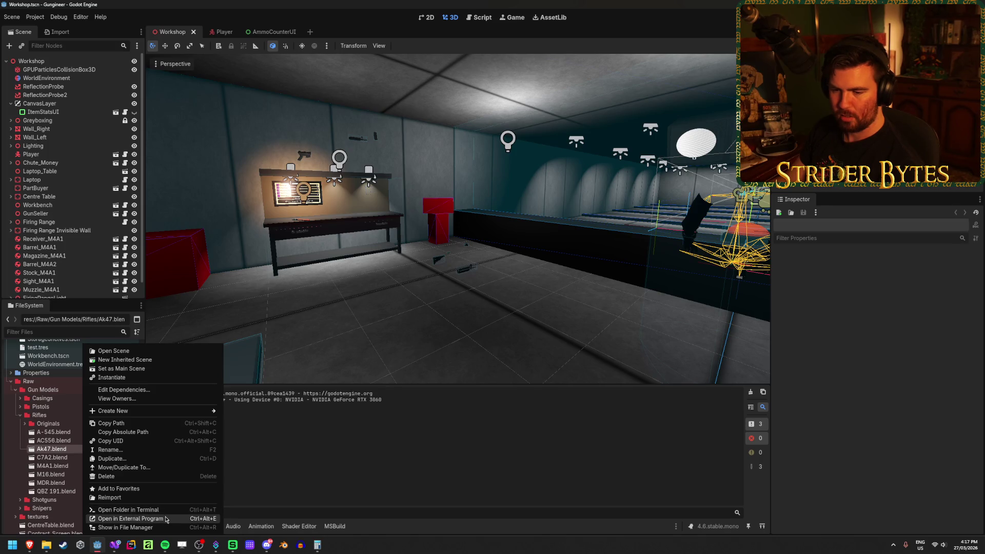
left_click(166, 519)
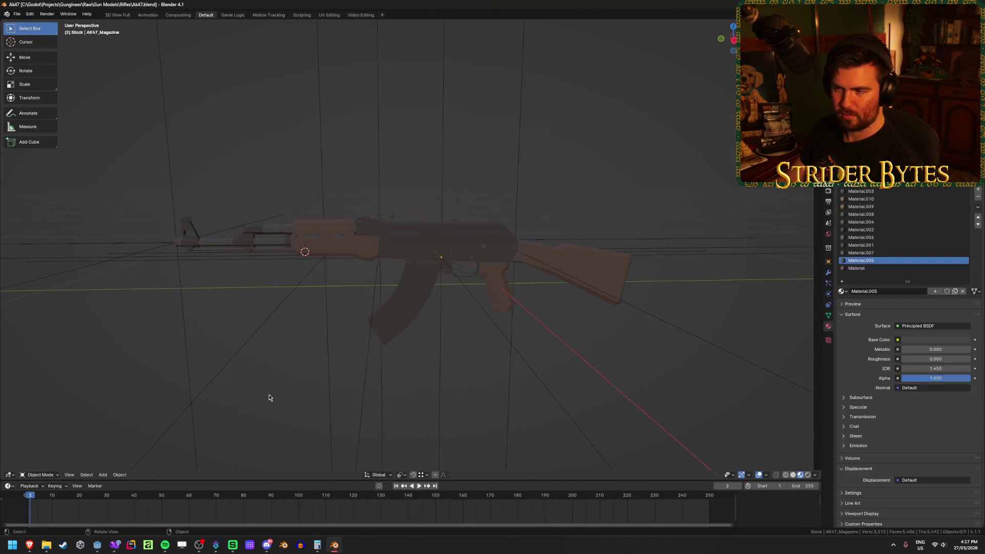
- Orbit the AK47 and select the stock, receiver, magazine and barrel objects in turn
left_click_drag(268, 395, 663, 306)
left_click(589, 325)
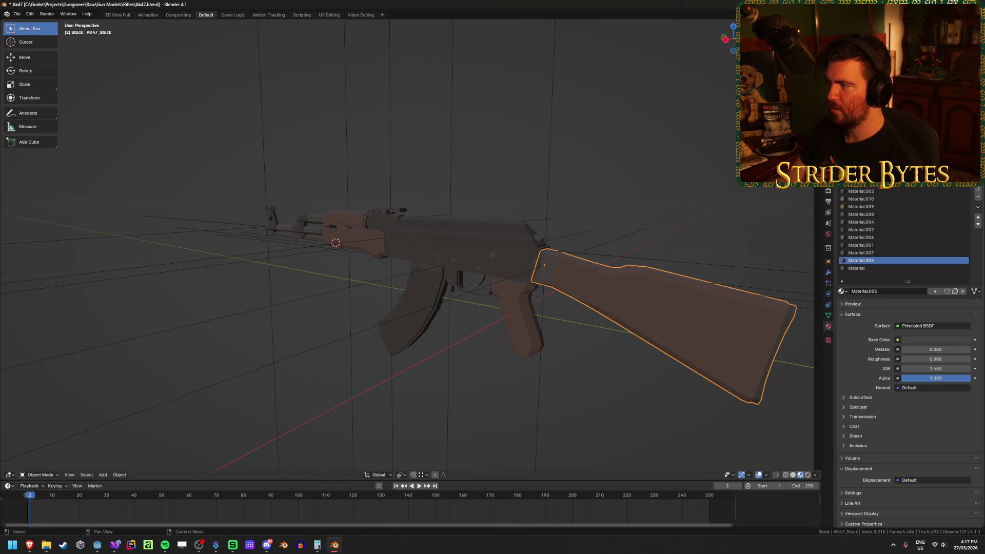
left_click(872, 103)
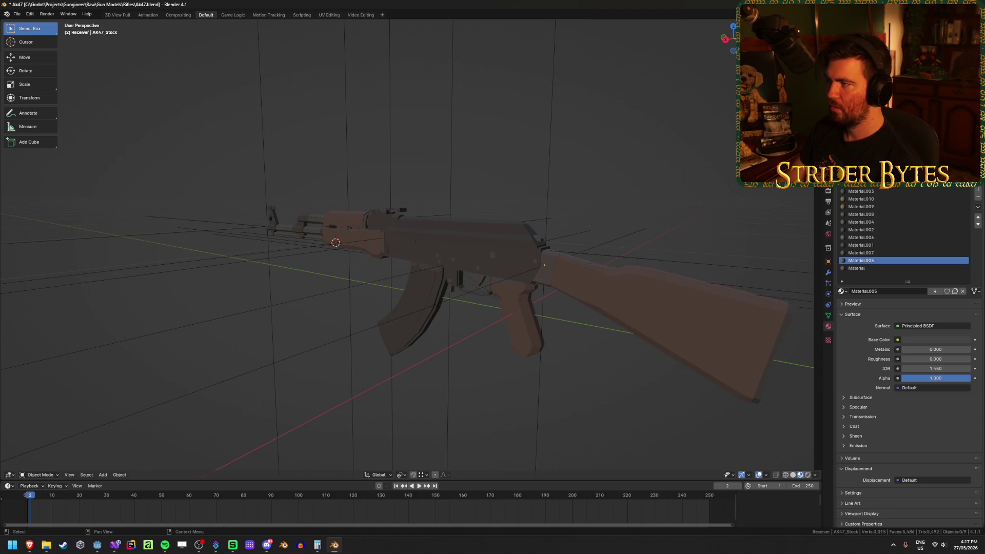
left_click(493, 246)
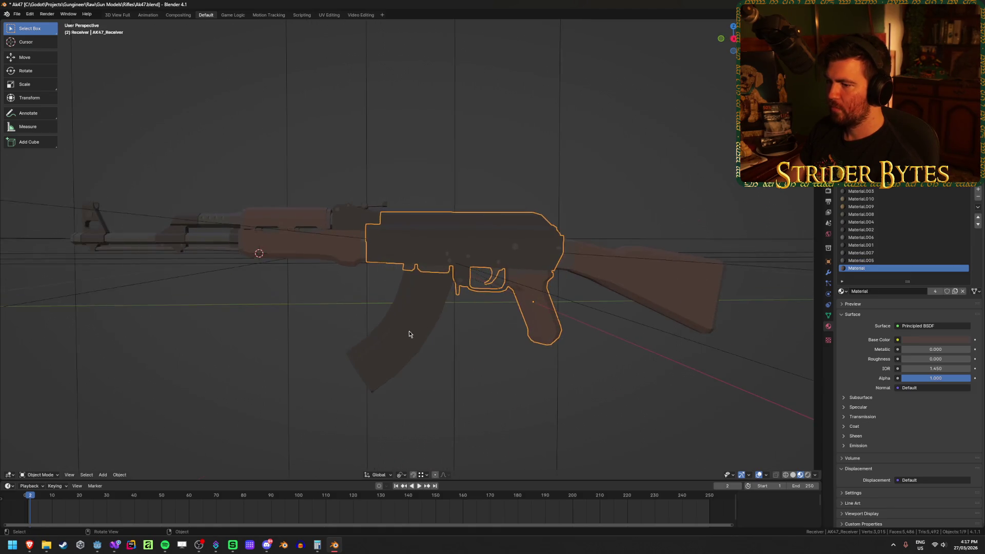
left_click(459, 277)
mouse_move(459, 277)
left_mouse_down()
mouse_move(471, 285)
mouse_move(453, 260)
mouse_move(457, 237)
mouse_move(510, 341)
mouse_move(378, 258)
mouse_move(358, 233)
left_mouse_up()
left_click(336, 254)
- Zoom to the barrel, enter Edit Mode with see-through off, and select a barrel-end vertex
scroll(361, 261, "up", 3)
scroll(509, 334, "down", 4)
left_click_drag(510, 334, 402, 292)
scroll(439, 271, "up", 2)
mouse_move(215, 228)
left_mouse_down()
mouse_move(300, 201)
mouse_move(277, 205)
left_mouse_up()
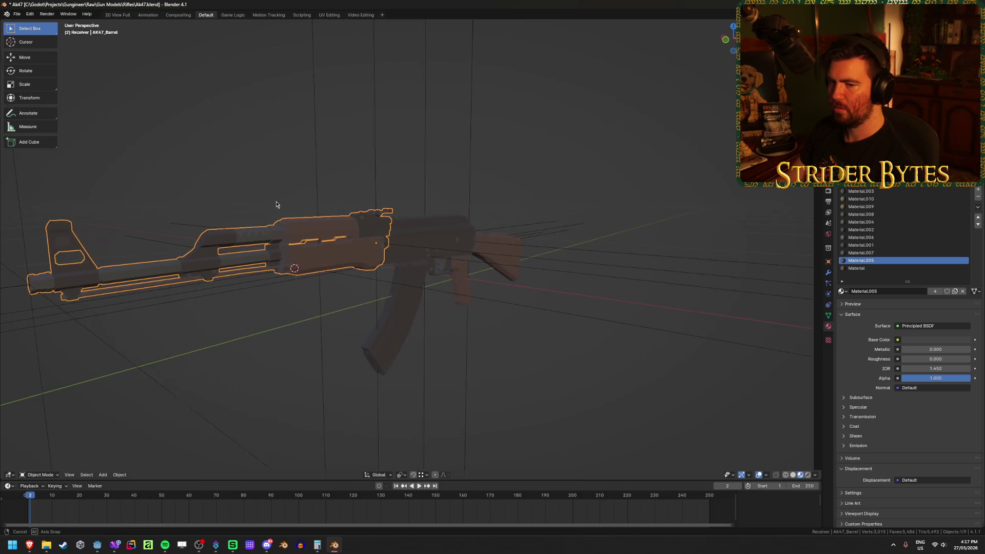
left_click_drag(240, 293, 318, 307)
scroll(404, 333, "up", 4)
key("Tab")
key("alt+z")
left_click(361, 355)
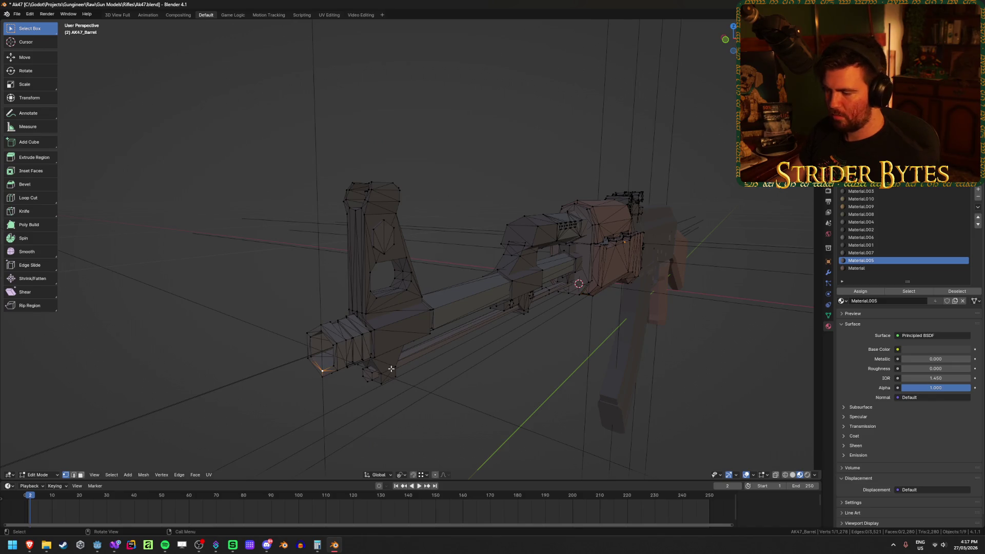
- Frame the selected vertex, select the linked barrel mesh, and return to Object Mode
key("KP_Decimal")
scroll(363, 369, "down", 6)
scroll(425, 345, "up", 2)
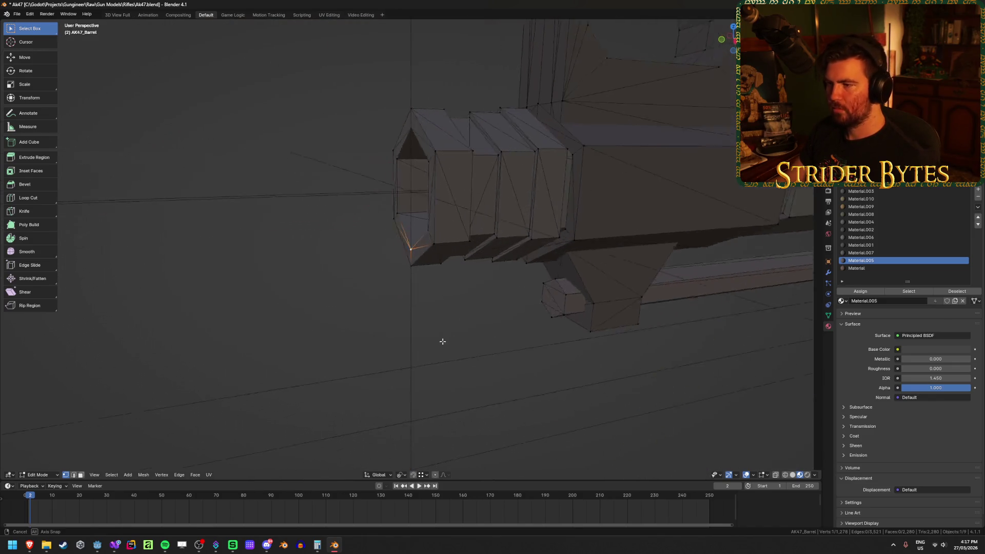
scroll(444, 340, "down", 1)
key("ctrl+l")
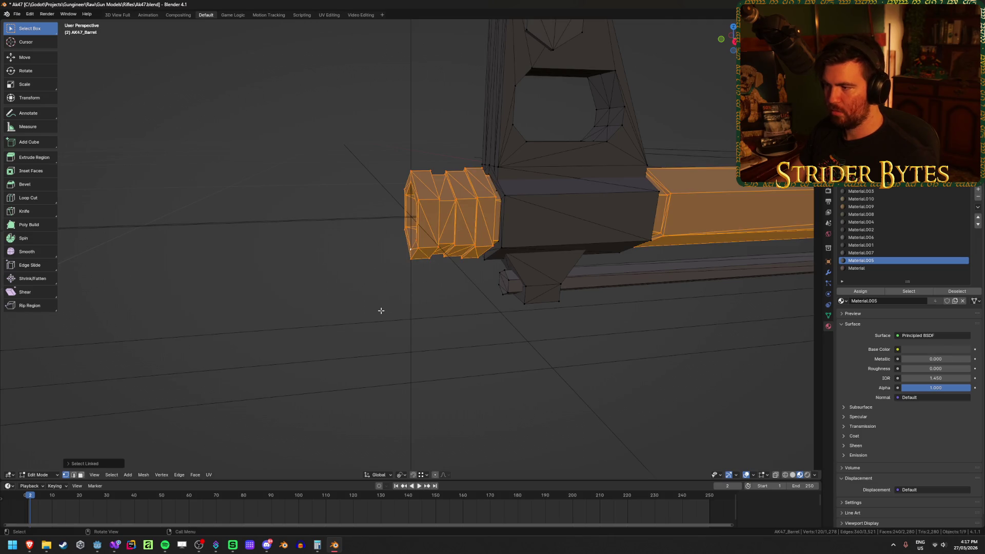
scroll(324, 207, "down", 3)
key("Tab")
scroll(329, 204, "down", 2)
mouse_move(329, 204)
left_mouse_down()
mouse_move(439, 176)
mouse_move(346, 191)
mouse_move(455, 183)
mouse_move(287, 183)
mouse_move(392, 199)
mouse_move(527, 197)
mouse_move(486, 244)
mouse_move(600, 233)
mouse_move(535, 234)
mouse_move(545, 227)
left_mouse_up()
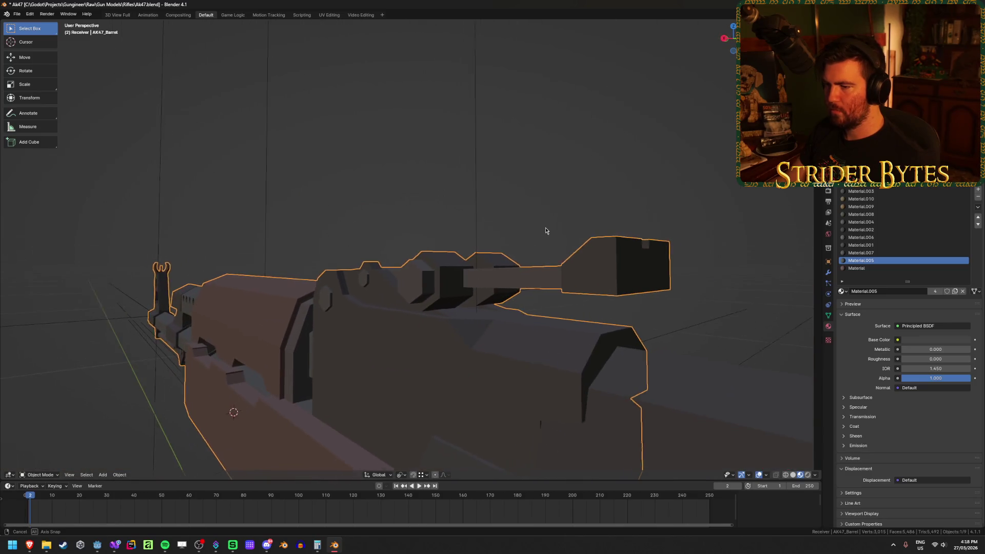
- In Edit Mode face select, pick the connected sight piece, hide it and clear the selection
key("Tab")
mouse_move(590, 278)
left_mouse_down()
mouse_move(528, 288)
mouse_move(468, 270)
mouse_move(423, 276)
mouse_move(569, 277)
mouse_move(476, 291)
mouse_move(458, 243)
mouse_move(492, 250)
left_mouse_up()
key("Tab")
scroll(496, 269, "up", 3)
key("Tab")
key("3")
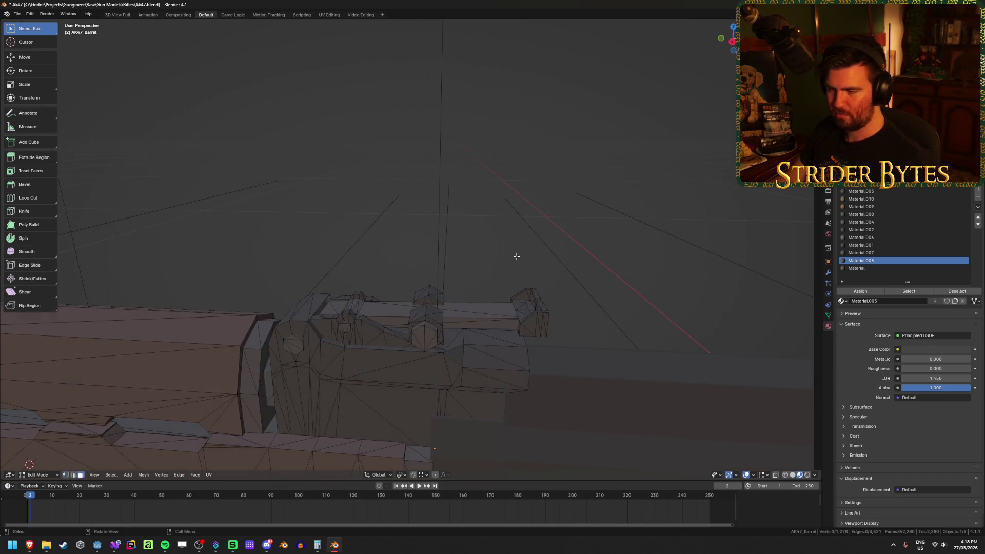
key("l")
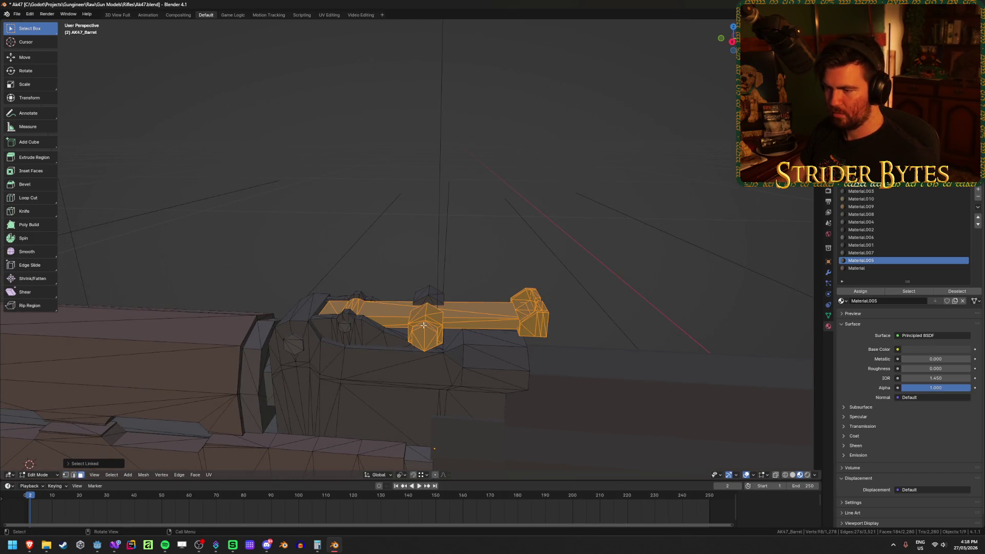
mouse_move(402, 238)
left_mouse_down()
mouse_move(409, 231)
mouse_move(419, 348)
left_mouse_up()
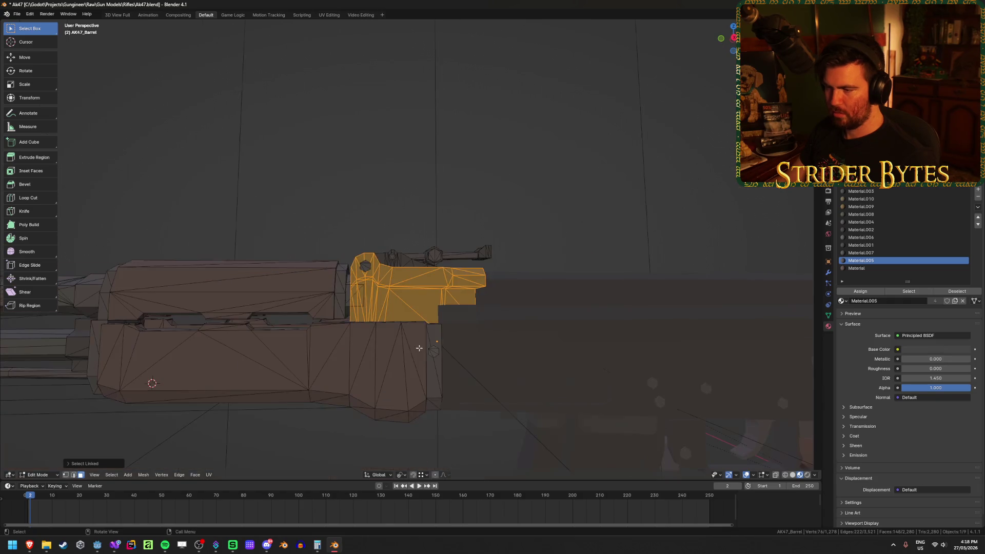
key("h")
mouse_move(455, 238)
left_mouse_down()
mouse_move(457, 269)
mouse_move(457, 239)
mouse_move(477, 239)
left_mouse_up()
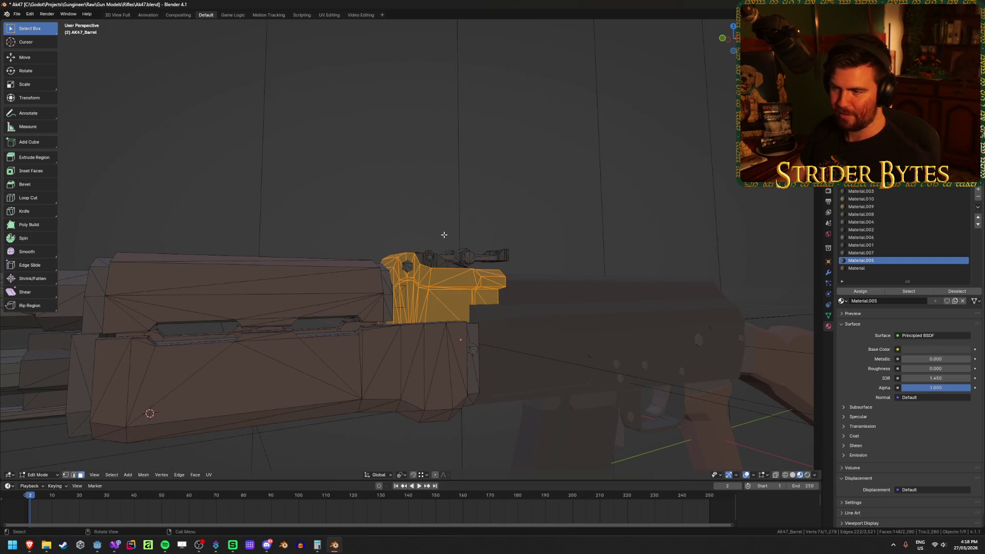
left_click(321, 206)
scroll(194, 236, "down", 5)
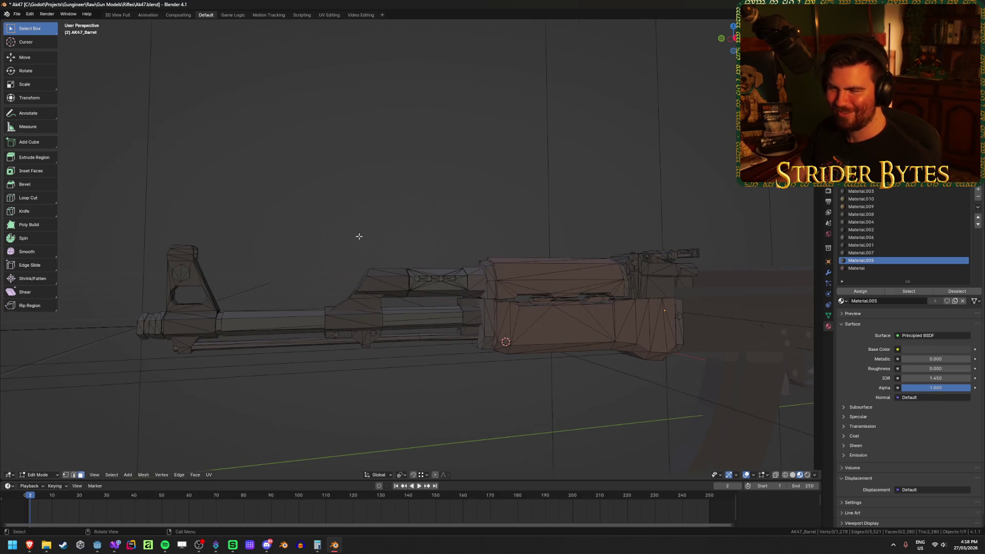
- Return to Object Mode and save Ak47.blend
key("Tab")
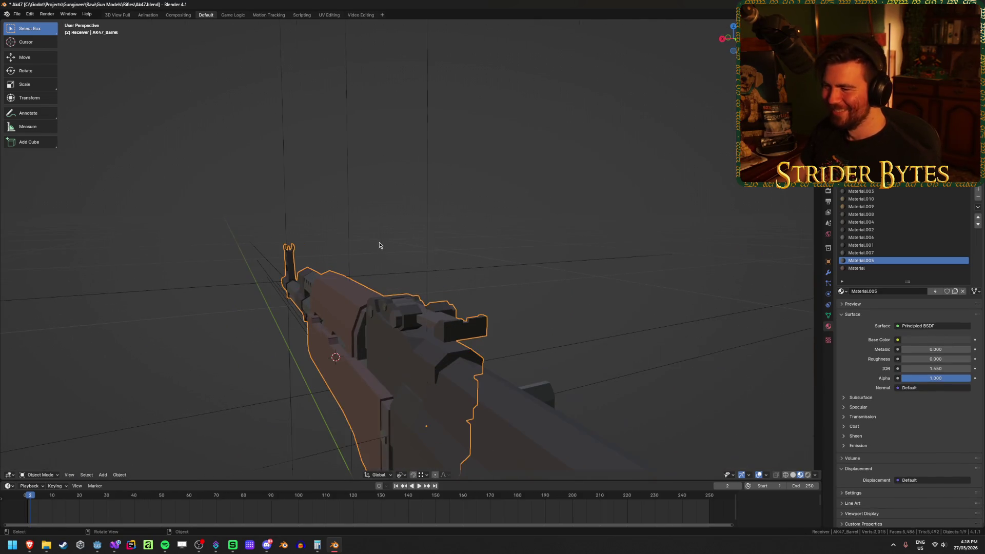
scroll(312, 279, "down", 3)
key("ctrl+s")
left_click_drag(248, 306, 442, 296)
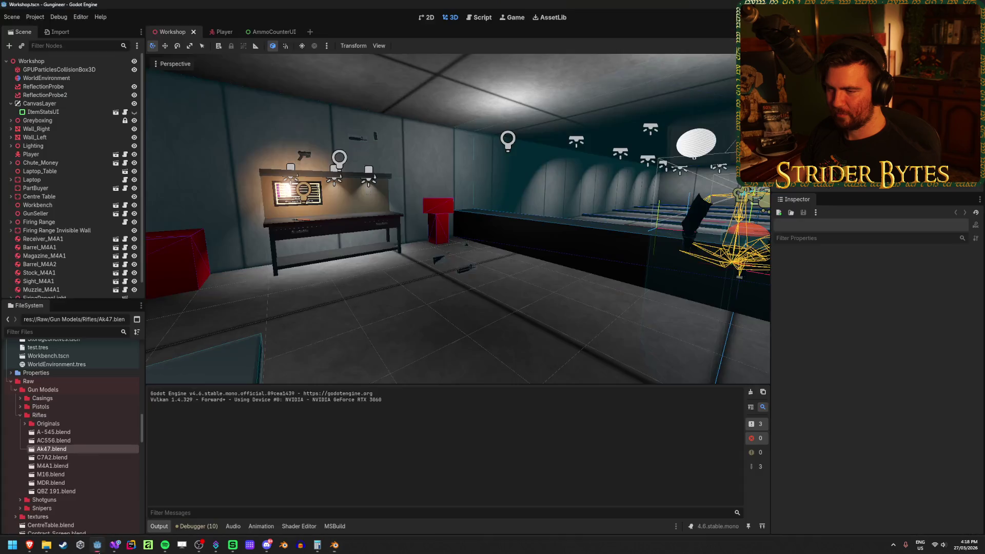
- In Godot, expand Meshes/Gun Parts and inspect Muzzle_M4A1.glb's import settings preview
left_click(97, 545)
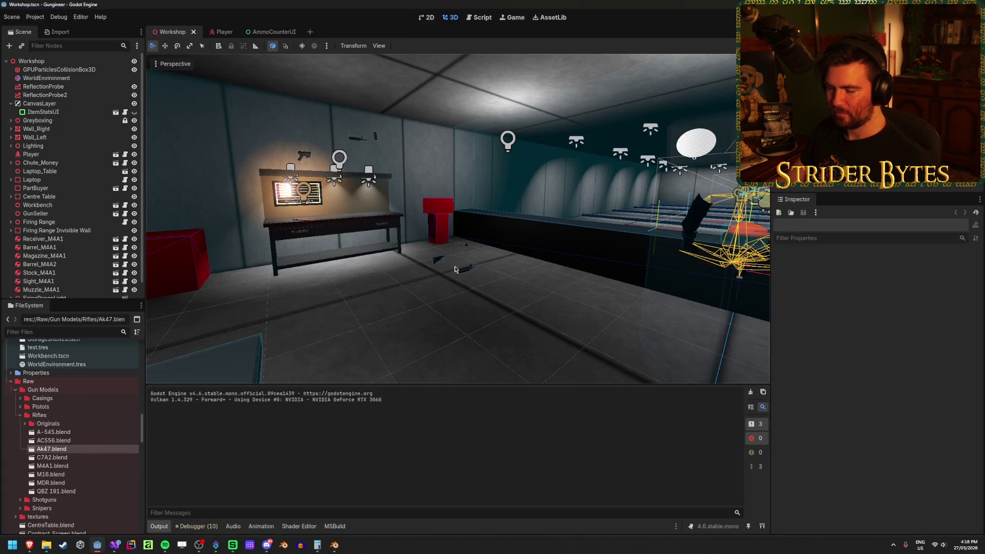
left_click(10, 103)
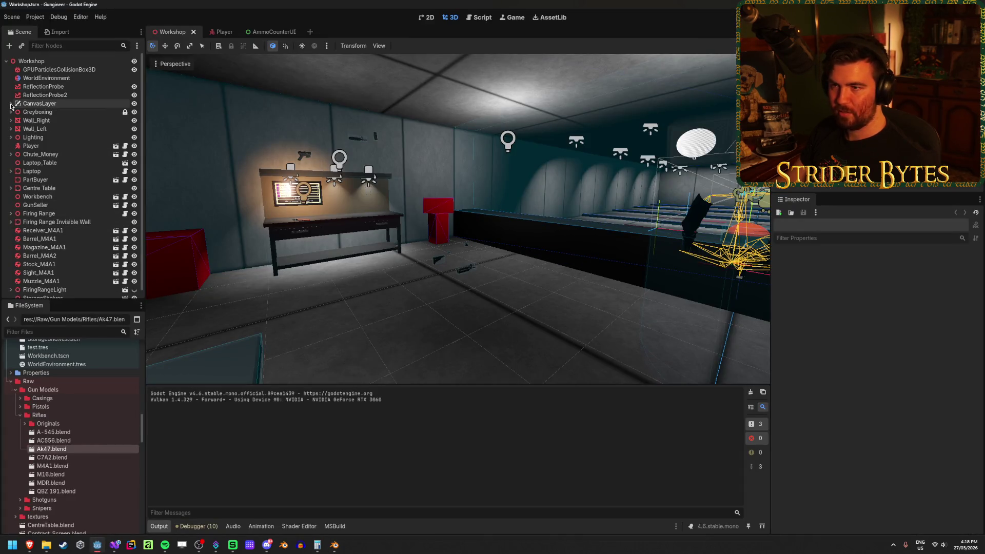
scroll(89, 464, "up", 15)
scroll(89, 464, "down", 8)
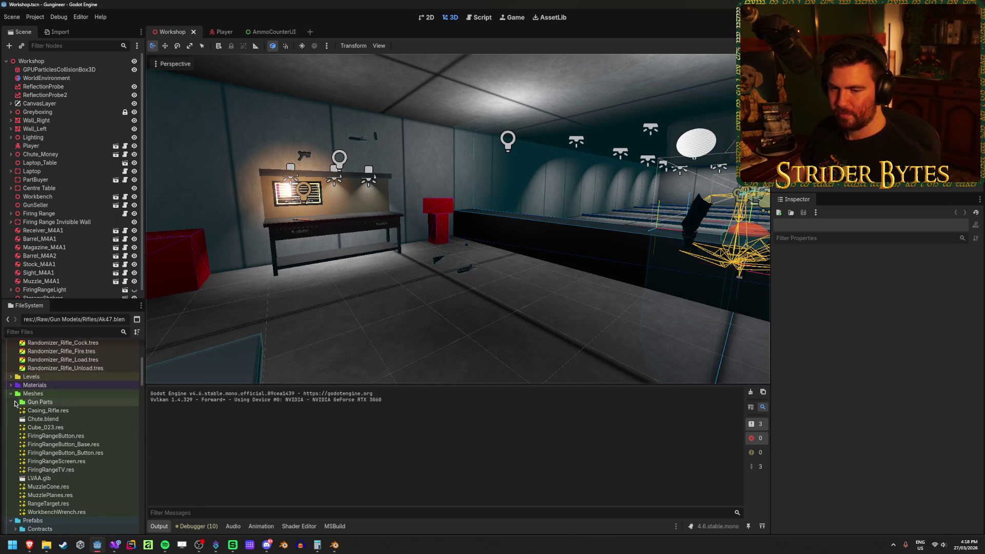
double_click(65, 403)
left_click(99, 410)
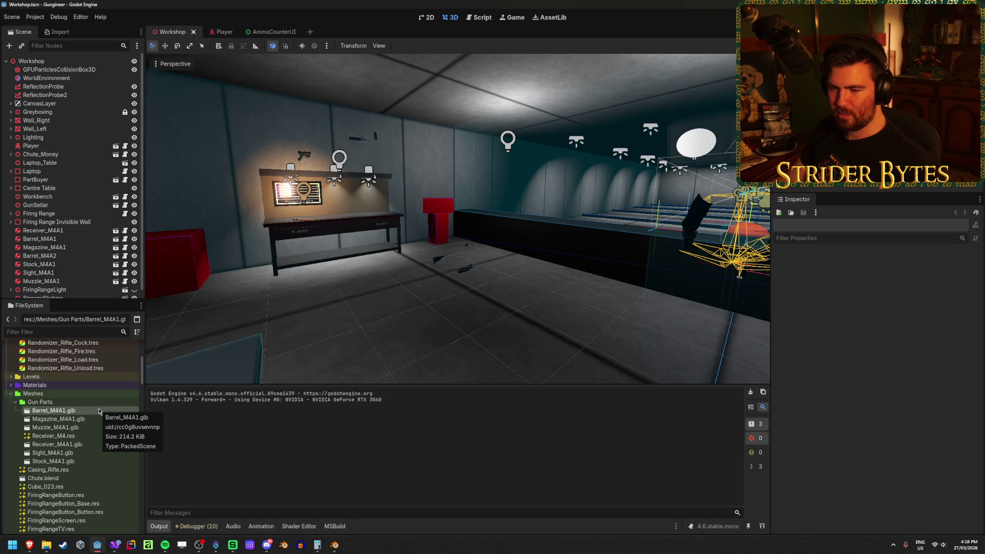
left_click(92, 445)
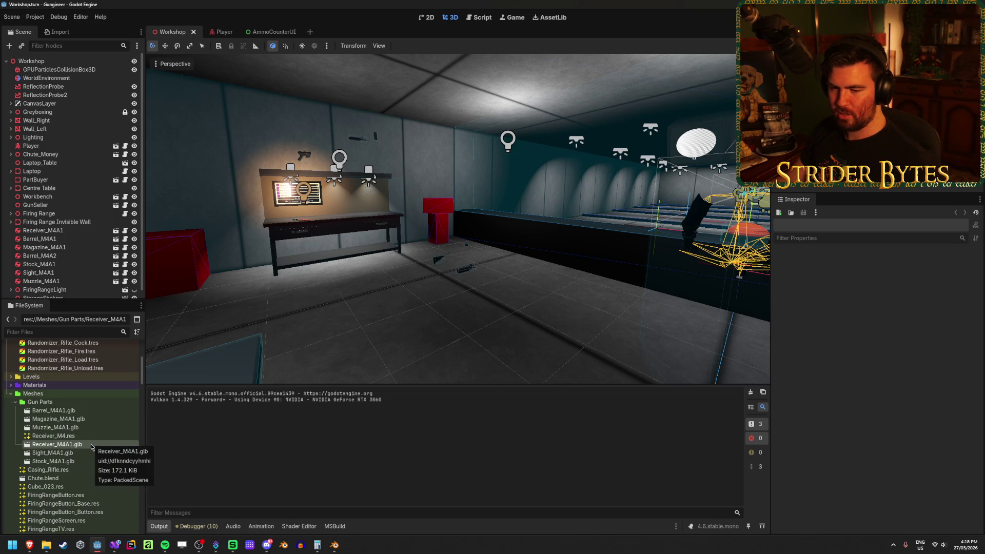
left_click(88, 426)
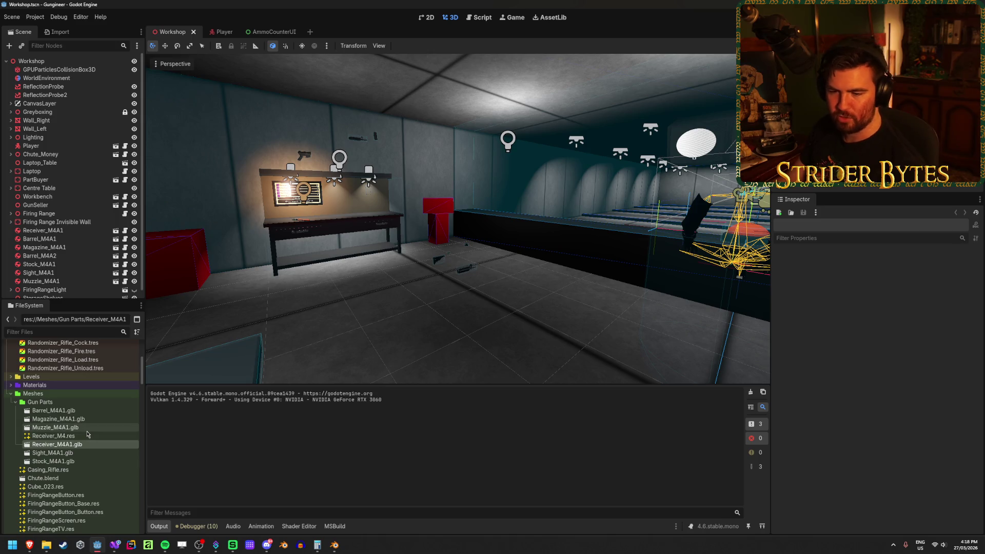
double_click(87, 426)
left_click_drag(484, 277, 503, 269)
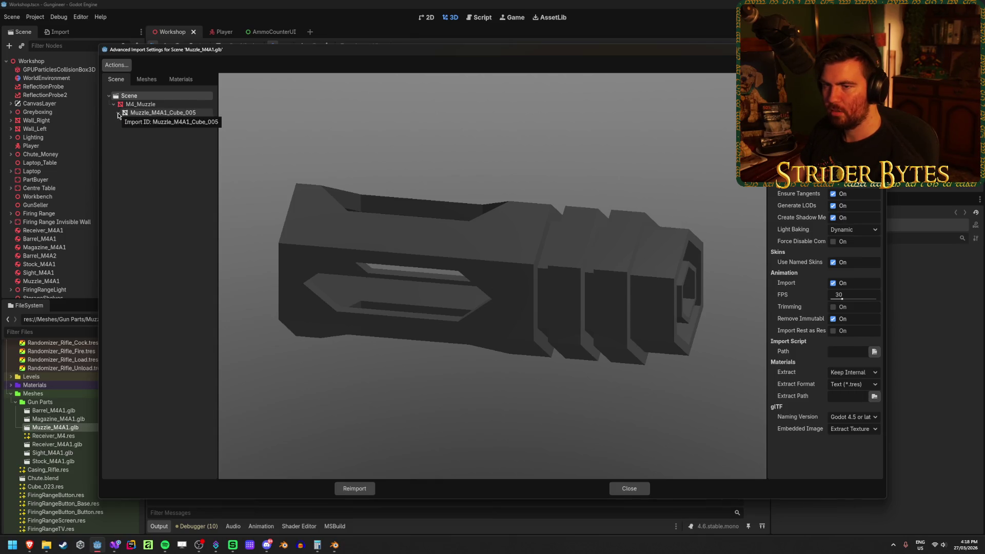
left_click(629, 488)
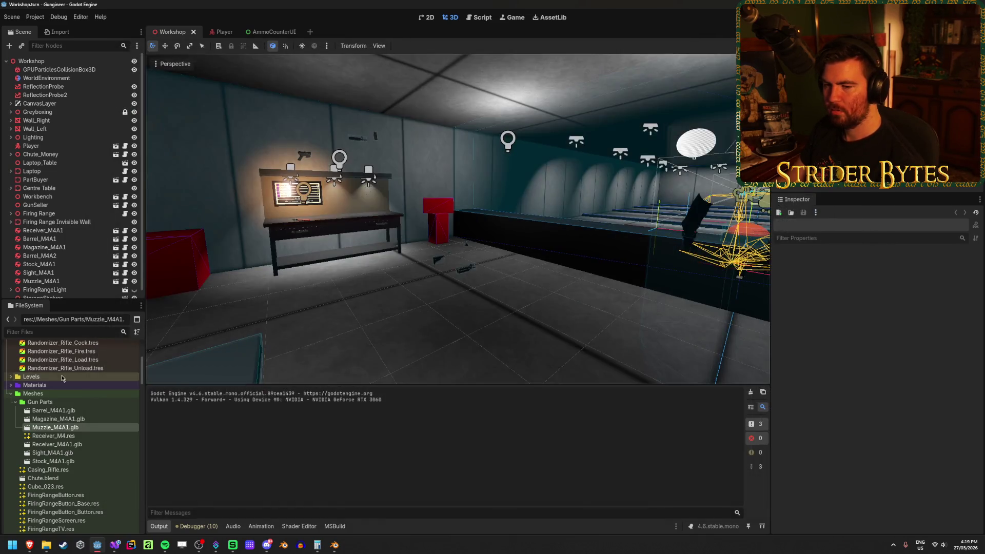
- Delete Receiver_M4.res from the Gun Parts folder
left_click(93, 437)
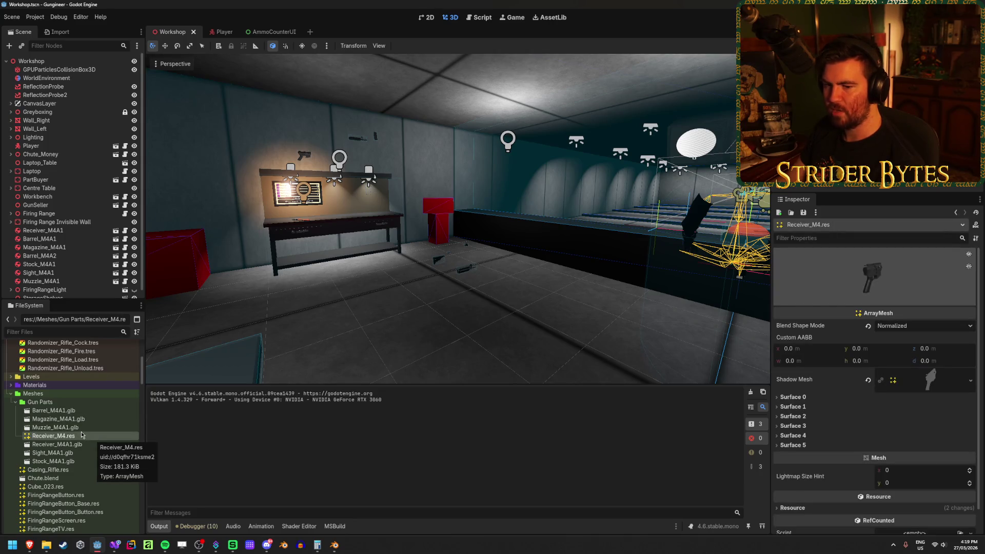
key("Delete")
key("Return")
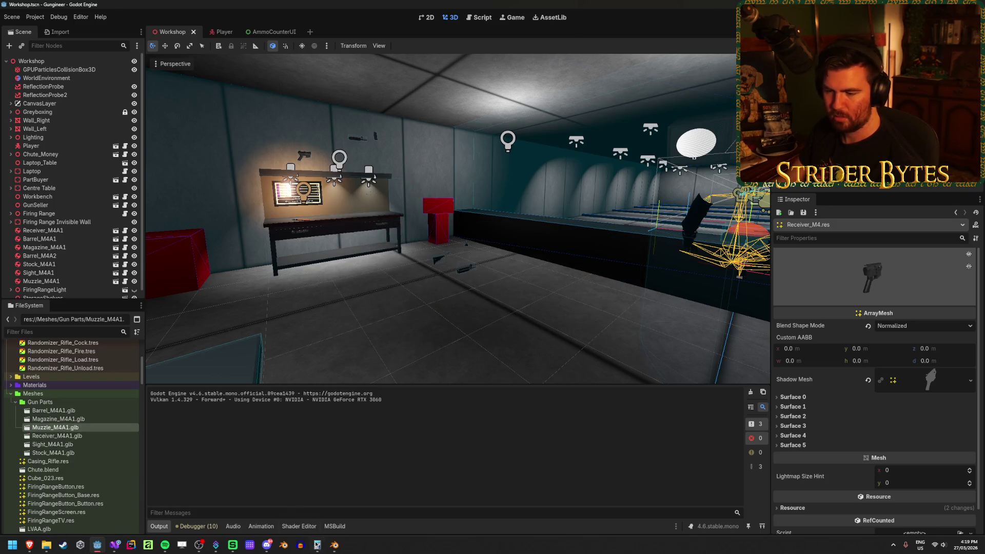
left_click(333, 544)
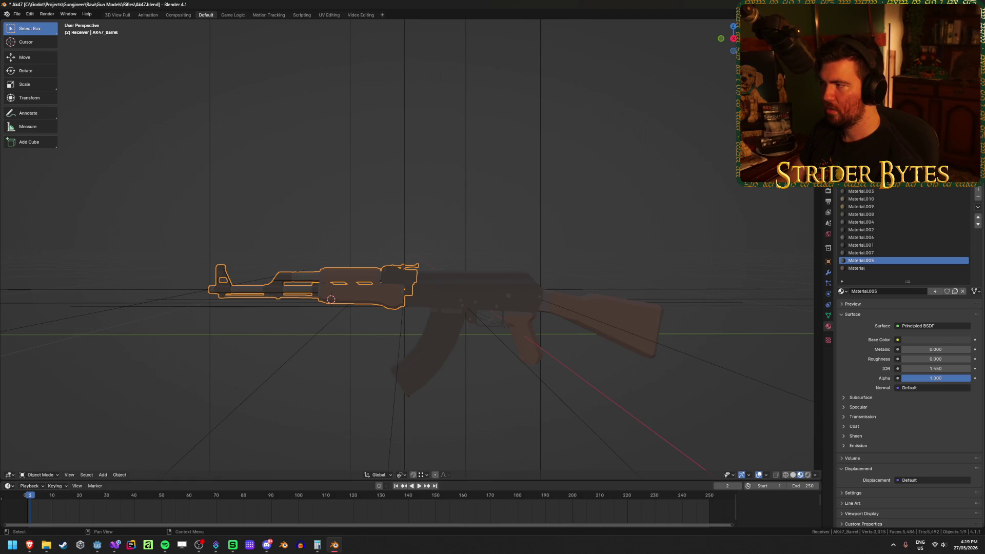
- Deselect everything, start a glTF 2.0 export without animation, and browse to Meshes/Gun Parts
key("alt+a")
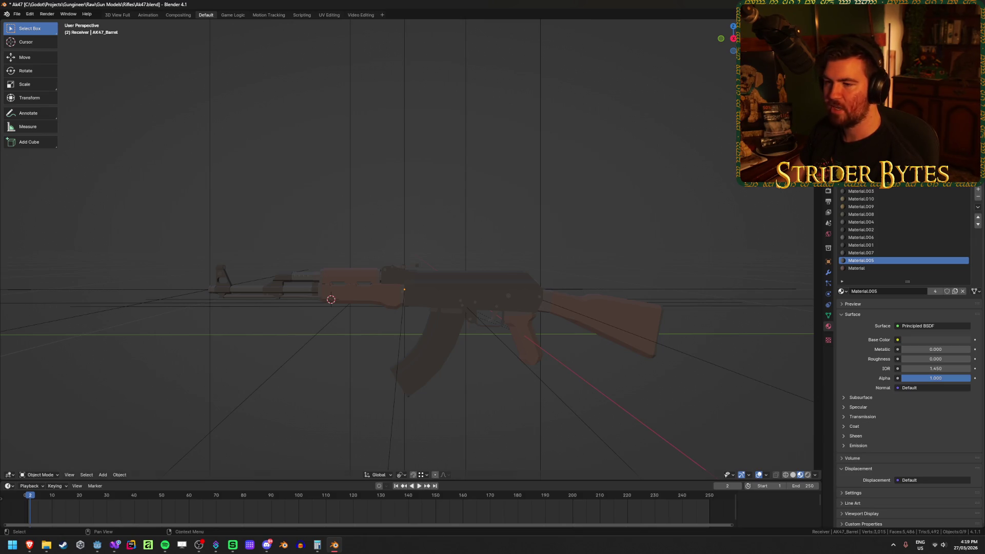
left_click(17, 13)
mouse_move(62, 135)
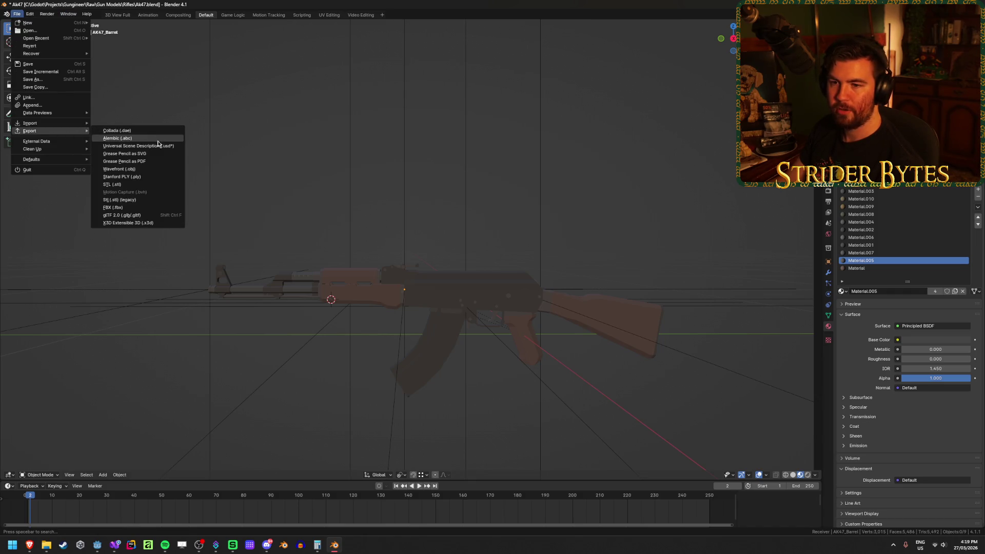
left_click(123, 215)
left_click(631, 235)
left_click(398, 145)
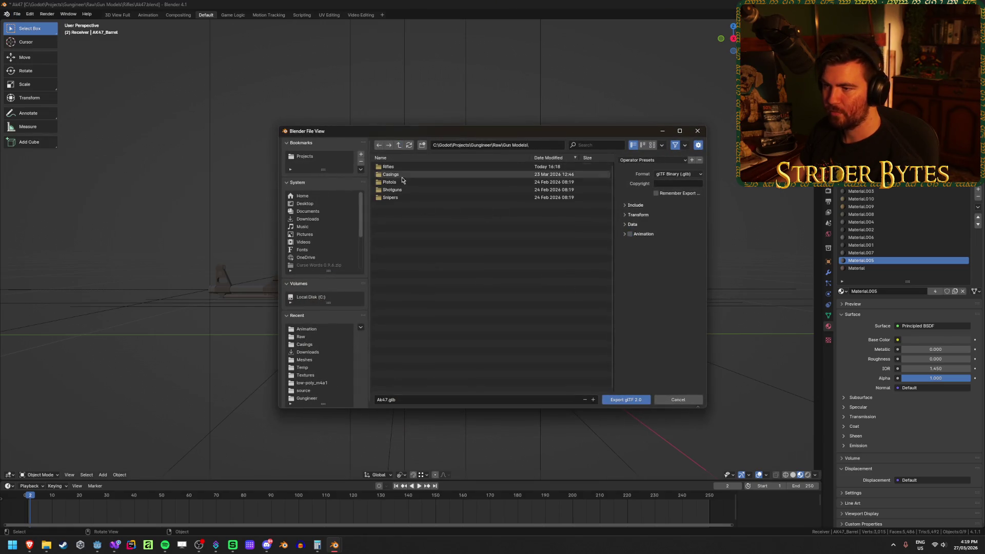
left_click(400, 165)
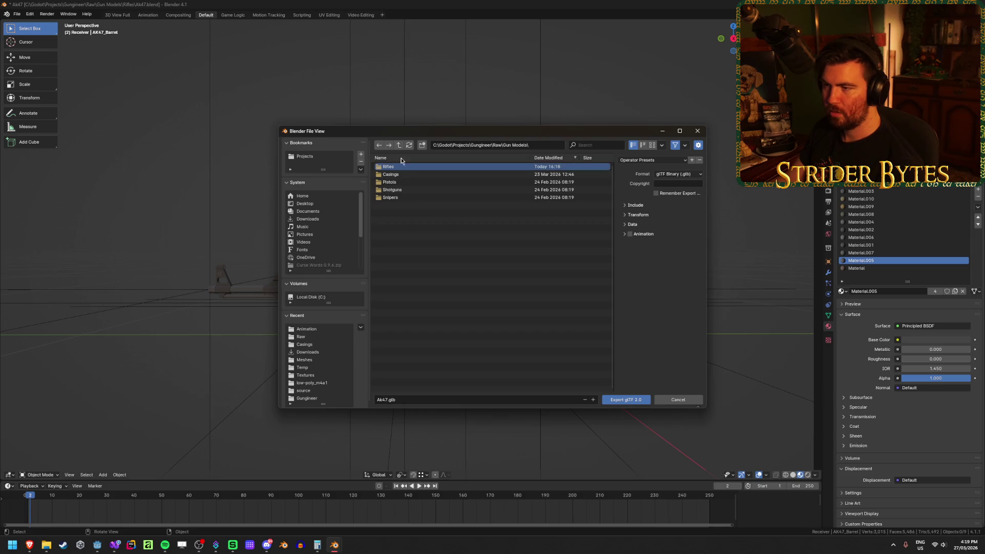
left_click(398, 145)
left_click(398, 146)
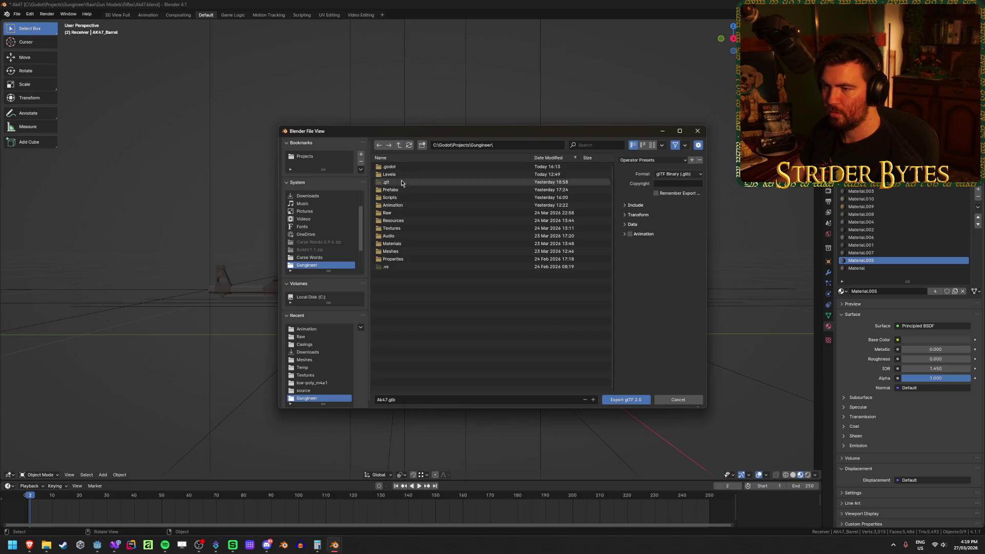
double_click(402, 251)
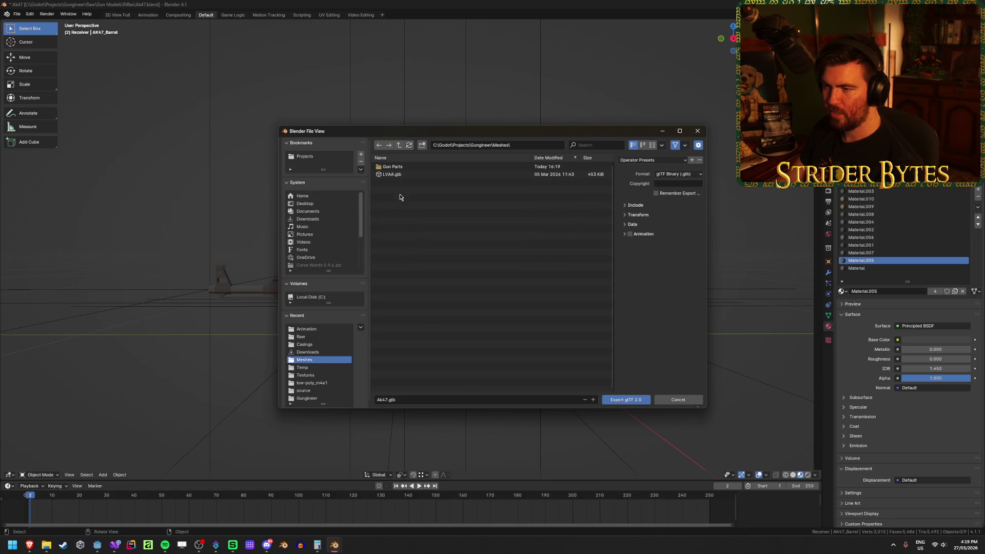
double_click(393, 167)
- Enable Apply Modifiers under Data > Mesh in the glTF export options
left_click(641, 206)
left_click(633, 205)
left_click(639, 224)
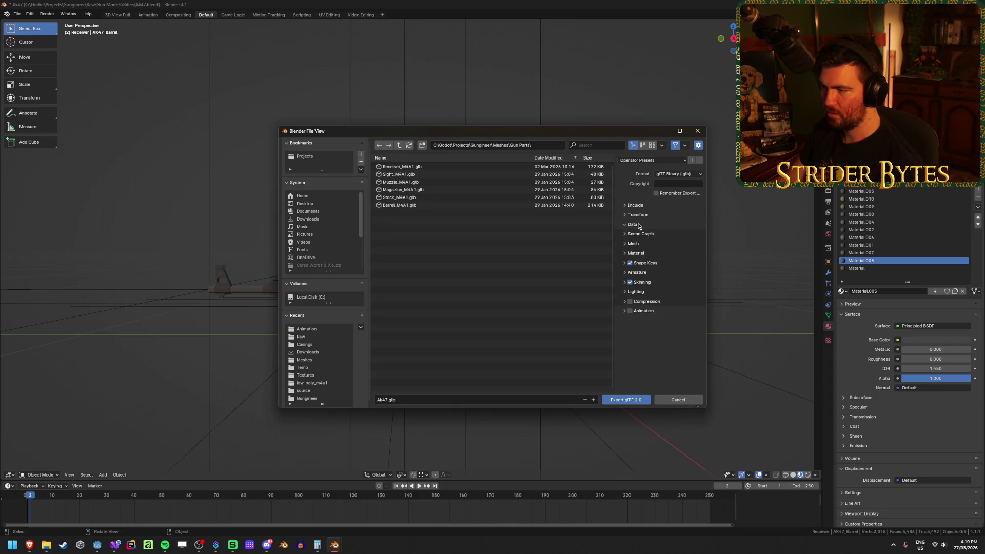
left_click(634, 244)
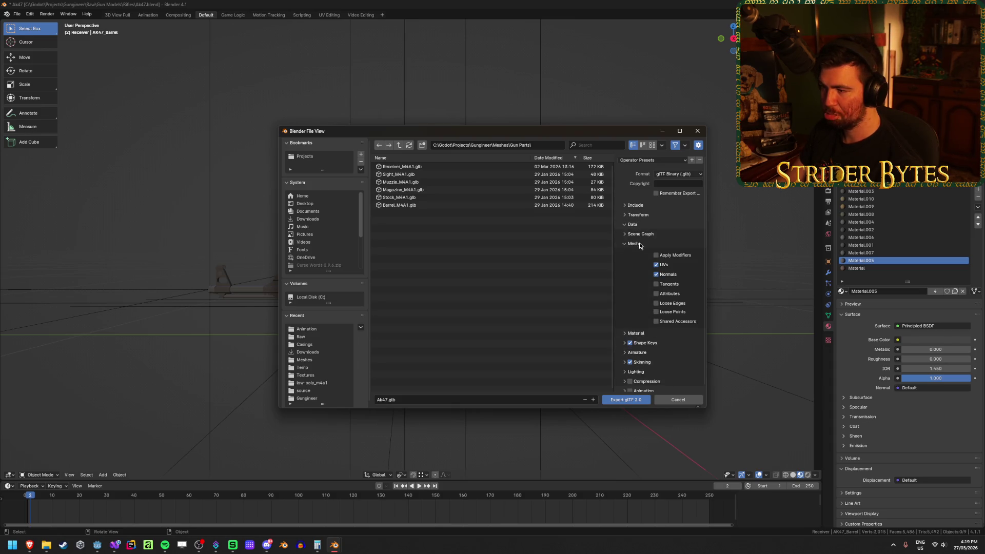
left_click(667, 256)
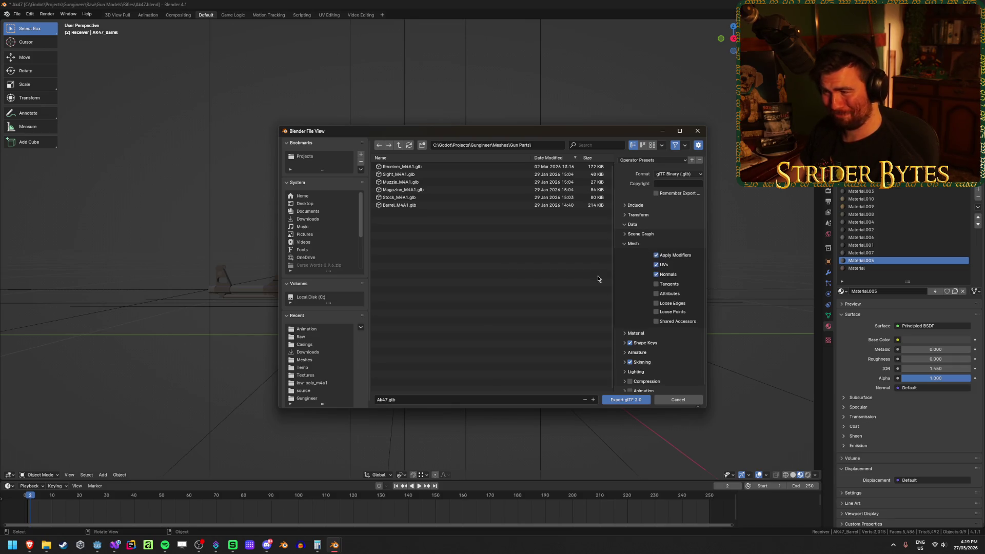
left_click(636, 234)
left_click(637, 235)
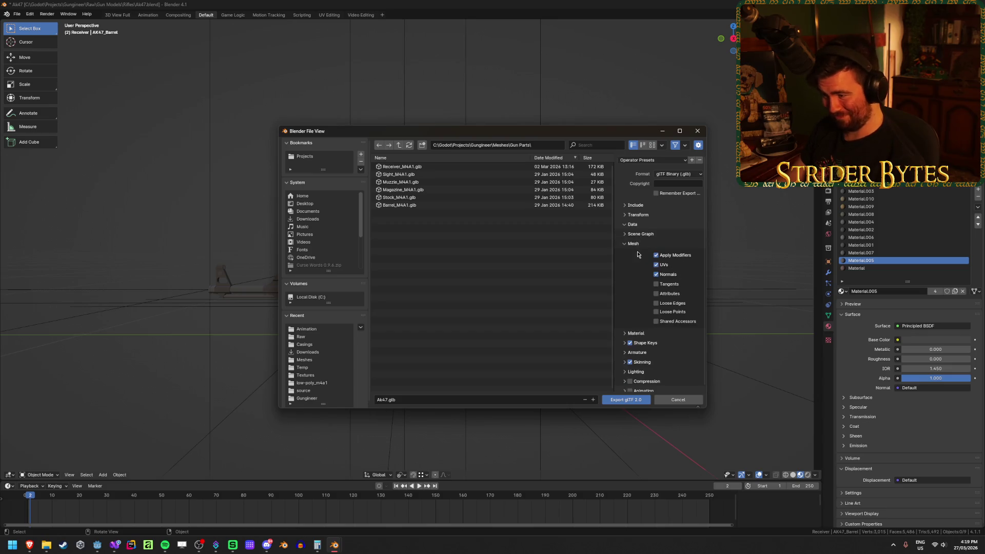
left_click(641, 333)
left_click(642, 335)
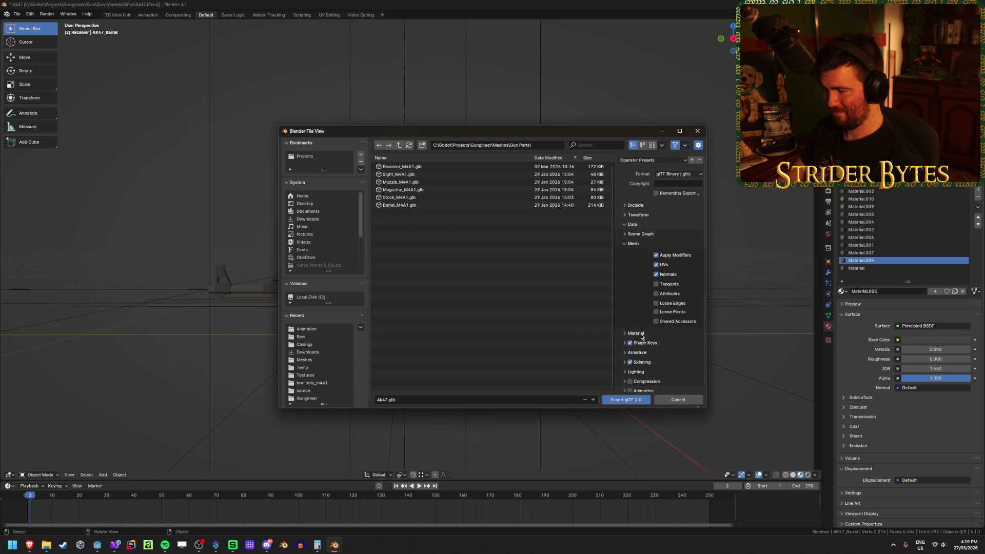
- Name the file Receiver_AK47.glb and export it
left_click(392, 403)
key("Home")
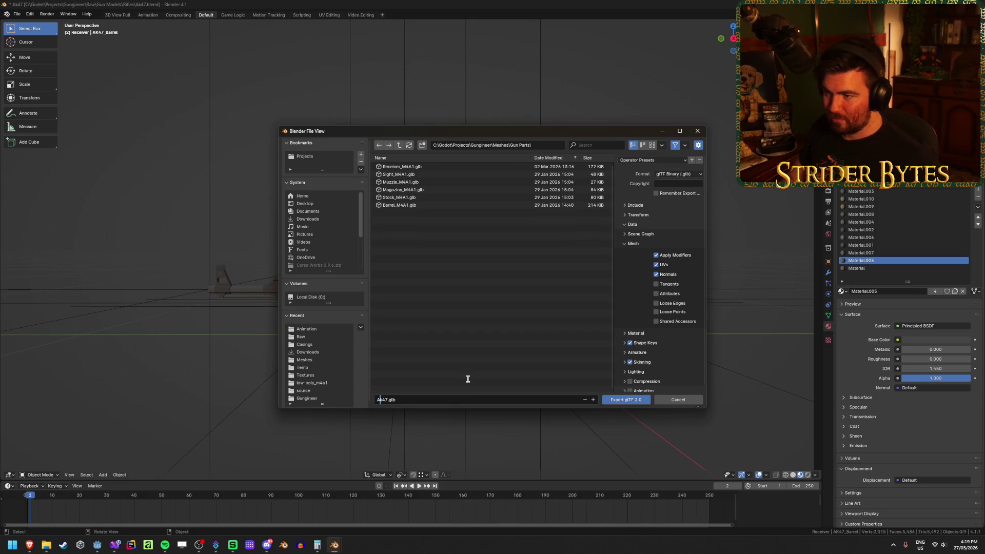
type("Receiver_")
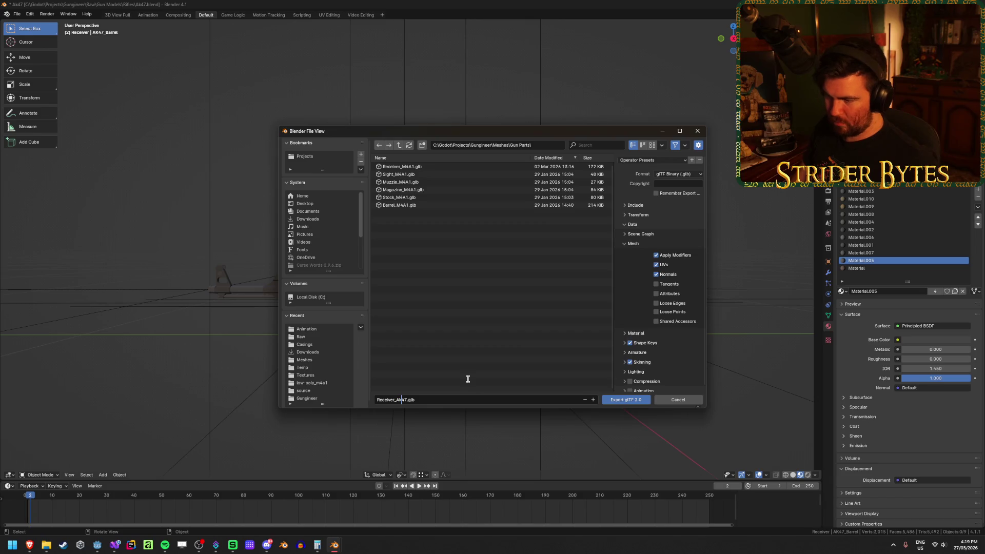
key("Delete")
type("K")
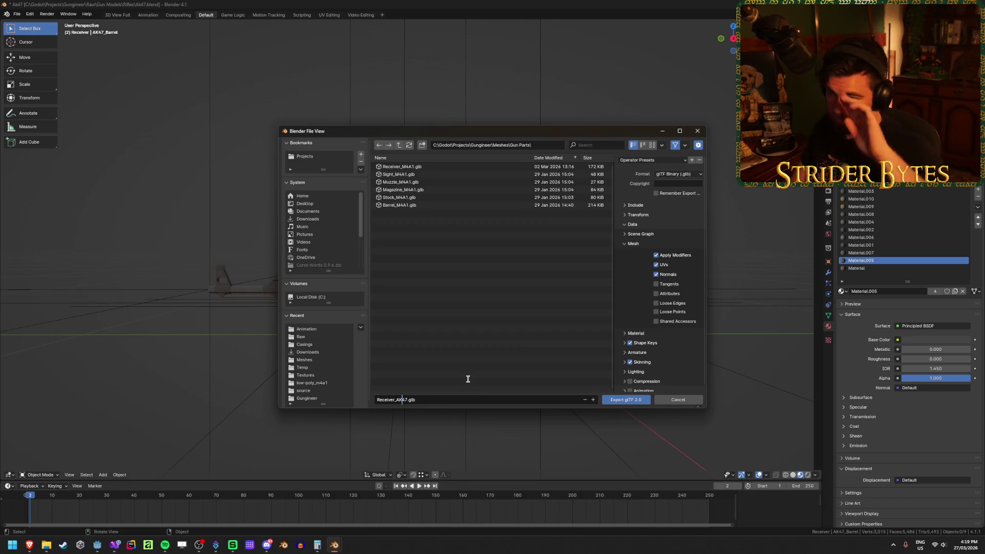
left_click(467, 380)
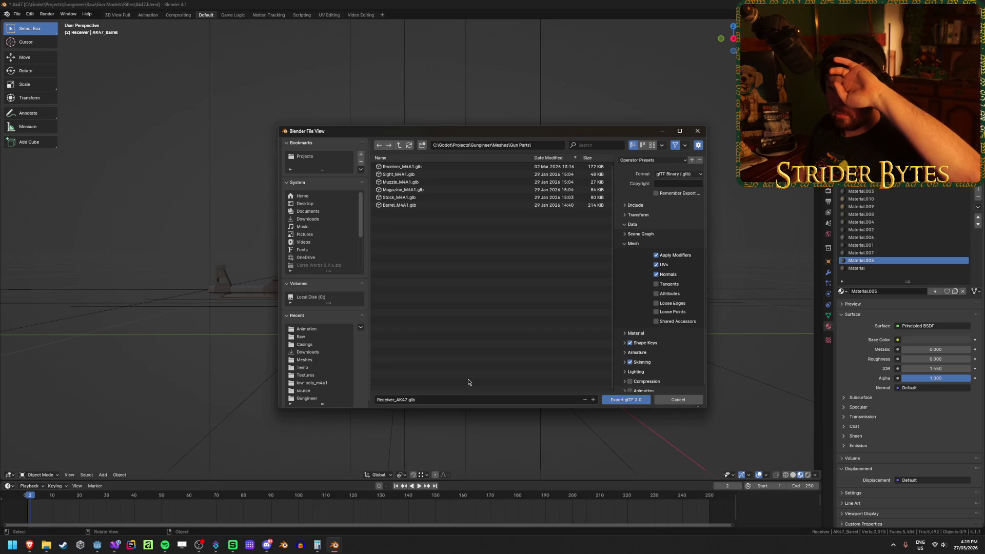
key("Return")
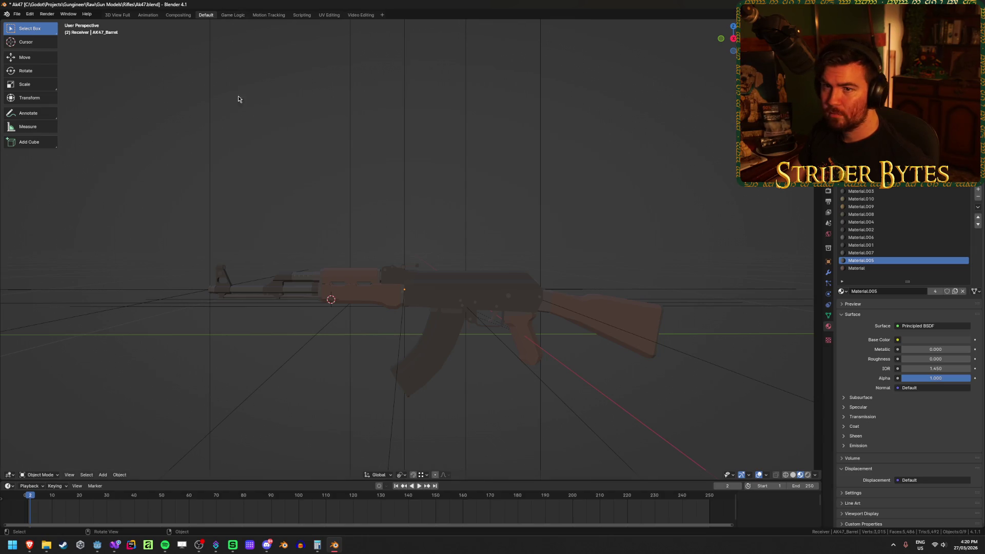
- Export the magazine from the glTF exporter as Magazine_AK47.glb
key("shift+r")
left_click(410, 401)
left_click(395, 400)
key("shift+Home")
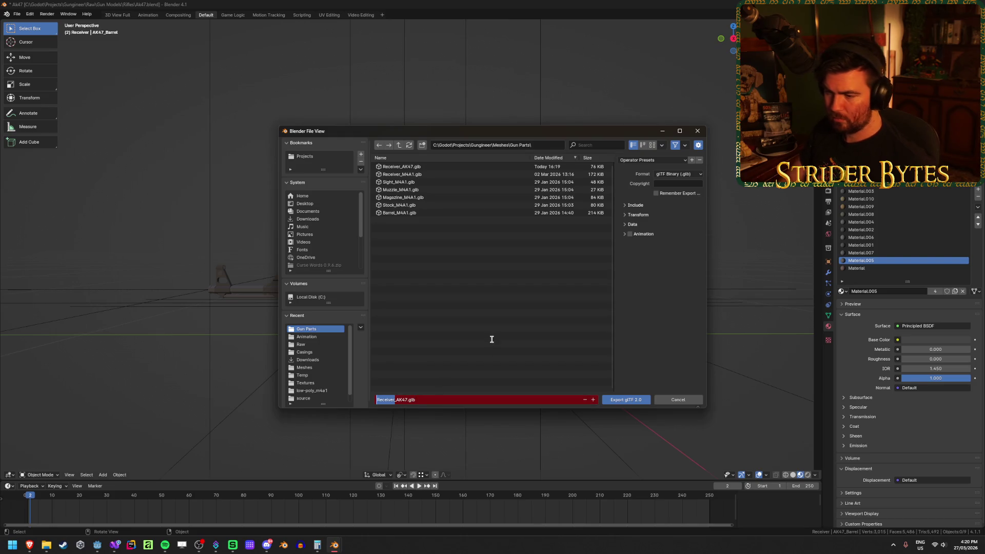
type("Magazine")
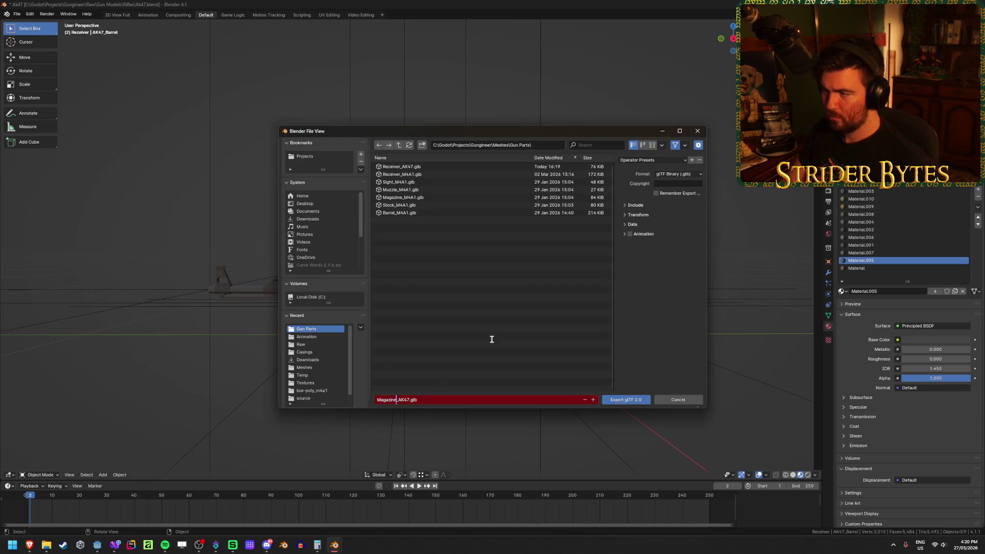
key("Return")
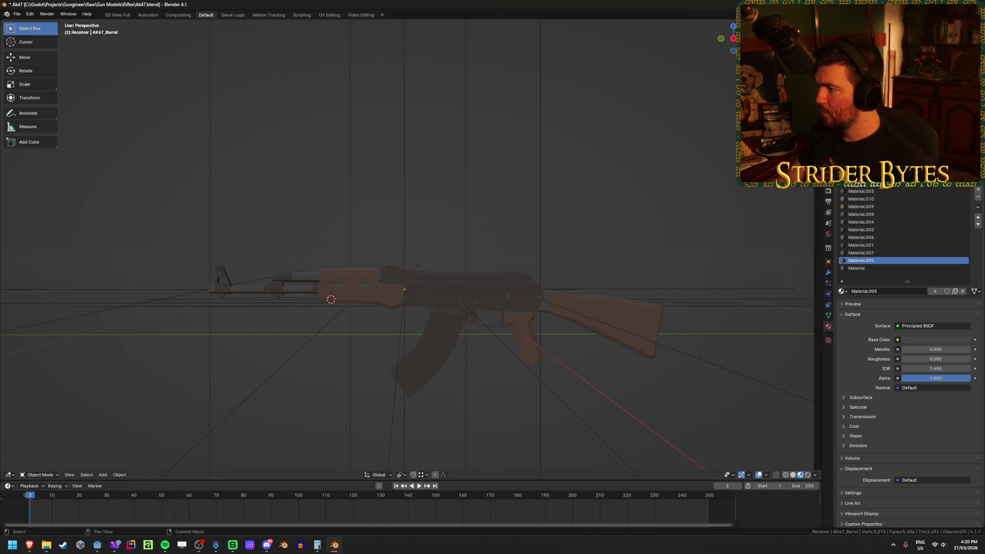
- Adjust the rifle part selection and make the Barrel collection active
left_click(552, 325)
left_click(468, 326)
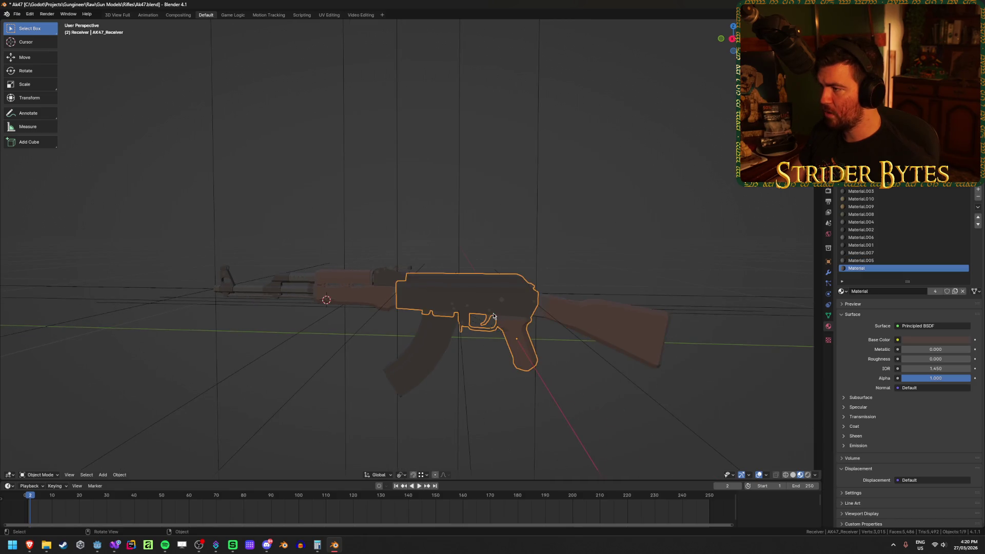
left_click(318, 293)
left_click(648, 204)
key("a")
left_click(649, 206)
left_click(559, 318)
left_click(684, 175)
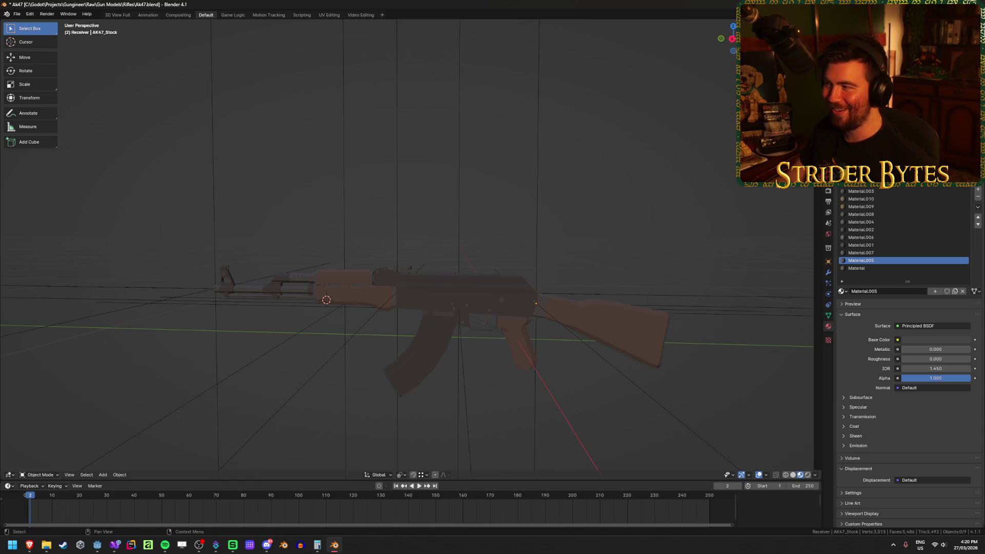
left_click(800, 62)
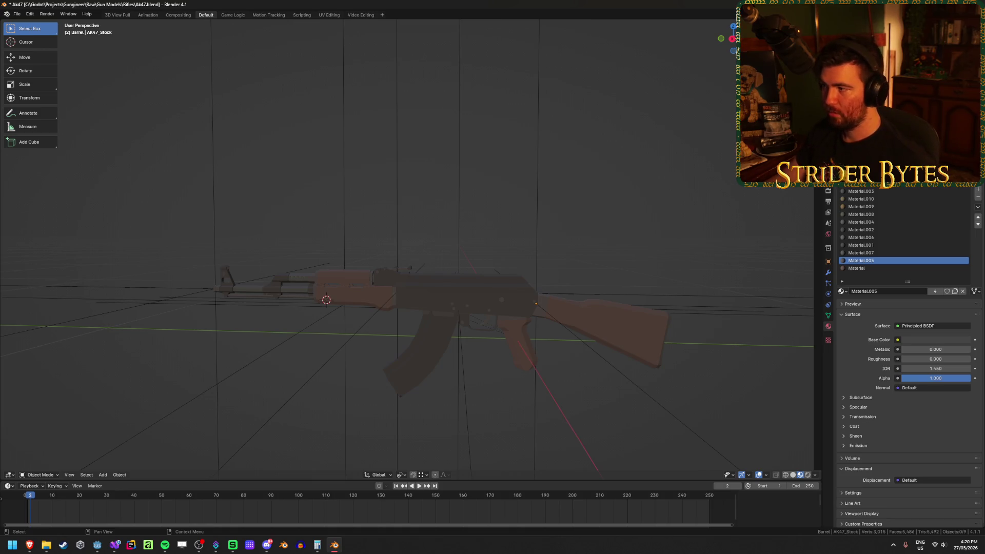
- Export the barrel as Barrel_AK47.glb
key("shift+r")
left_click(399, 400)
key("Home")
key("ctrl+shift+Right")
type("Bar")
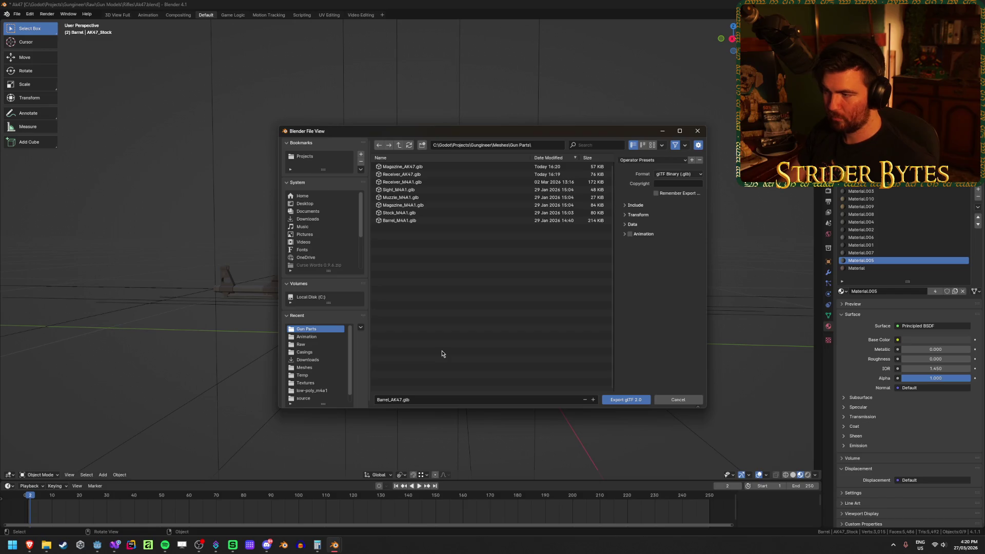
key("Return")
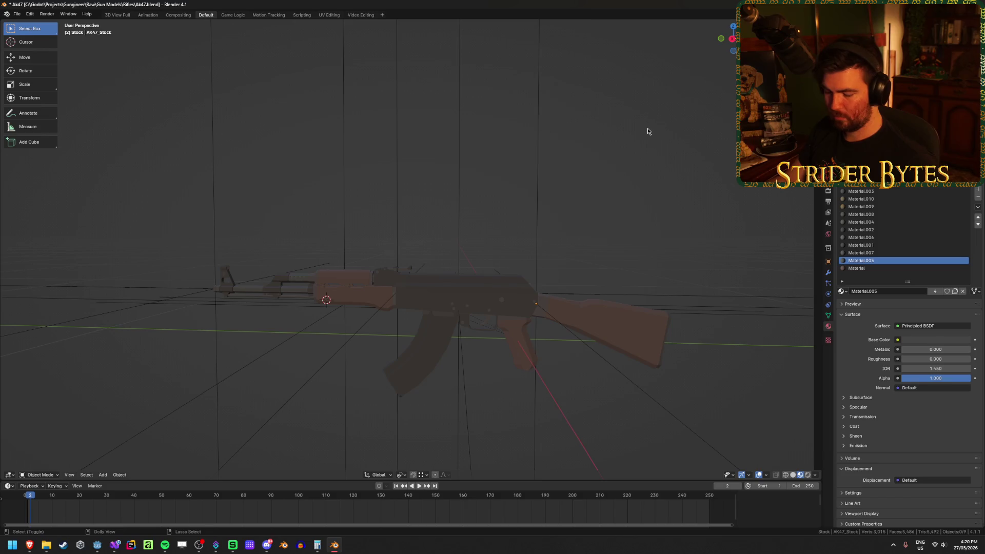
- Export the stock as Stock_AK47.glb and save Ak47.blend
key("shift+r")
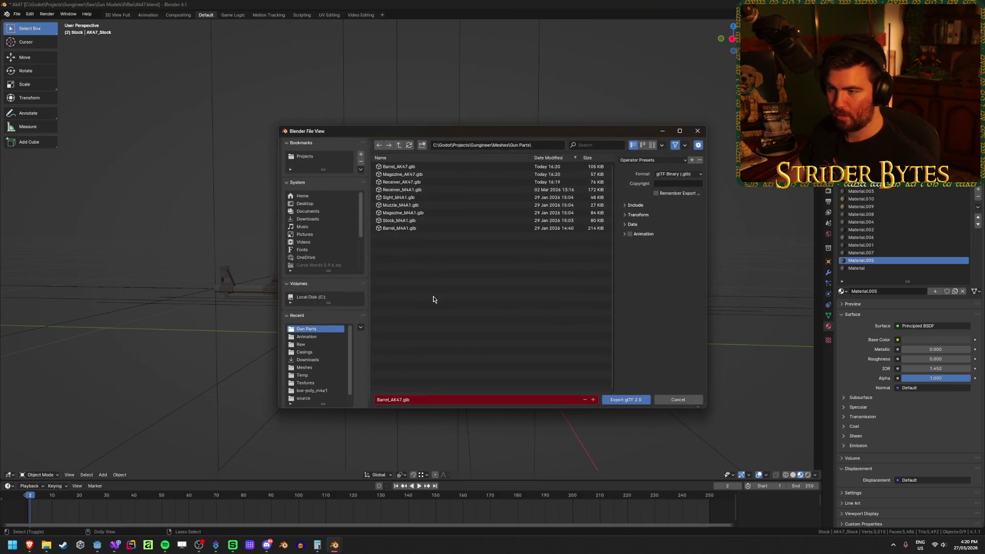
left_click(391, 402)
key("Home")
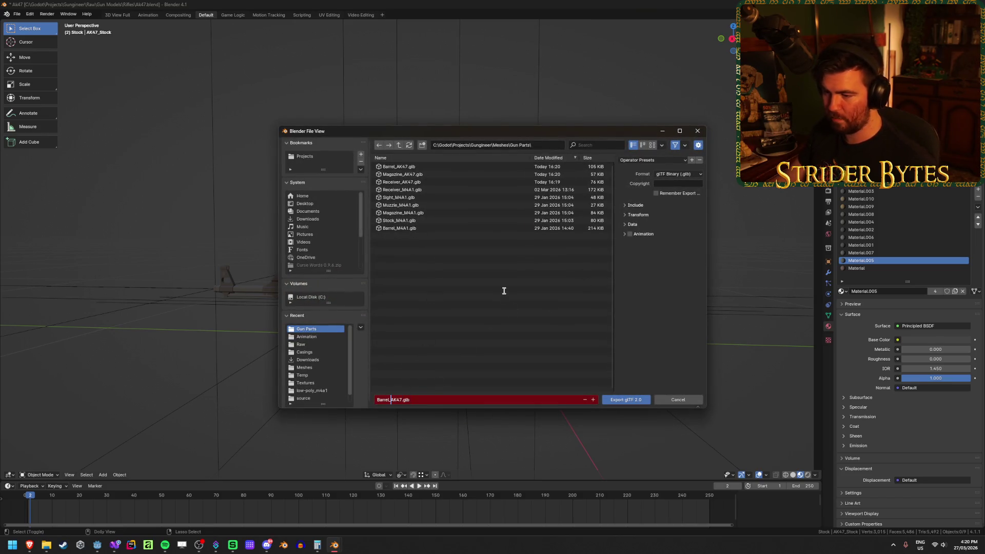
key("Delete")
key("Delete")
key("Delete")
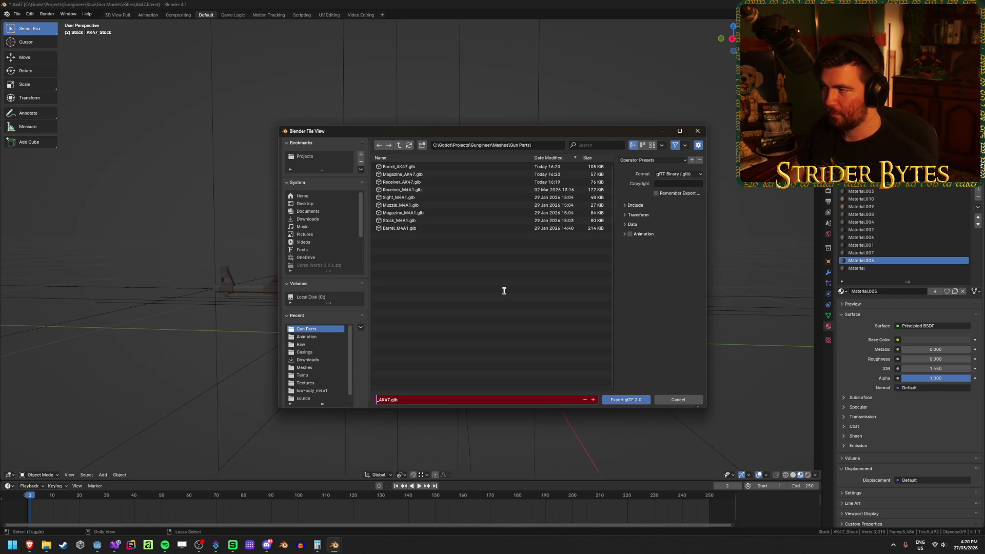
type("S")
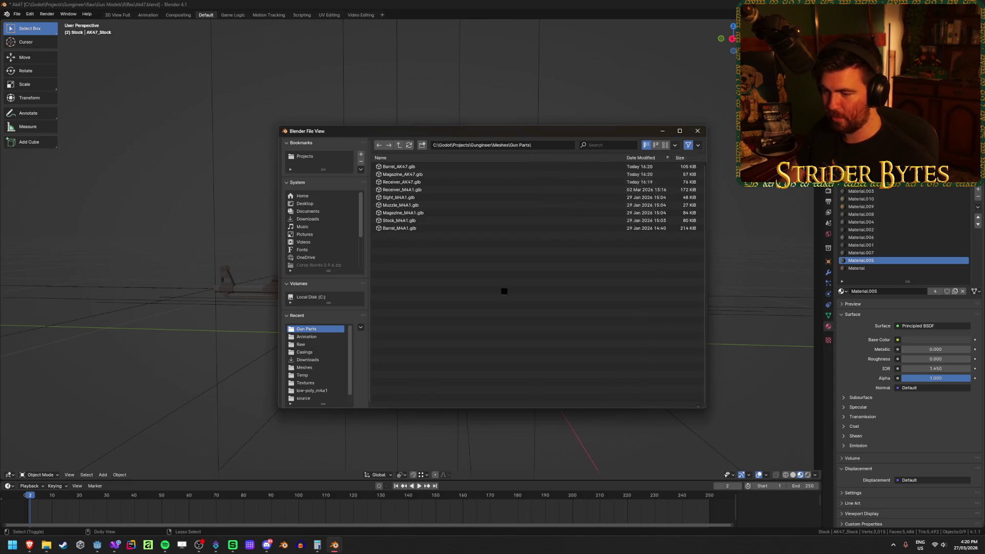
key("Return")
key("ctrl+s")
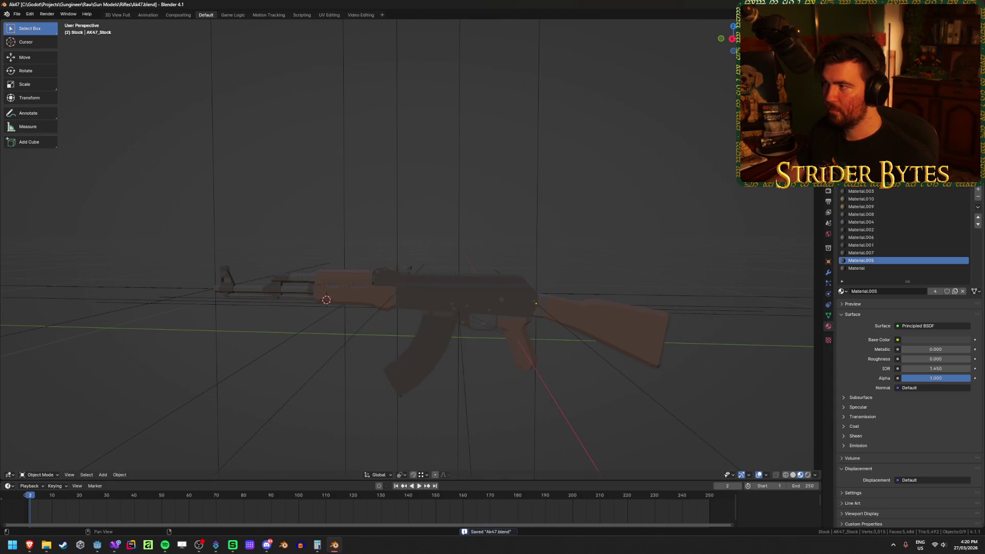
key("alt+Tab")
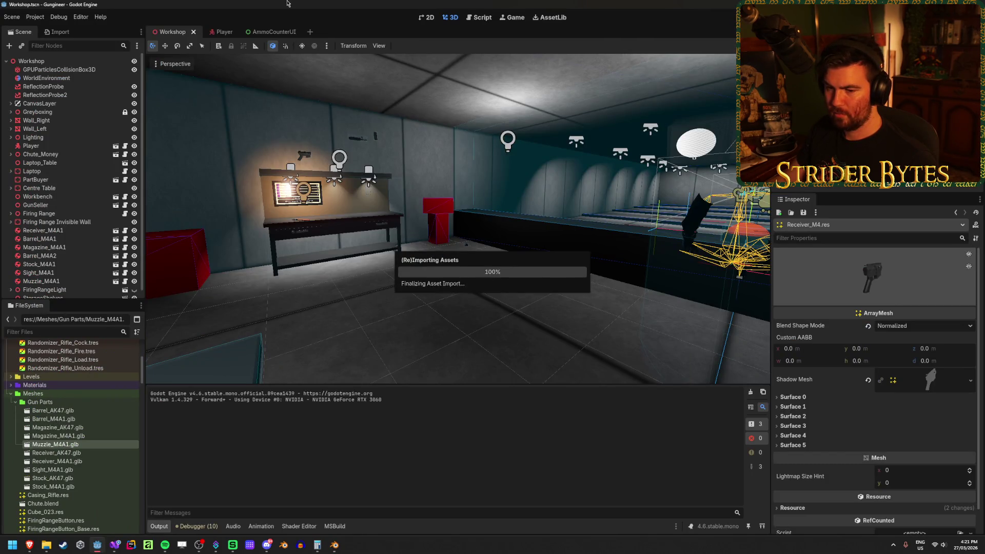
- Inspect the reimported Stock_AK47.glb in its Advanced Import Settings preview, then close it
left_click(85, 487)
double_click(53, 478)
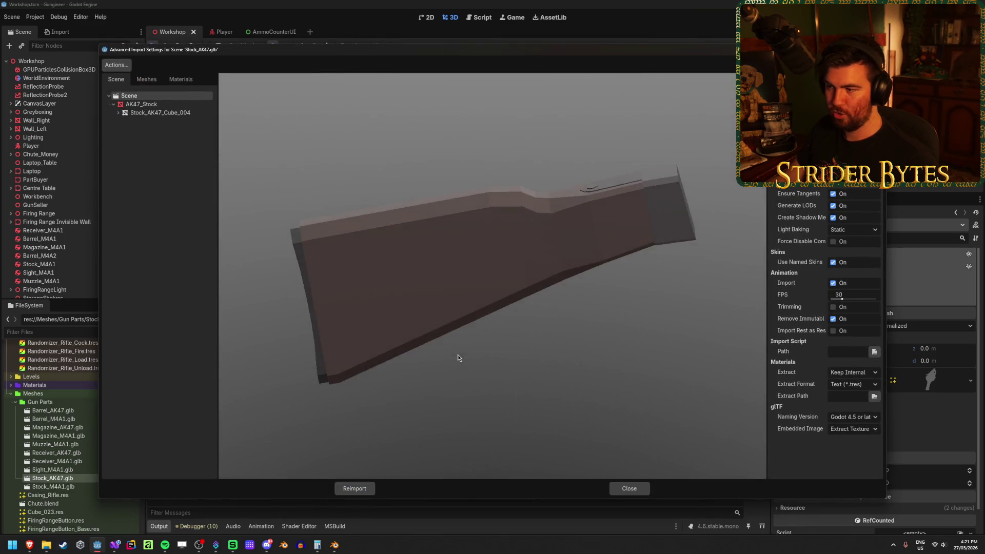
left_click_drag(458, 358, 341, 354)
scroll(396, 282, "down", 3)
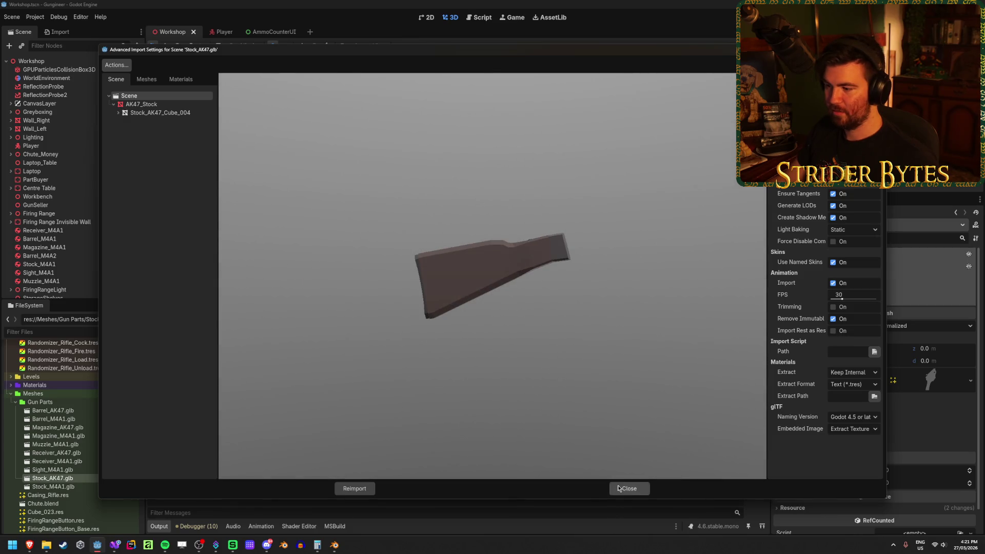
left_click(629, 489)
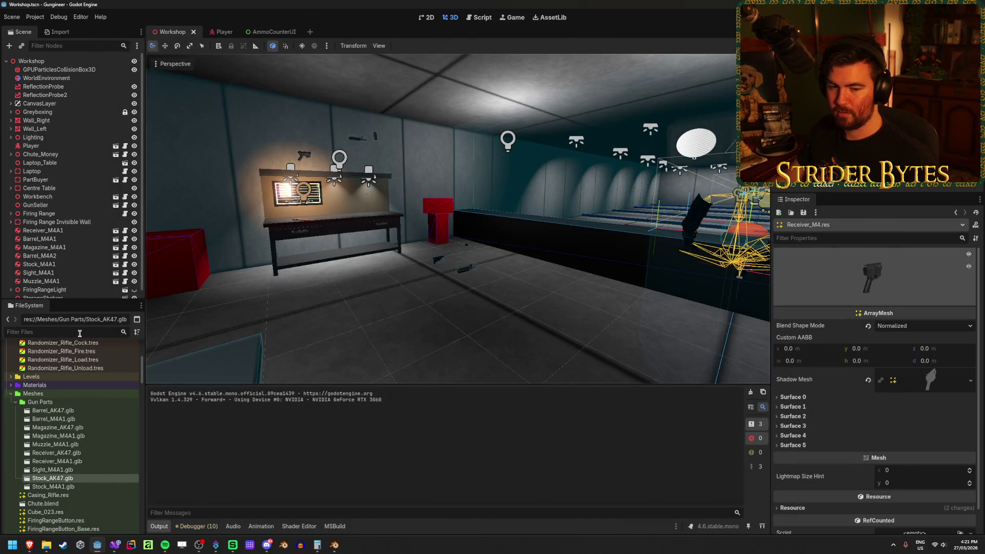
- Find Receiver_M4A1.tscn in Prefabs/Gun Parts and open the prefab scene
scroll(91, 396, "down", 5)
scroll(90, 396, "up", 5)
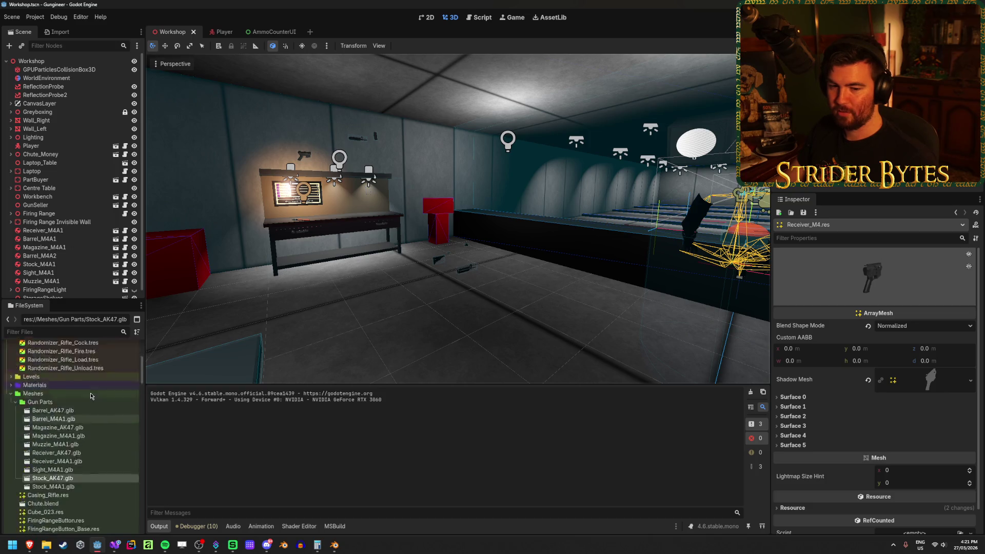
scroll(91, 396, "down", 5)
scroll(91, 396, "up", 5)
scroll(91, 395, "down", 1)
scroll(90, 396, "down", 1)
scroll(91, 396, "up", 1)
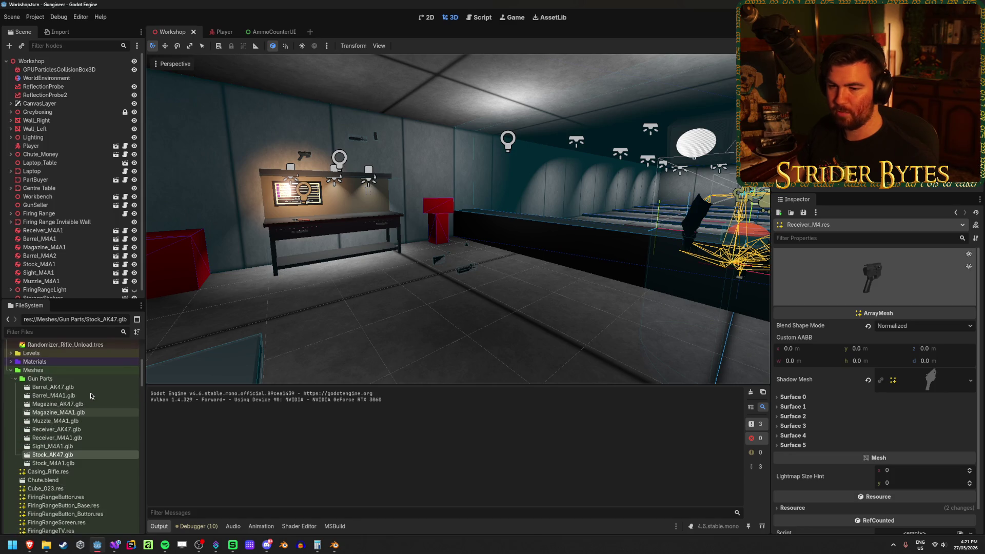
left_click(80, 446)
scroll(59, 418, "down", 8)
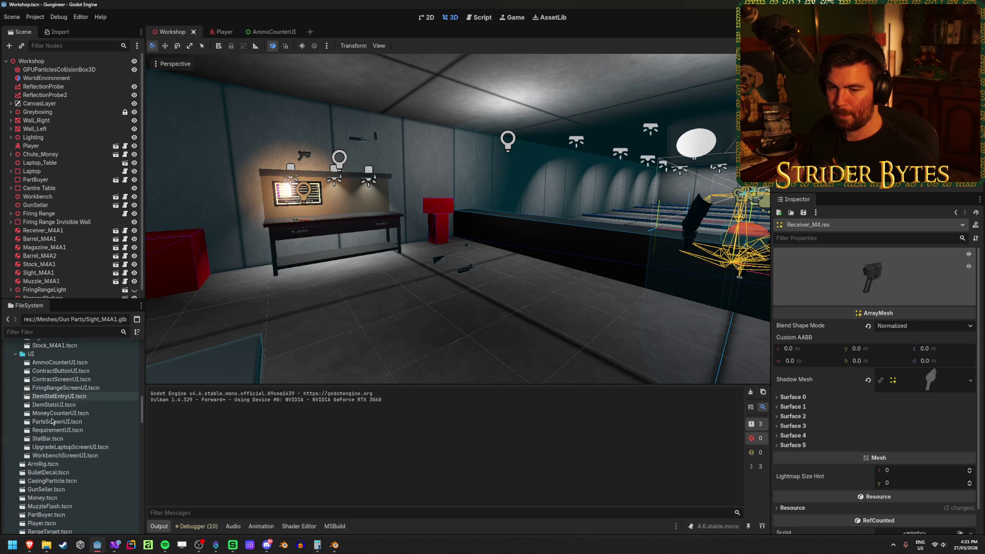
left_click(71, 446)
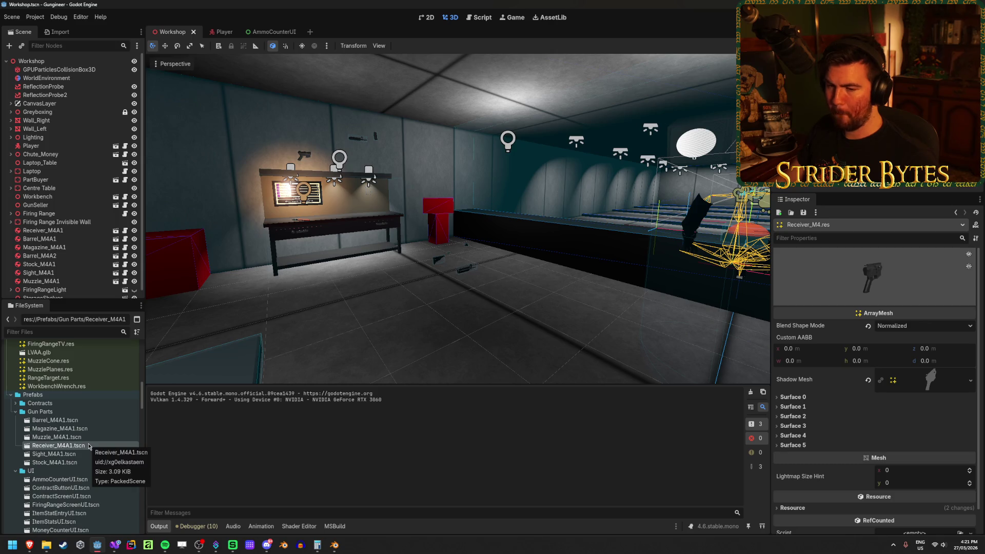
double_click(89, 445)
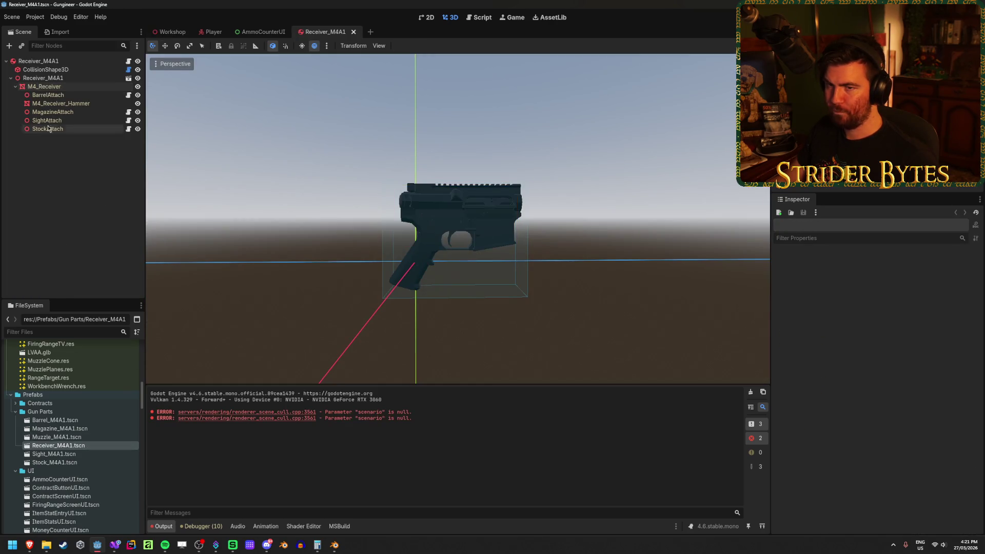
- Review the Receiver_M4A1 root node and its collision shape in the Inspector
left_click(59, 79)
left_click(57, 62)
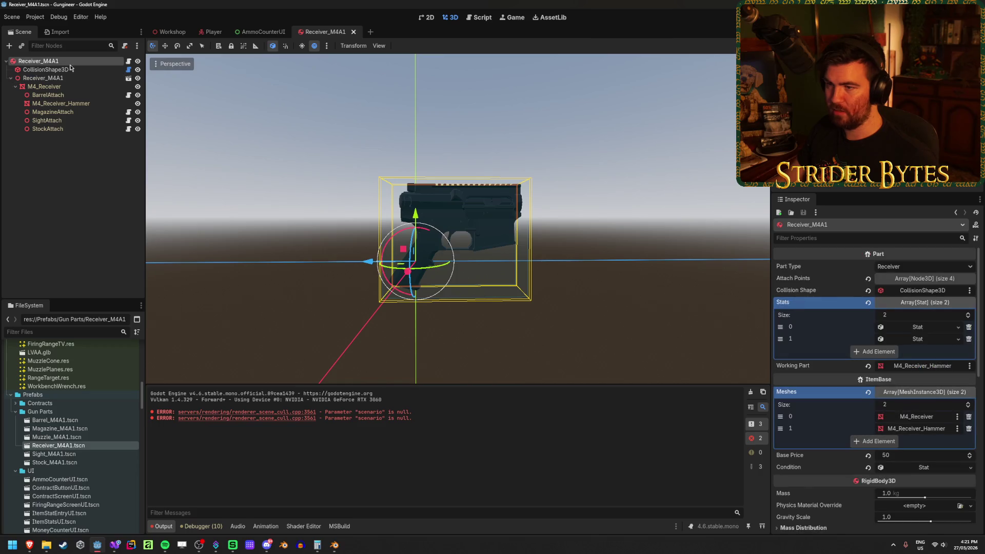
left_click(73, 68)
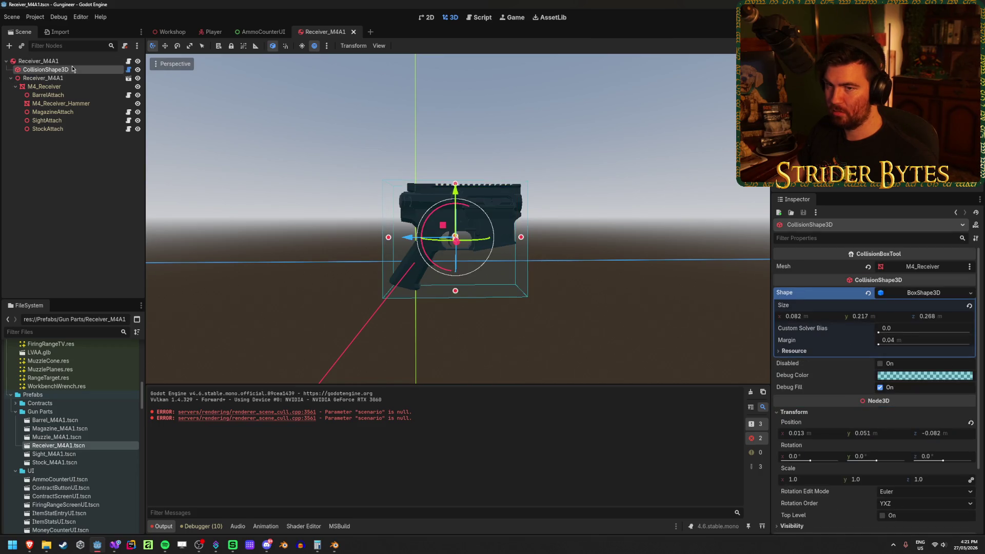
left_click(76, 62)
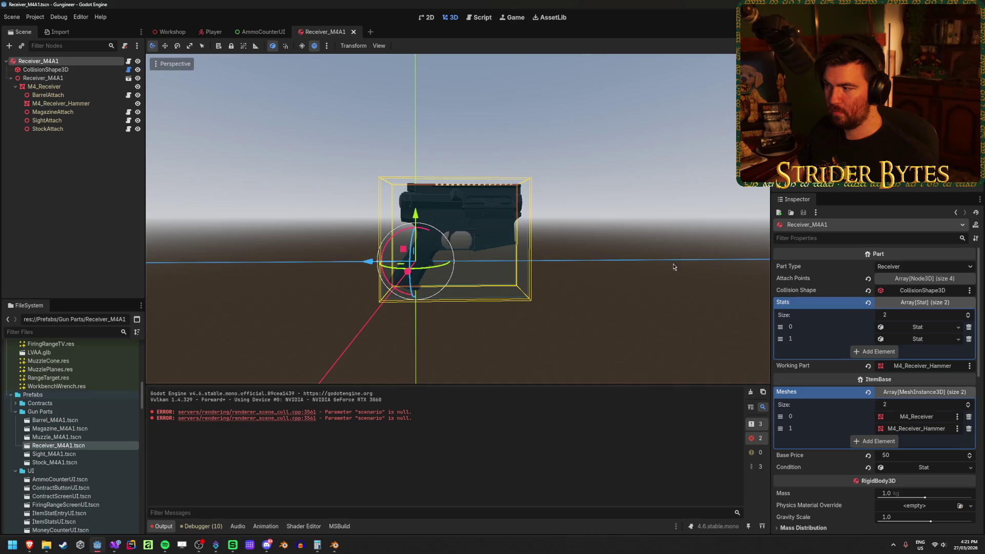
scroll(921, 315, "down", 3)
scroll(921, 315, "up", 3)
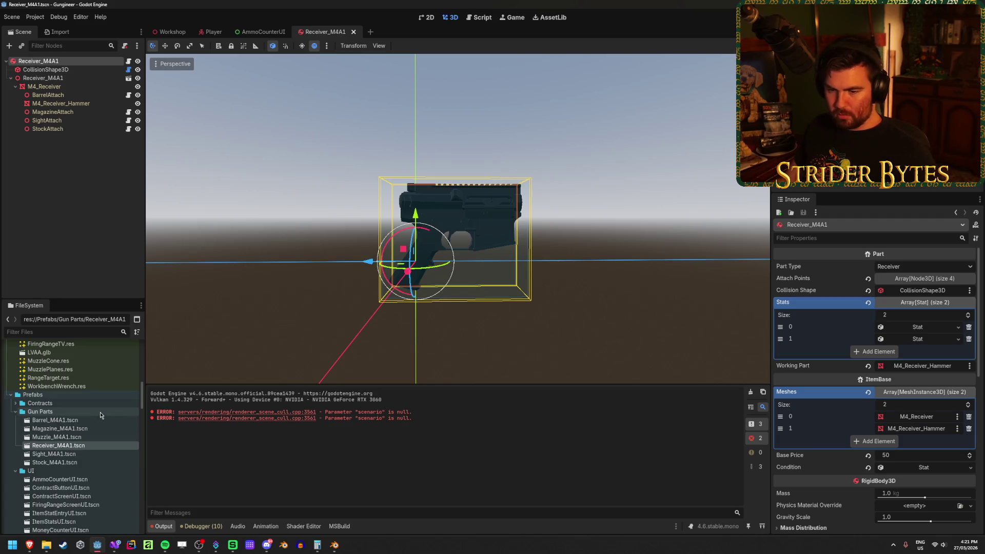
- Duplicate the prefab as Receiver_AK47.tscn and open the new scene
key("ctrl+d")
left_click(446, 272)
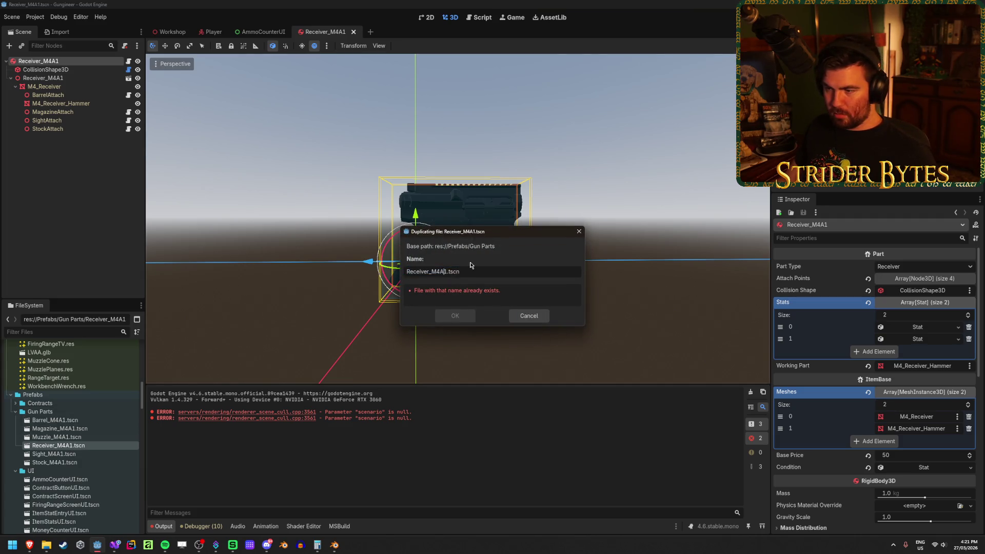
key("BackSpace")
key("BackSpace")
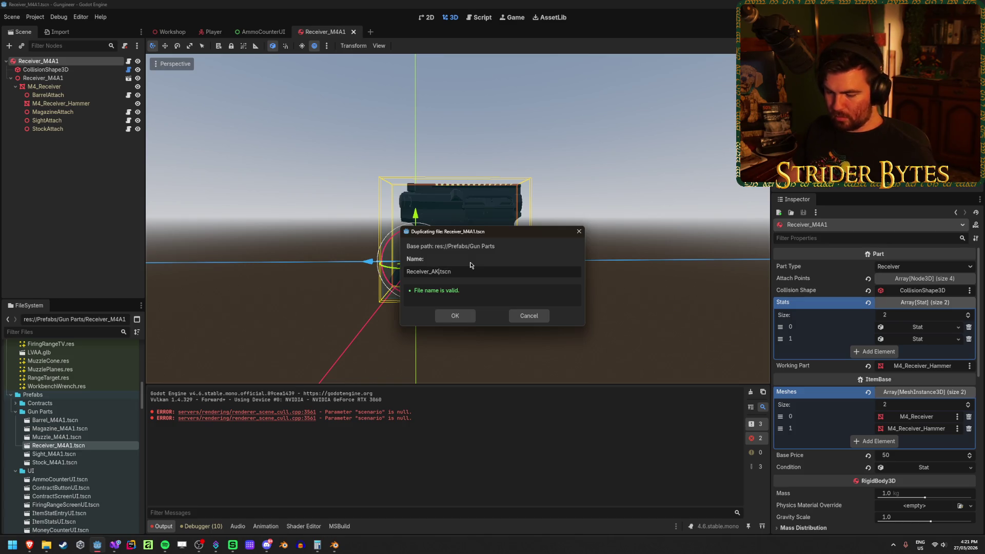
type("7")
key("Return")
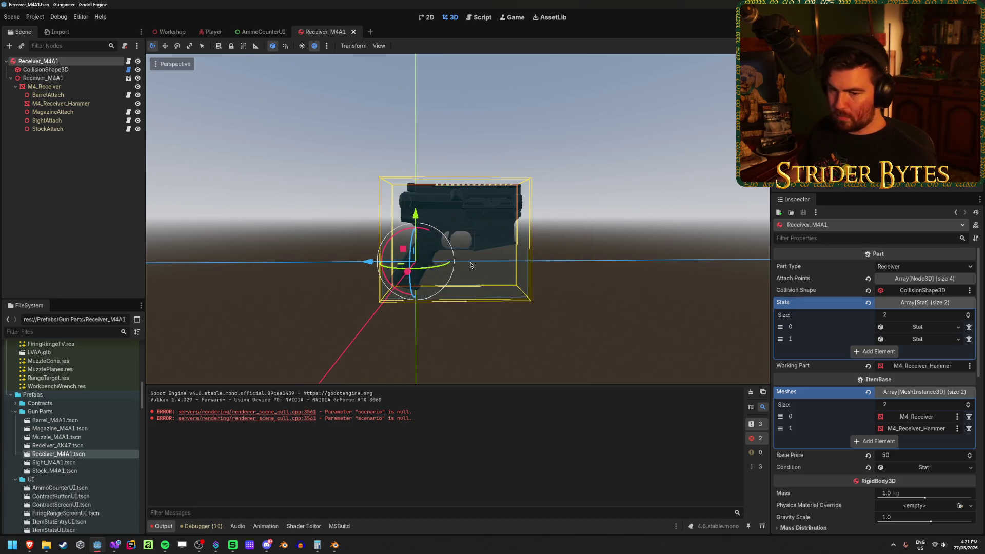
double_click(90, 446)
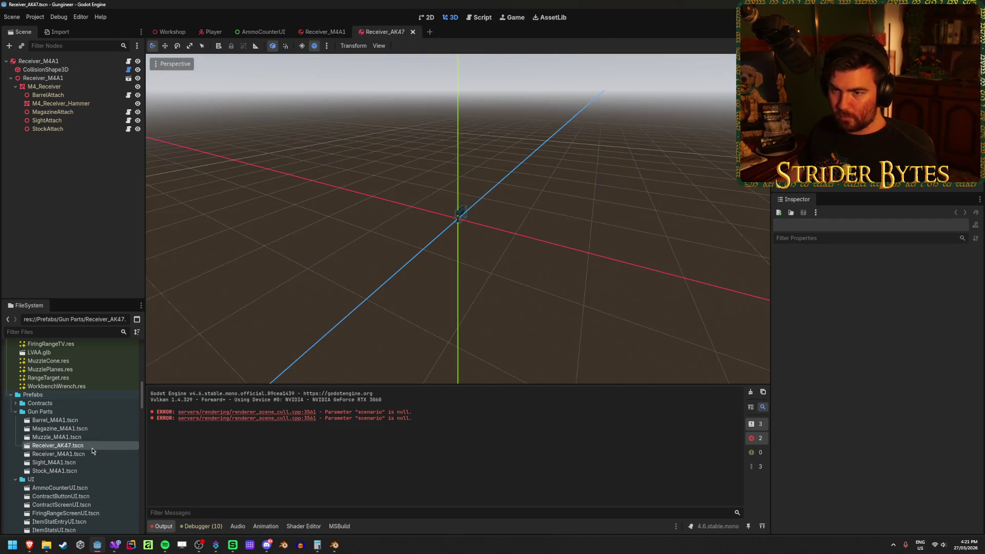
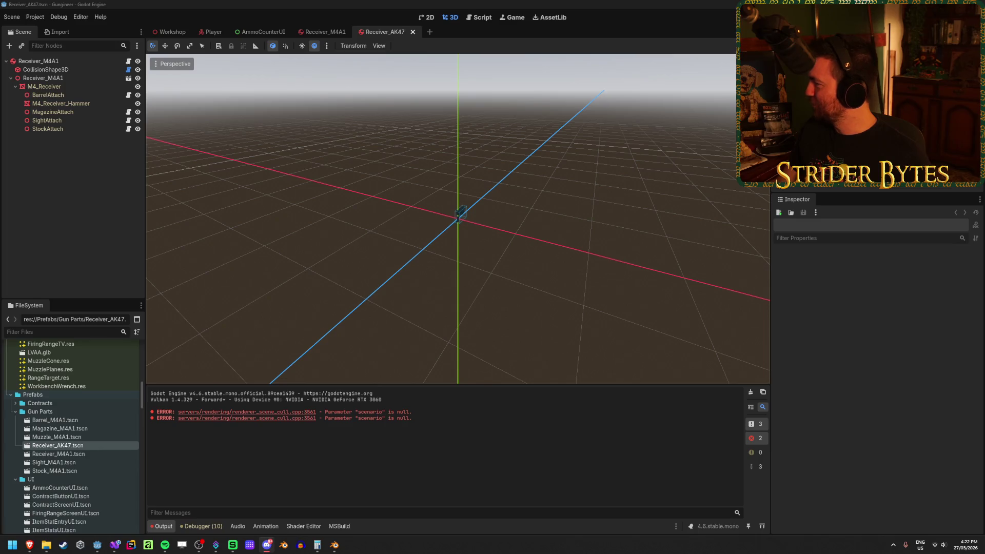
- Reload the externally modified receiver scene from disk and clear the Output log
left_click(803, 275)
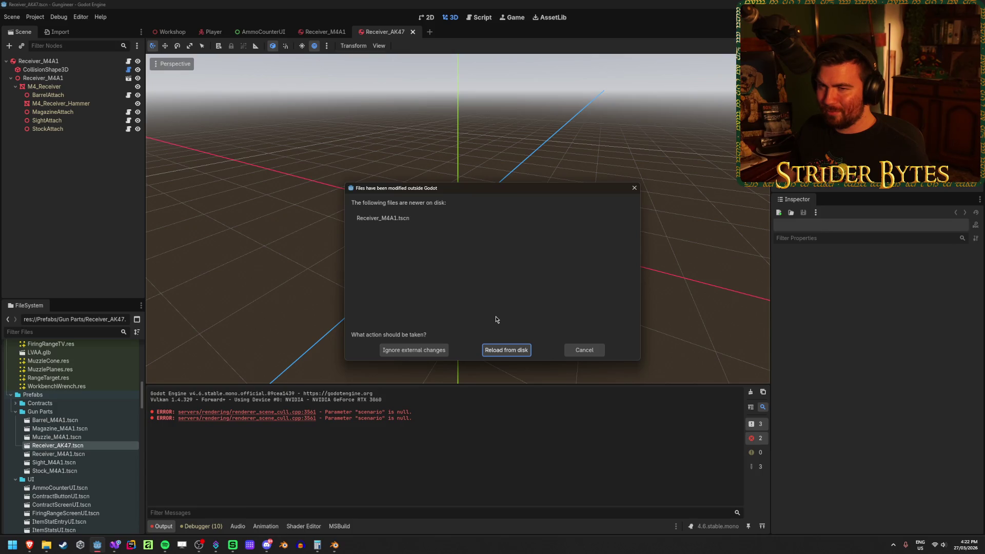
left_click(487, 348)
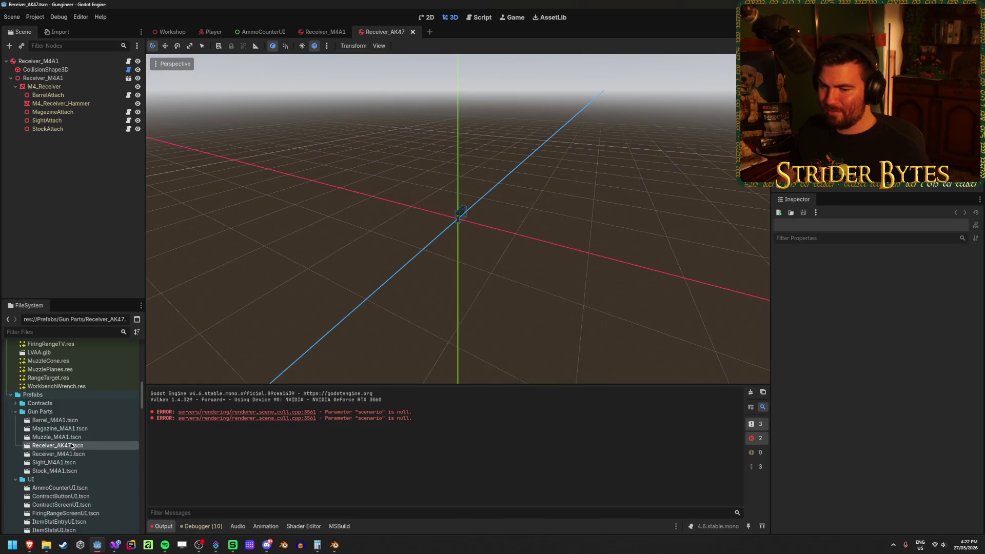
left_click(750, 392)
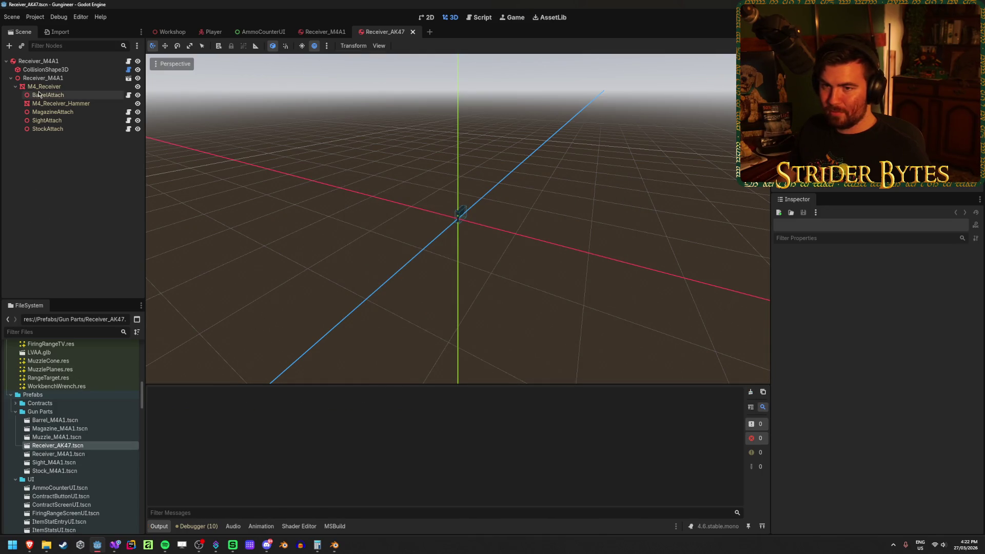
- Select the Receiver_M4A1 node and orbit around the receiver mesh and collision box
left_click(53, 79)
scroll(454, 220, "up", 3)
mouse_move(502, 225)
left_mouse_down()
mouse_move(477, 215)
mouse_move(563, 233)
mouse_move(543, 226)
left_mouse_up()
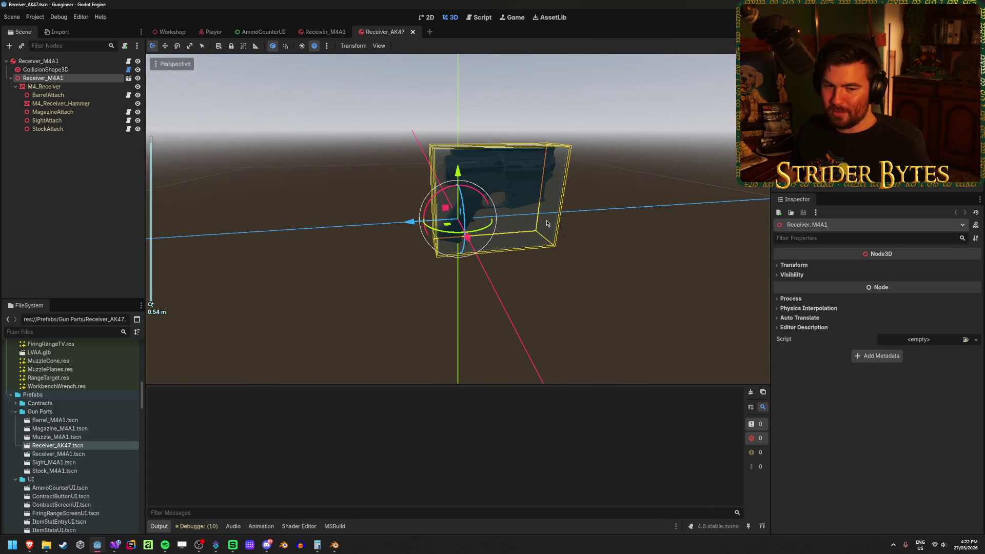
left_click(58, 106)
left_click(62, 78)
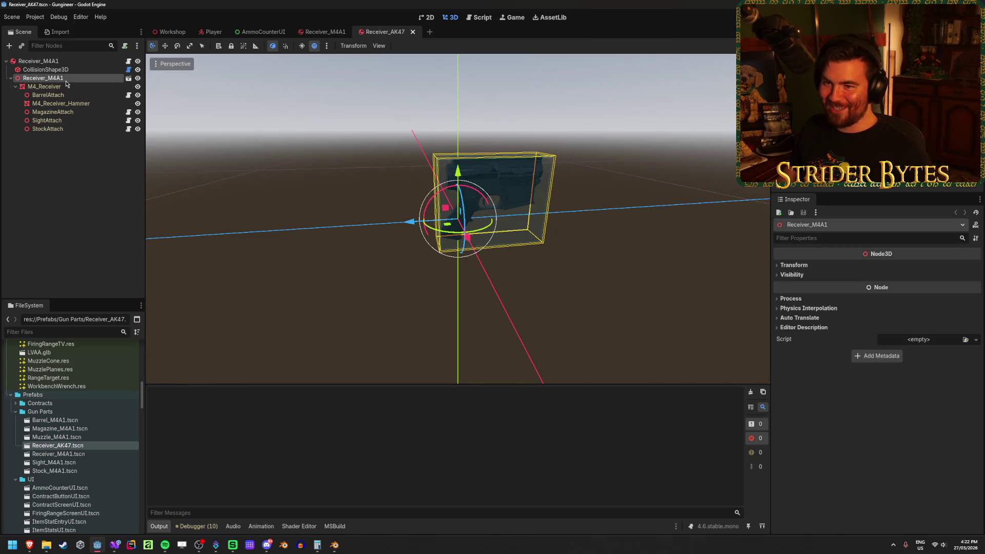
- Delete the Receiver_M4A1 node and drag Receiver_AK47.glb into the scene tree
key("Delete")
key("Return")
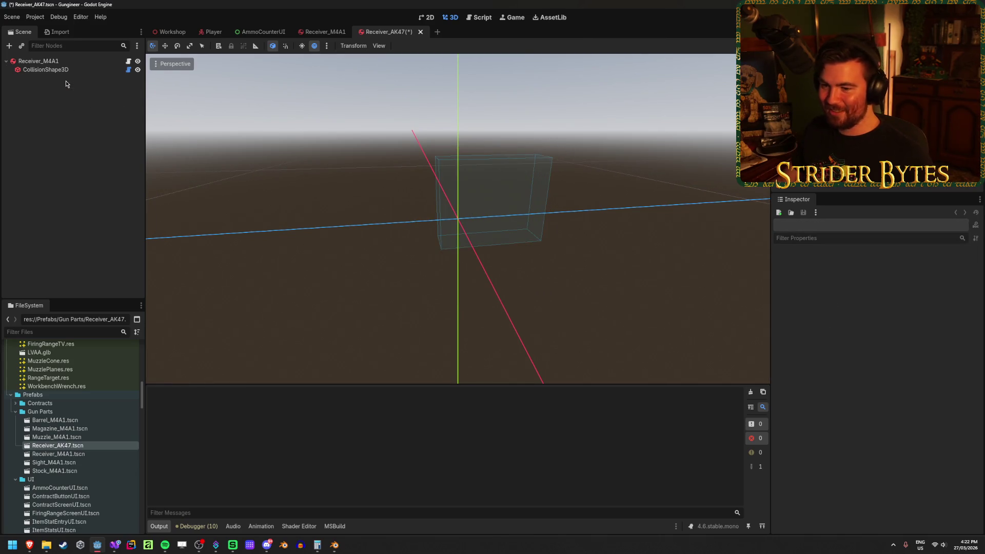
scroll(99, 422, "up", 5)
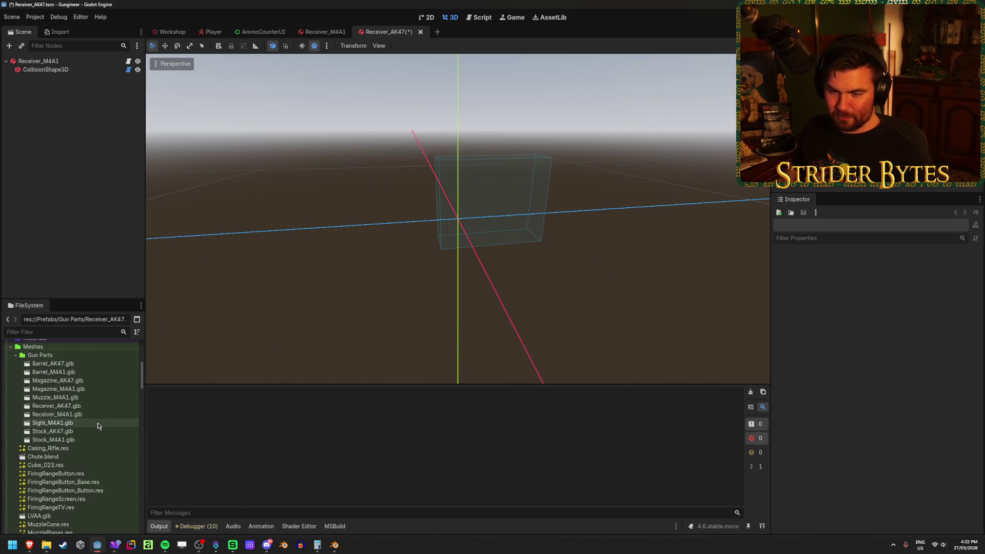
mouse_move(82, 430)
left_mouse_down()
mouse_move(92, 430)
mouse_move(55, 65)
left_mouse_up()
- Compare against the Receiver_M4A1 scene, then switch over to Blender
left_click(319, 34)
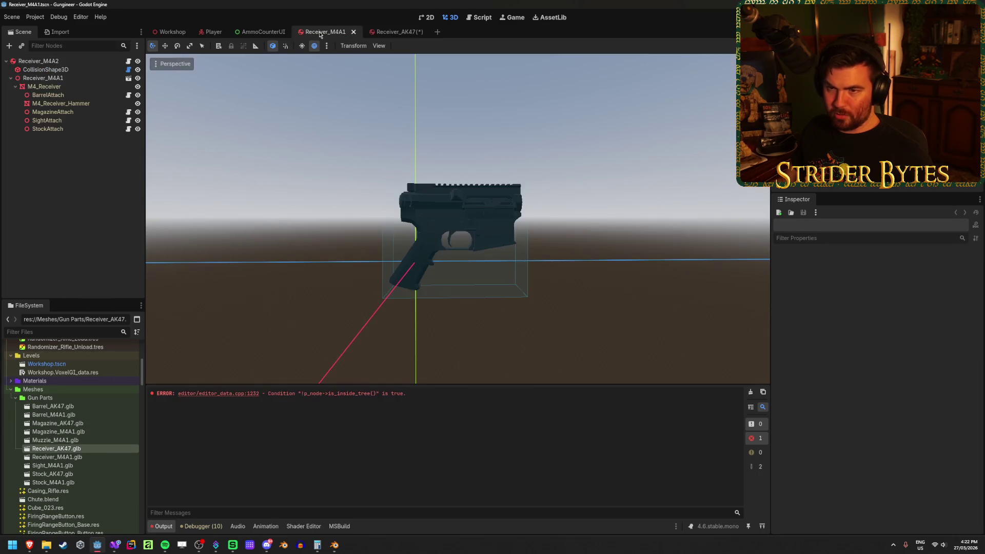
left_click(387, 31)
left_click(101, 82)
scroll(414, 221, "up", 4)
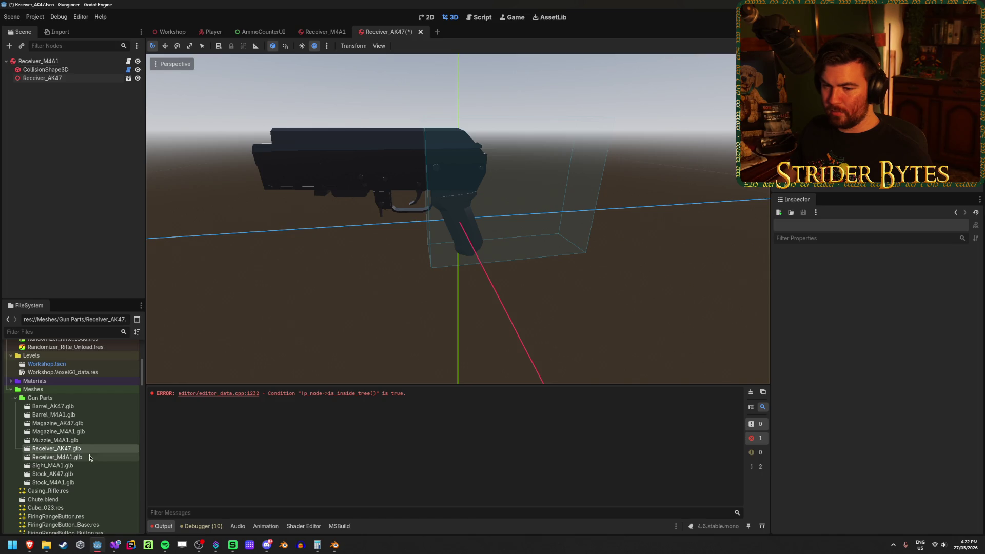
left_click(334, 544)
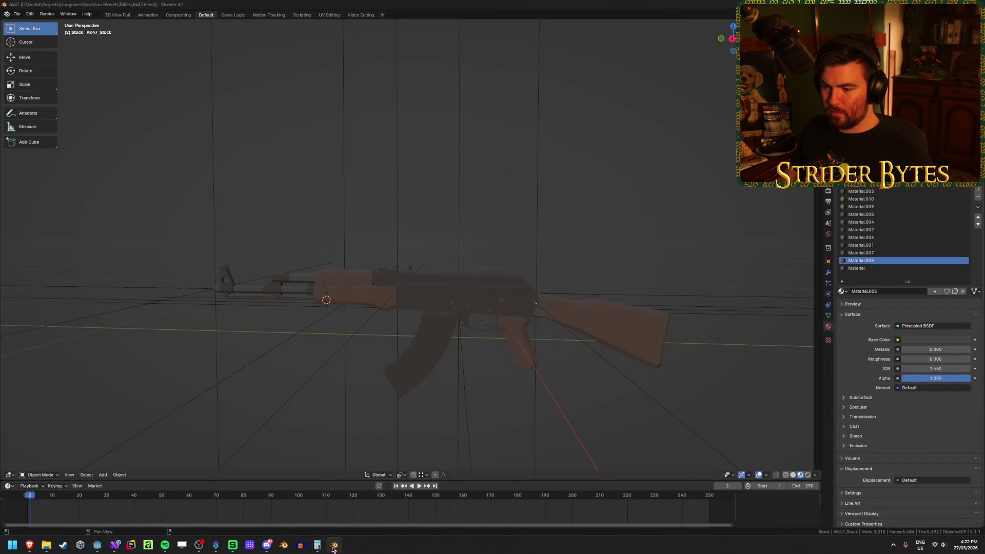
- Open M4A1.blend from Blender's recent files and orbit the M4A1 rifle for reference
right_click(335, 547)
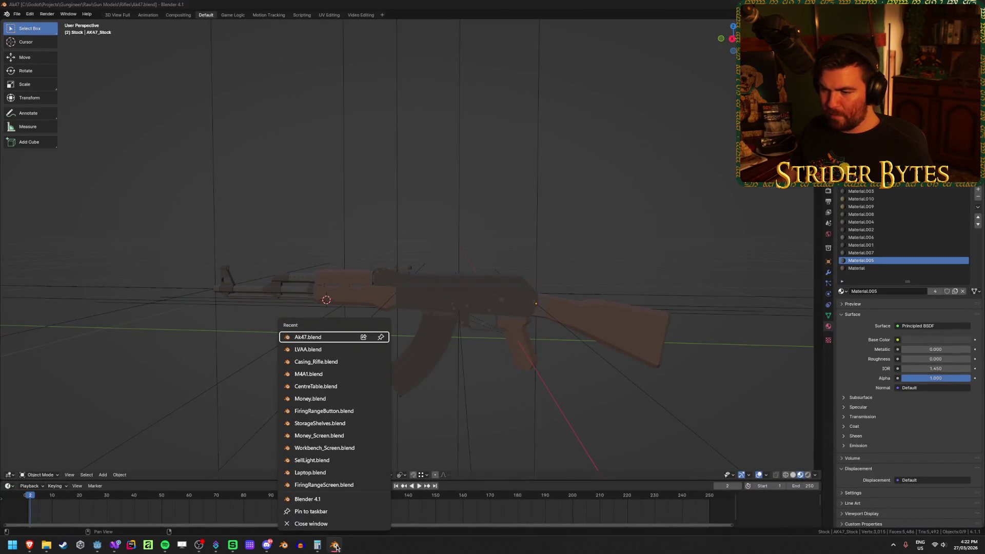
left_click(318, 373)
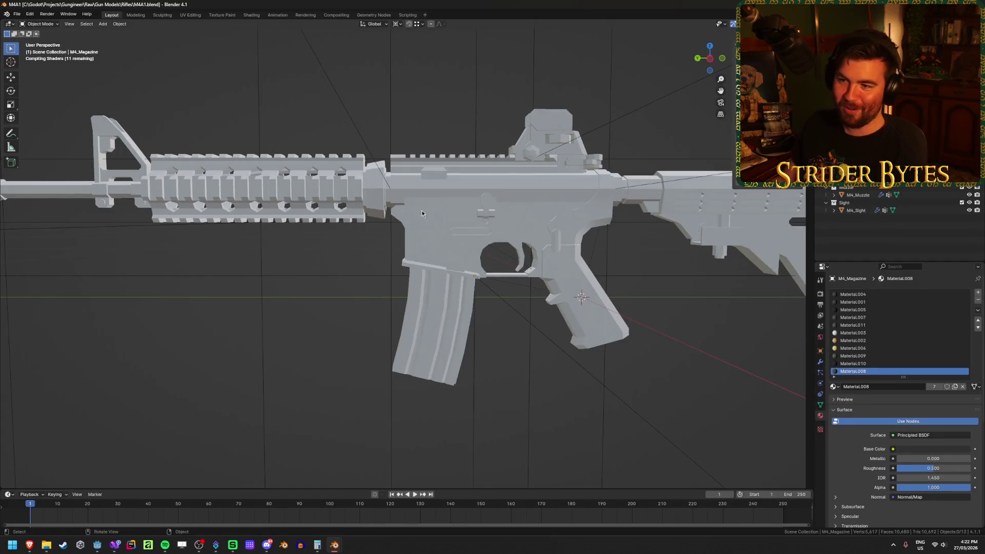
scroll(448, 350, "down", 4)
mouse_move(447, 350)
left_mouse_down()
mouse_move(502, 326)
mouse_move(482, 335)
mouse_move(497, 310)
left_mouse_up()
scroll(496, 311, "down", 3)
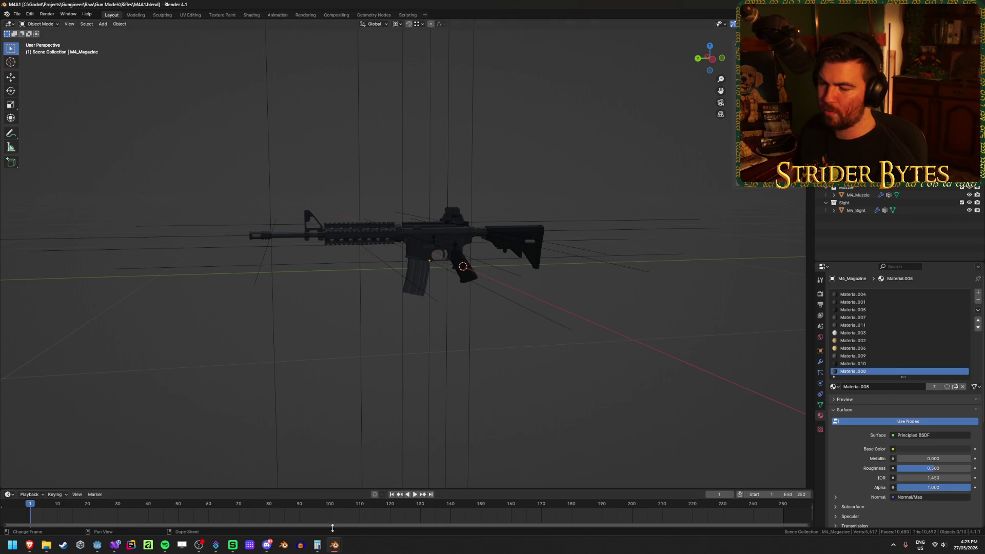
mouse_move(334, 544)
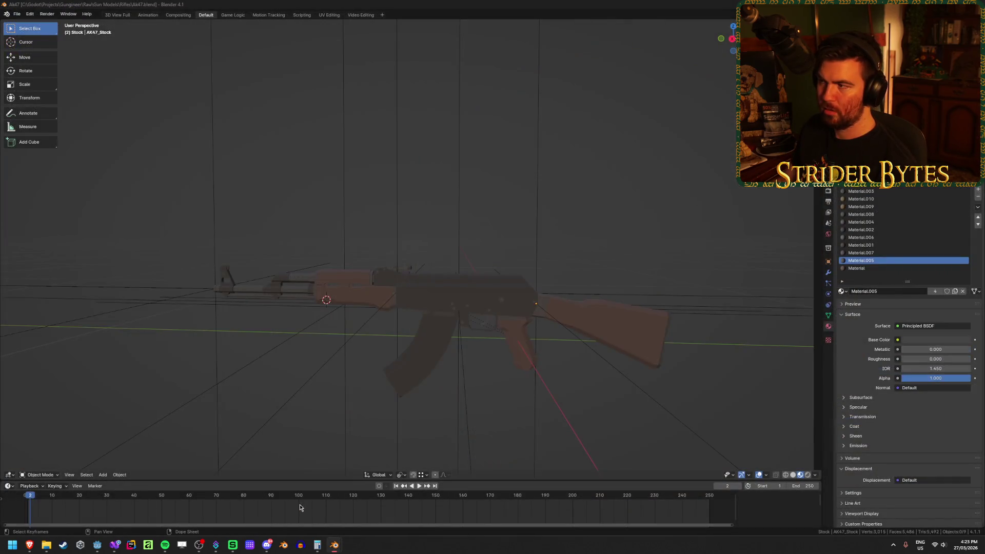
- Back in AK47.blend, rotate all AK47 parts around the global Z axis
left_click(299, 504)
mouse_move(405, 287)
left_mouse_down()
mouse_move(479, 288)
mouse_move(464, 277)
mouse_move(530, 330)
mouse_move(534, 364)
mouse_move(484, 321)
mouse_move(490, 316)
left_mouse_up()
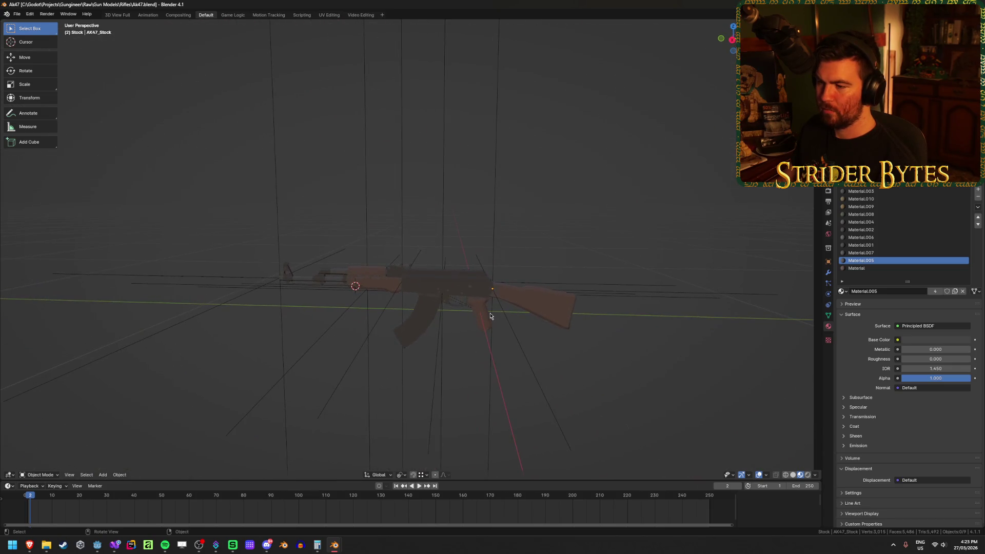
left_click(482, 315)
scroll(511, 365, "up", 3)
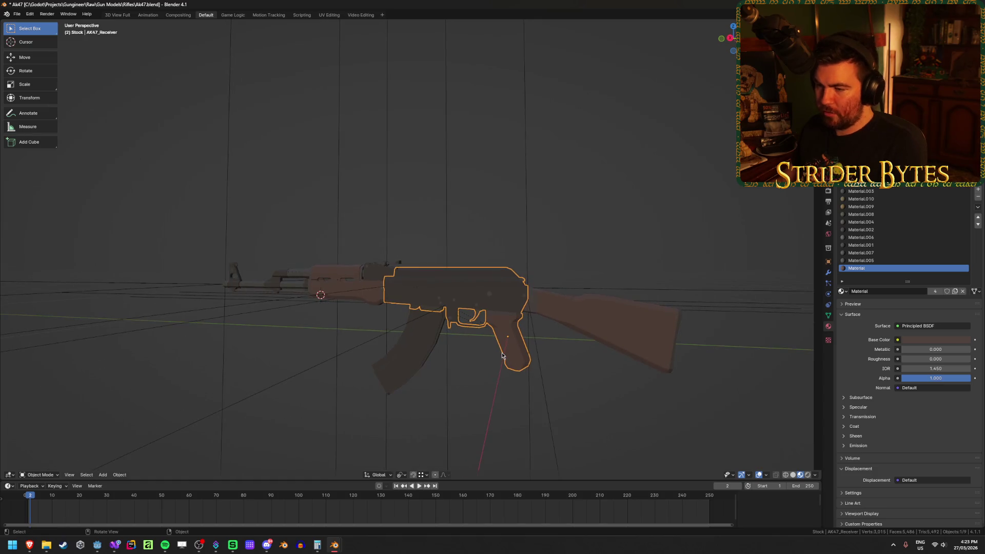
key("a")
key("r")
key("z")
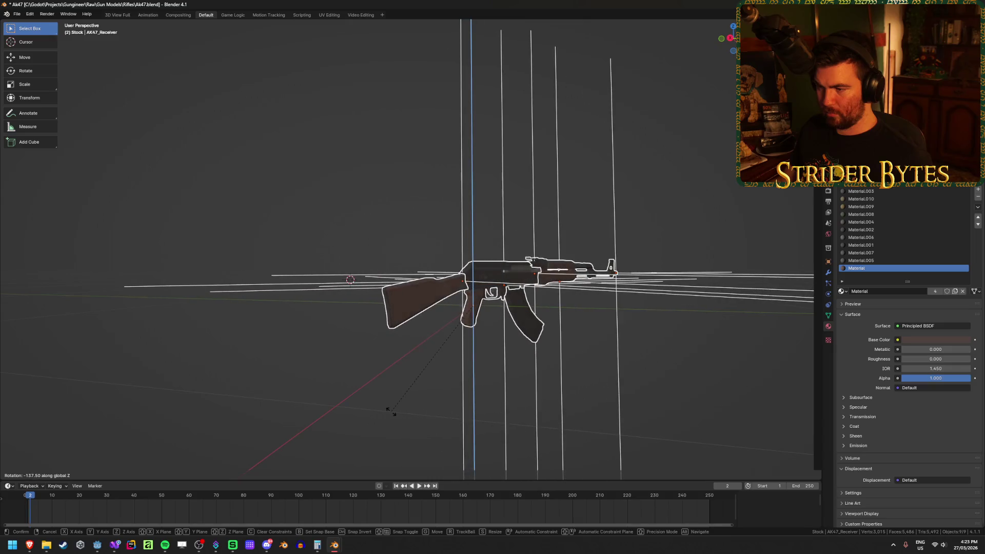
left_click(392, 414)
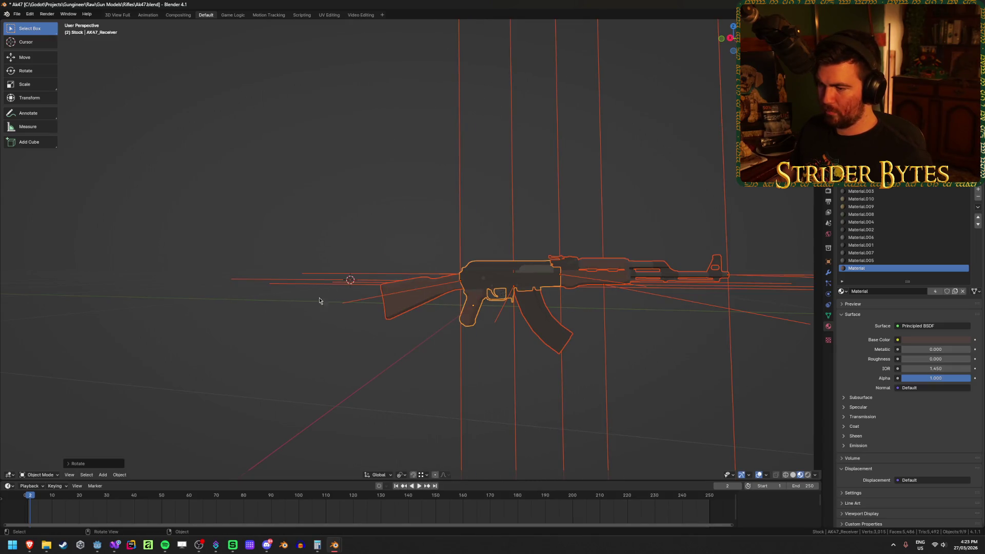
- Deselect everything, save AK47.blend and bring up the glTF export window
left_click(263, 330)
mouse_move(263, 330)
left_mouse_down()
mouse_move(462, 345)
mouse_move(490, 310)
left_mouse_up()
key("ctrl+s")
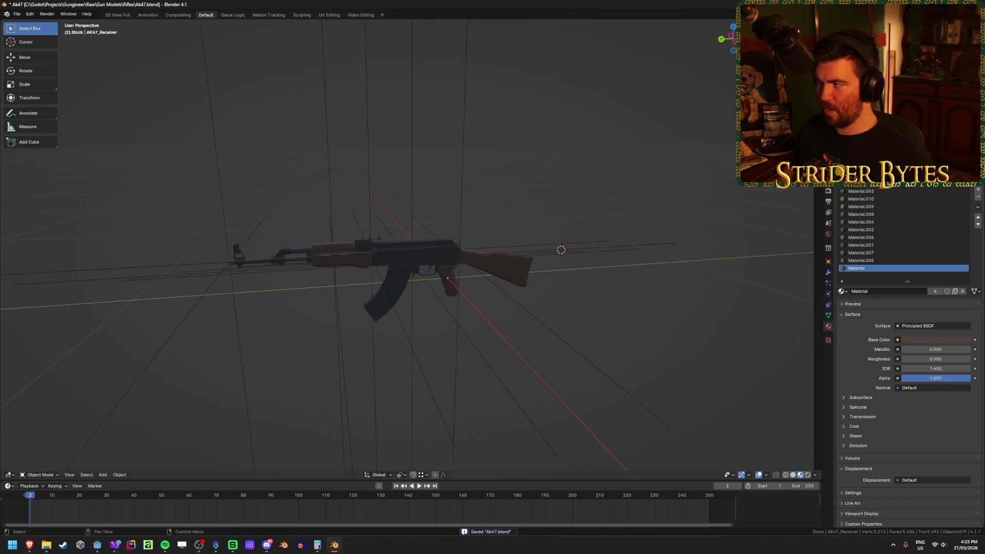
key("shift+r")
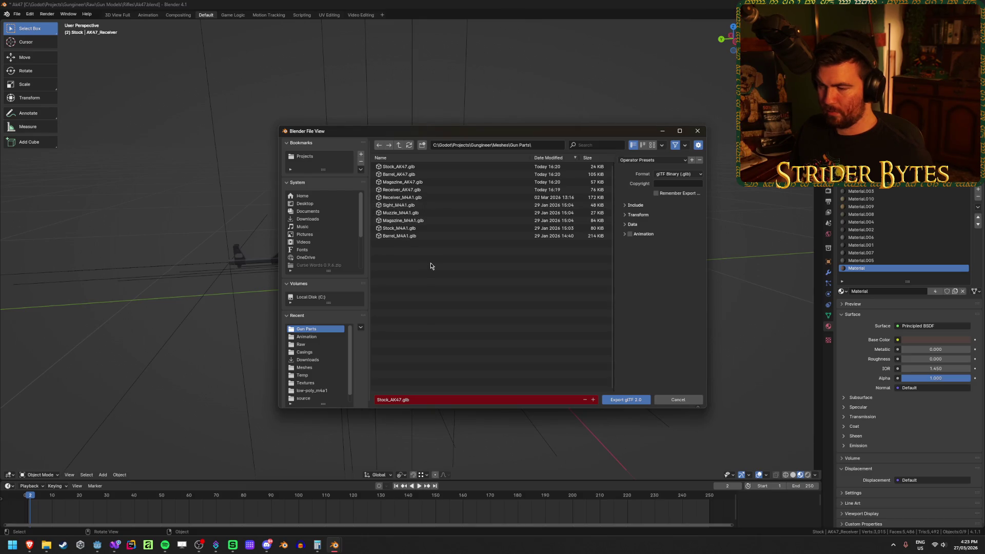
- Export the receiver over Receiver_AK47.glb in the Gun Parts folder
left_click(401, 159)
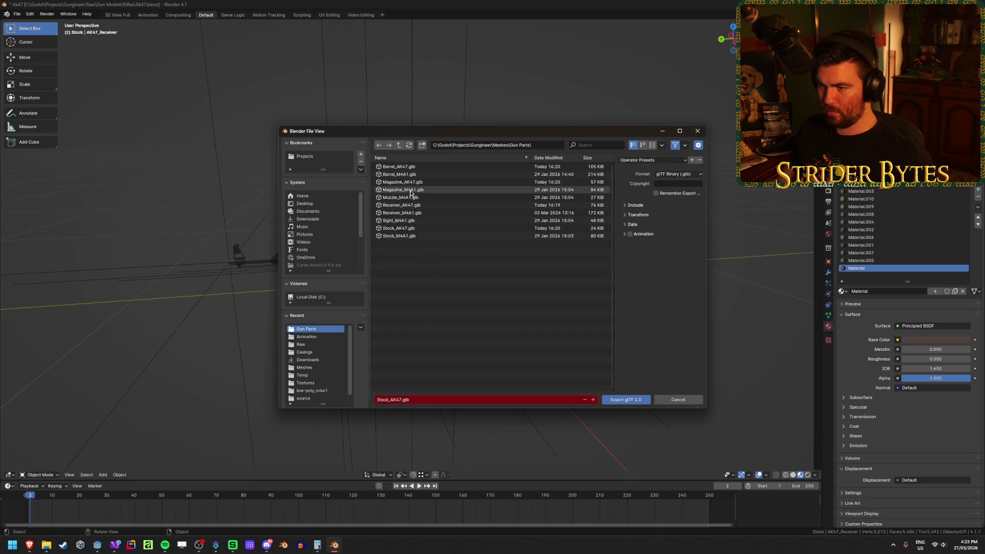
left_click(449, 206)
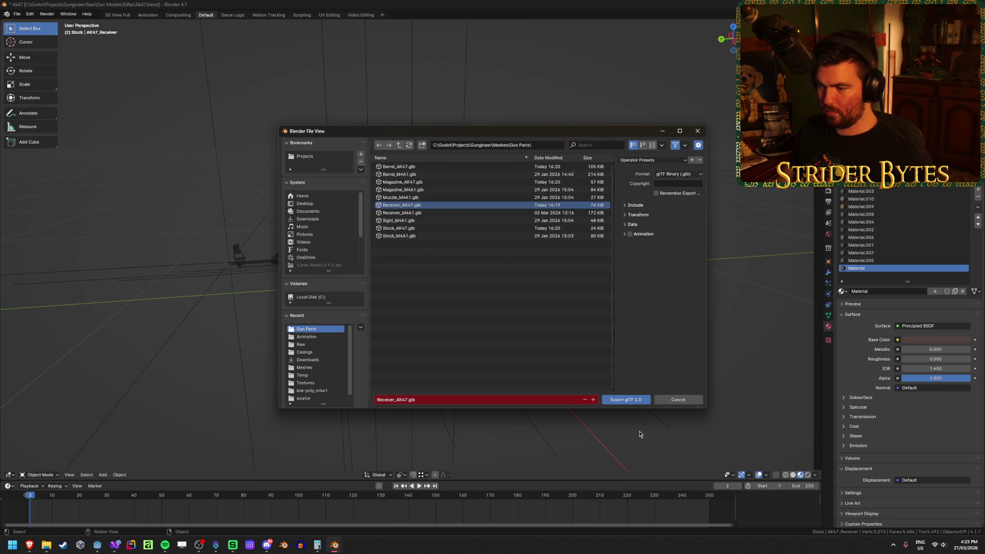
left_click(629, 400)
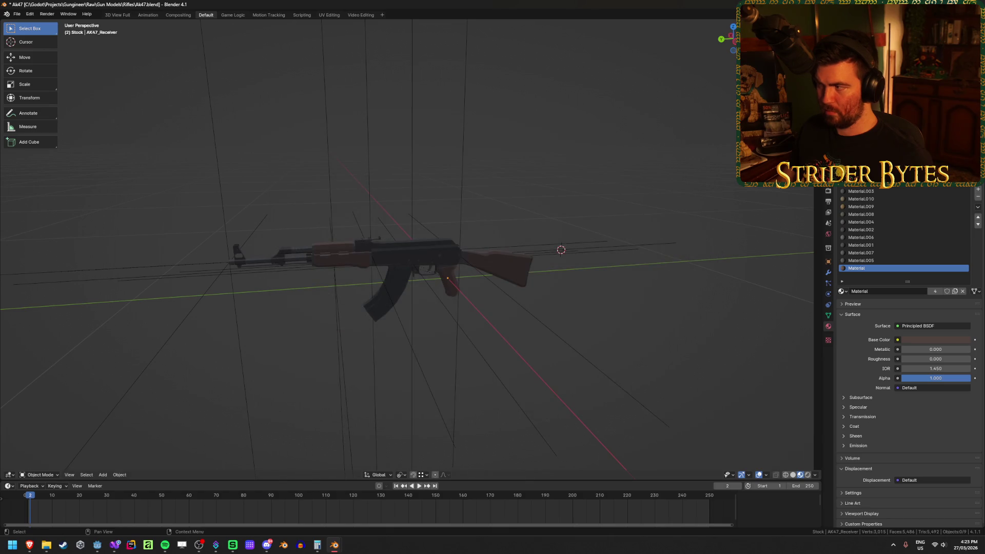
key("shift+r")
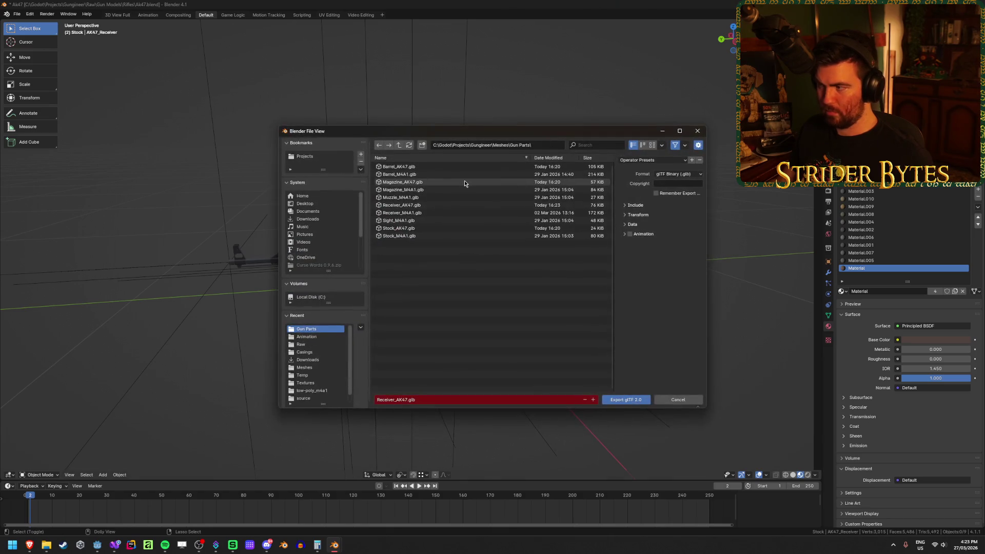
left_click(675, 401)
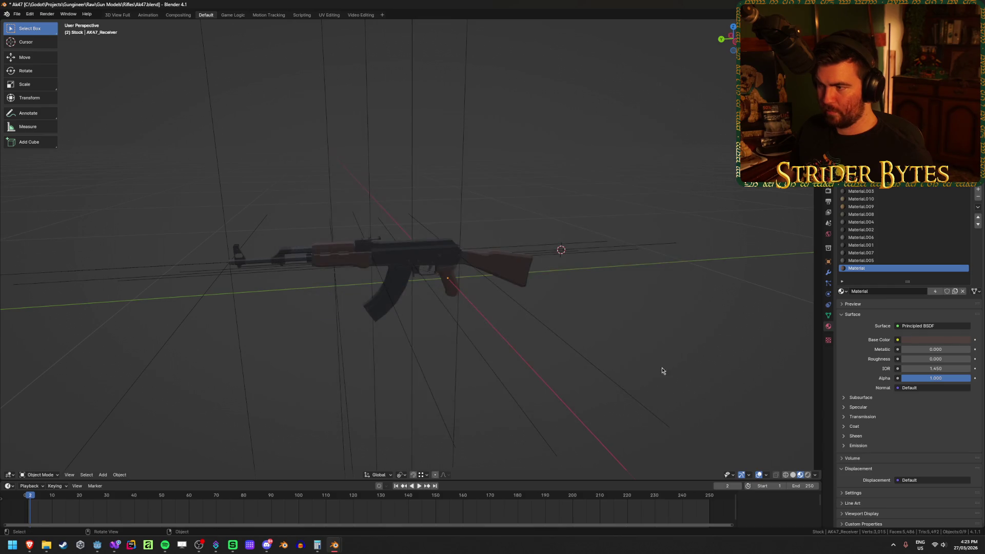
- Apply transforms to all objects in the AK47 scene, then deselect them
key("a")
key("alt+a")
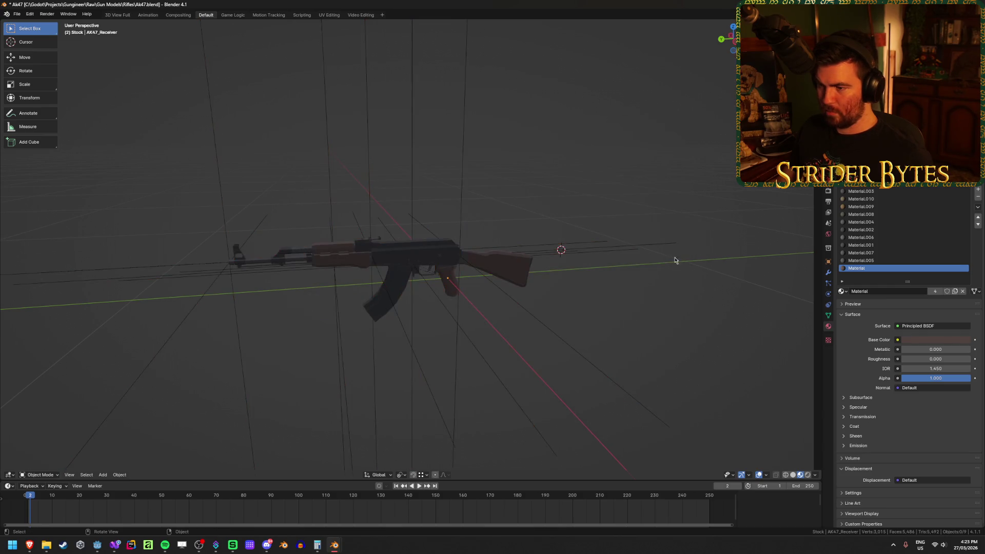
left_click(545, 254)
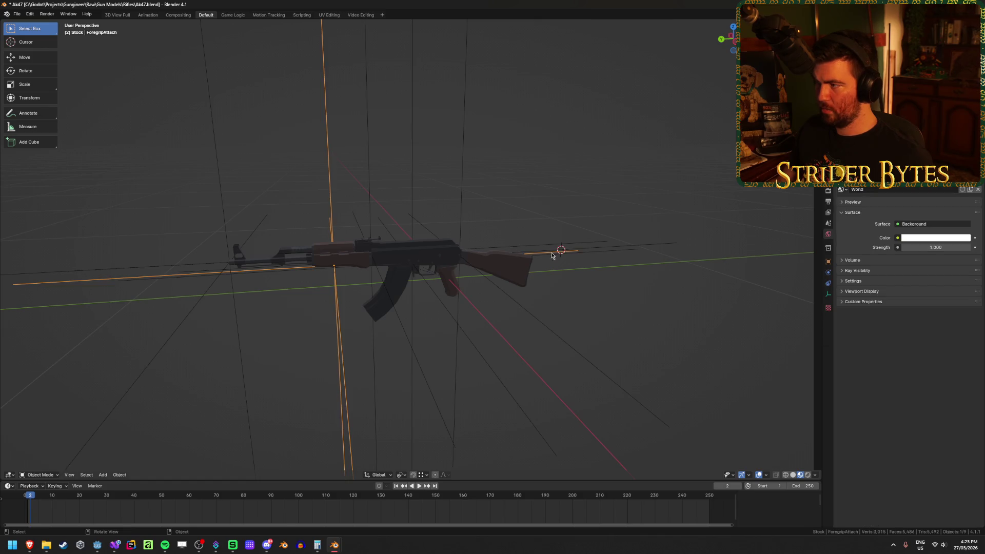
key("a")
key("ctrl+a")
left_click(609, 298)
key("alt+a")
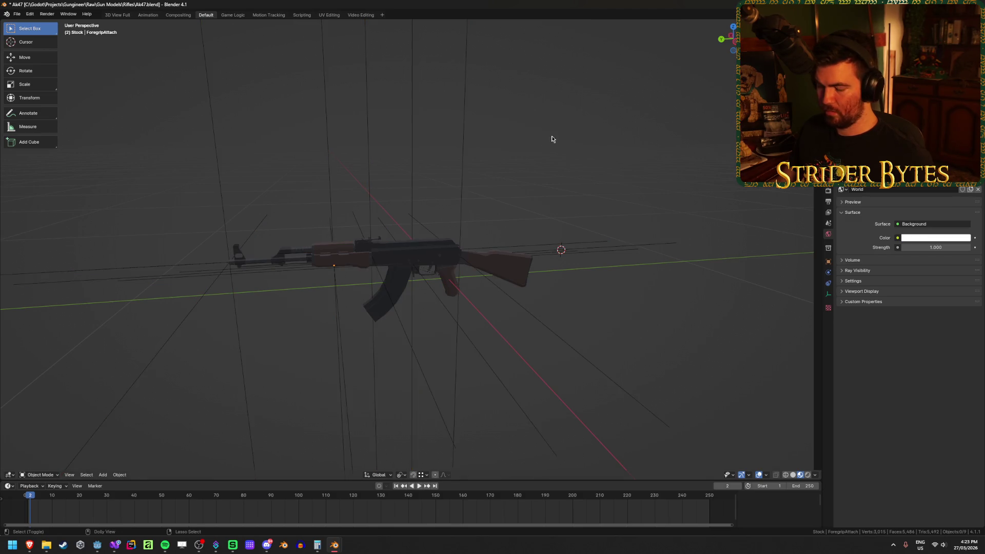
- Re-export the receiver to Receiver_AK47.glb and the magazine to Magazine_AK47.glb
key("ctrl+shift+e")
left_click(410, 205)
left_click(625, 400)
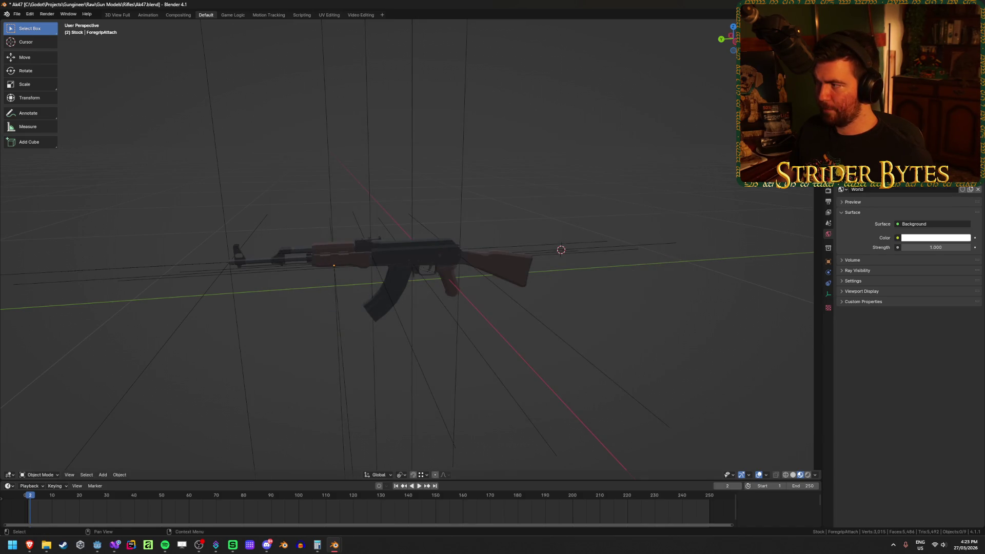
key("ctrl+shift+e")
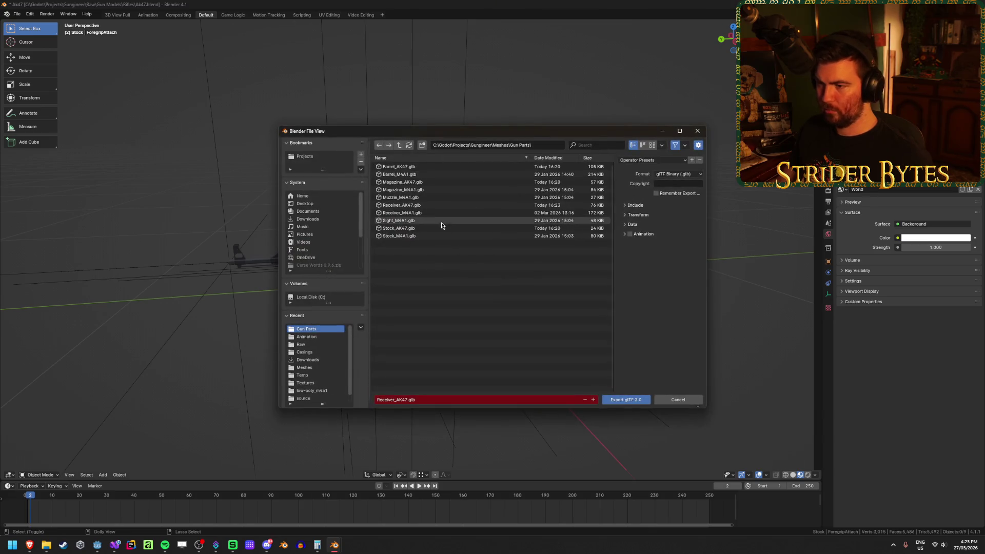
left_click(420, 183)
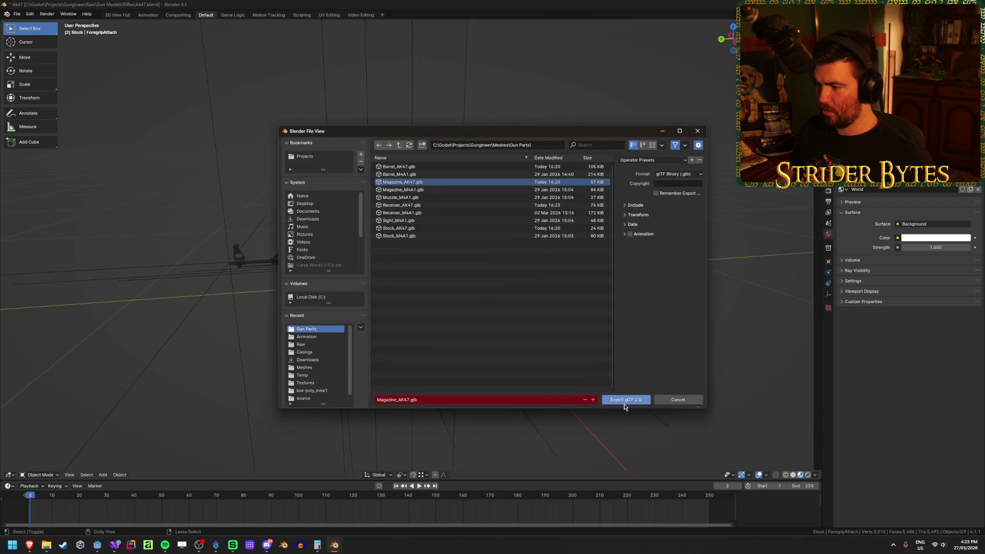
left_click(622, 401)
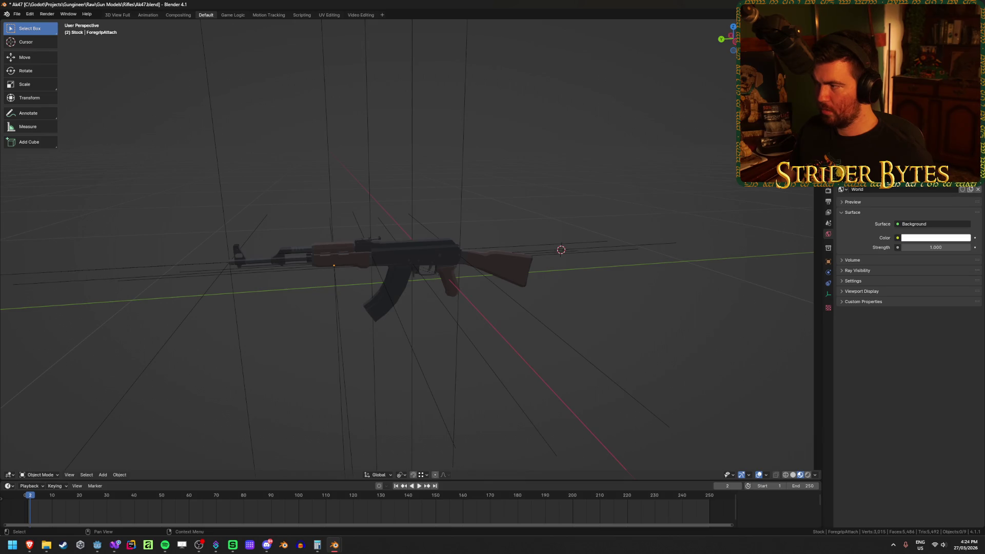
- Re-export Barrel_AK47.glb and Stock_AK47.glb, save Ak47.blend and return to Godot
key("ctrl+shift+e")
left_click(398, 166)
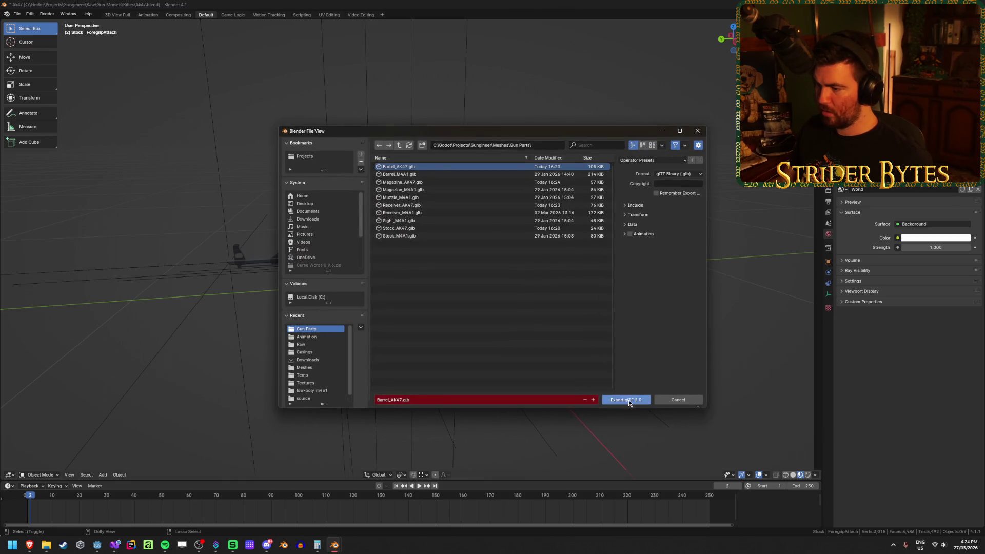
left_click(629, 403)
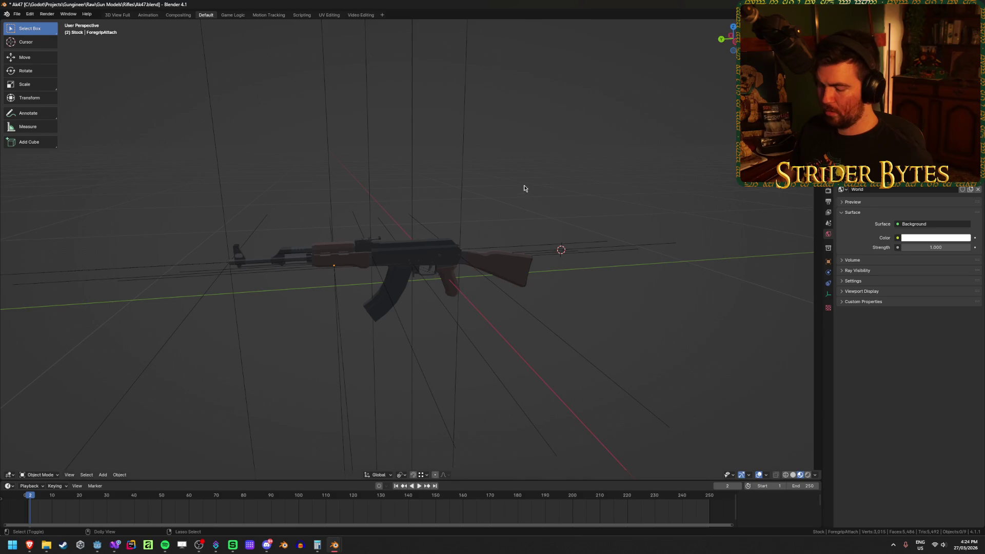
key("ctrl+shift+e")
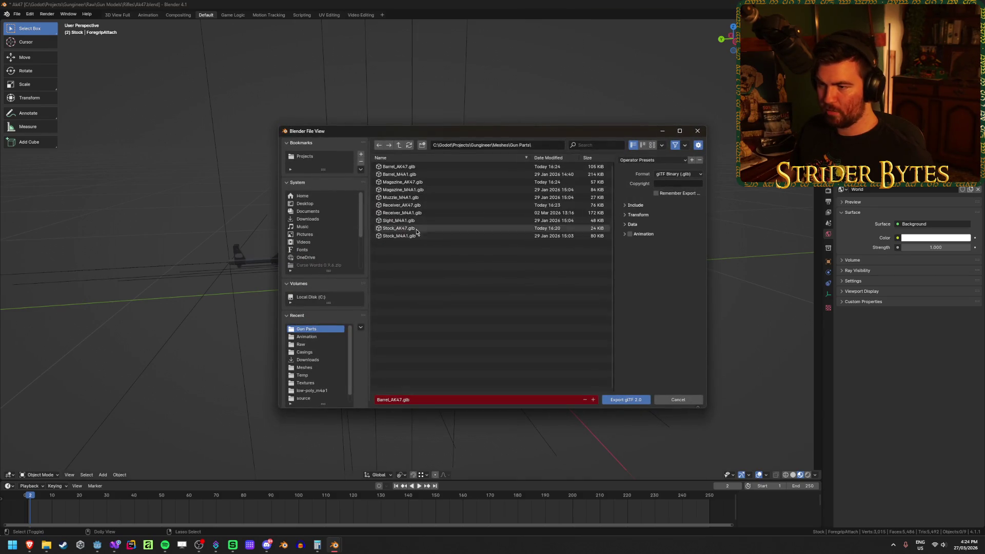
left_click(405, 228)
left_click(625, 400)
key("ctrl+s")
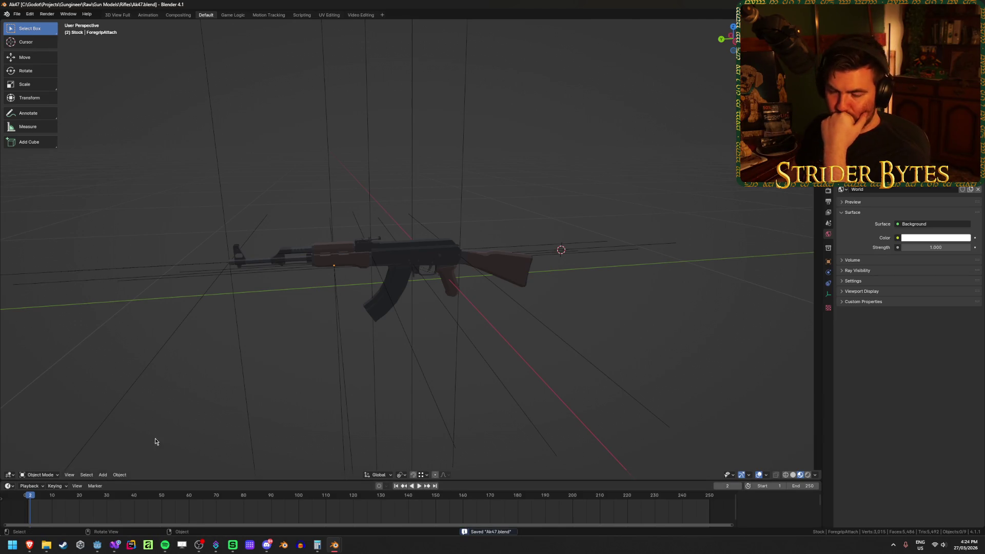
left_click(97, 545)
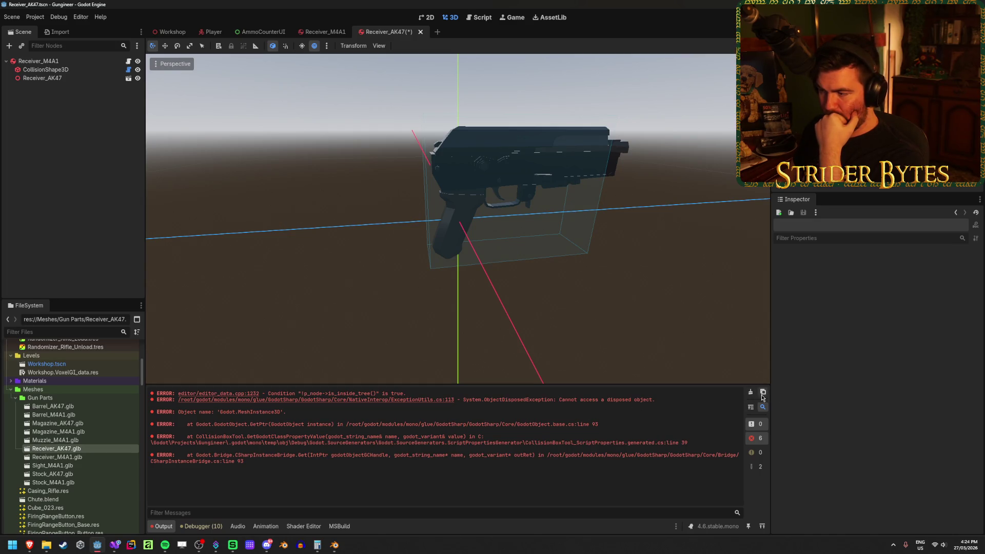
- Check CollisionShape3D's mesh choices without assigning one, then leave the Godot editor
left_click(82, 71)
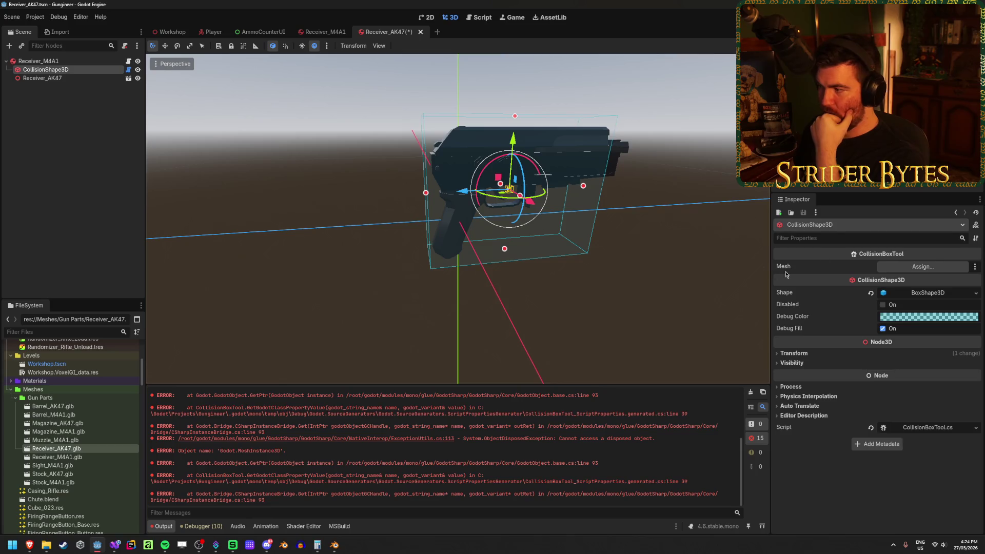
left_click(923, 267)
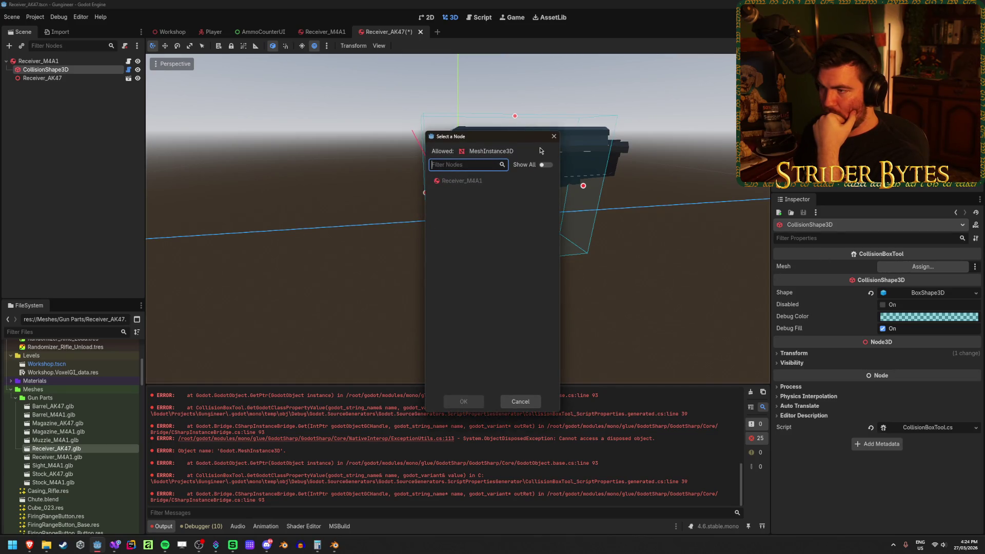
left_click(554, 136)
left_click(64, 63)
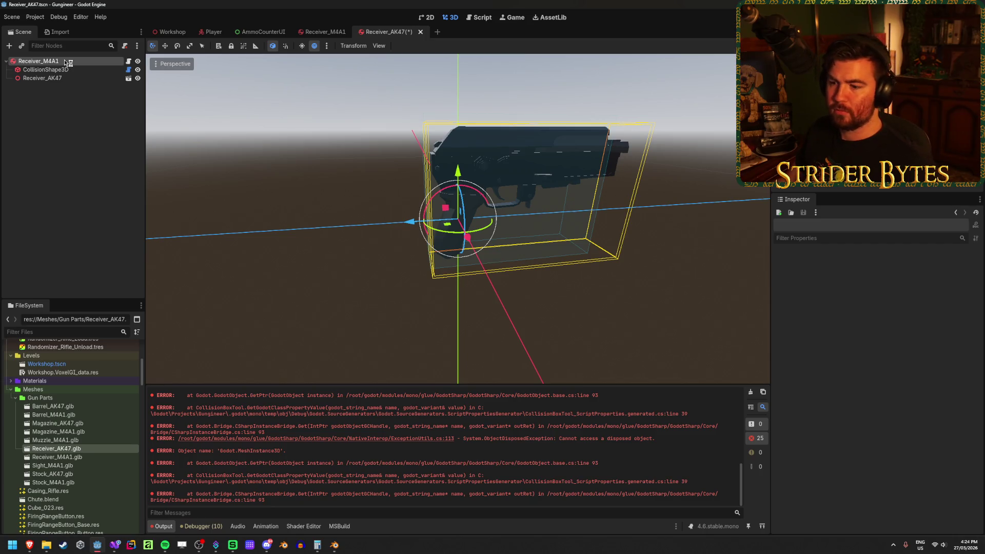
key("alt+Tab")
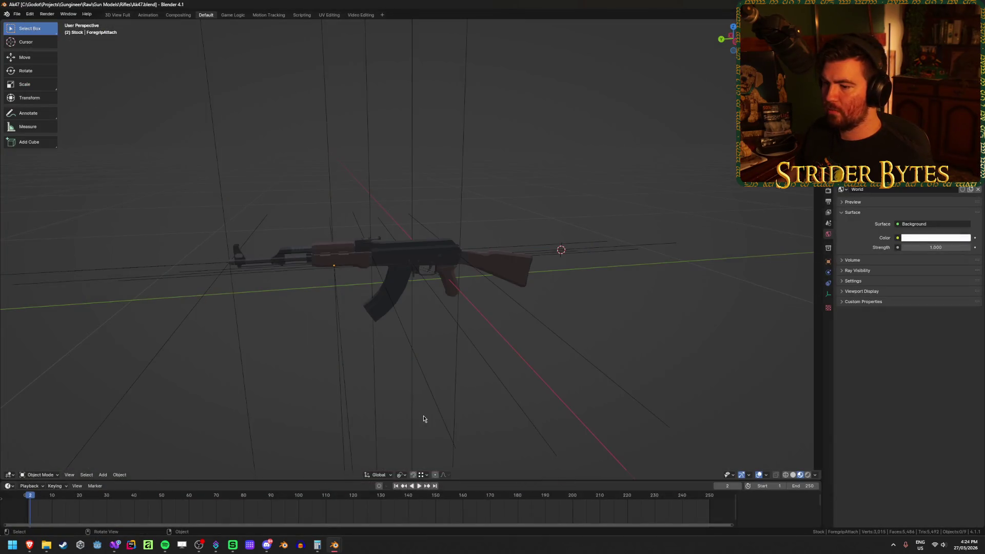
- Relaunch Godot and open the Gungineer project from the Project Manager
left_click(98, 545)
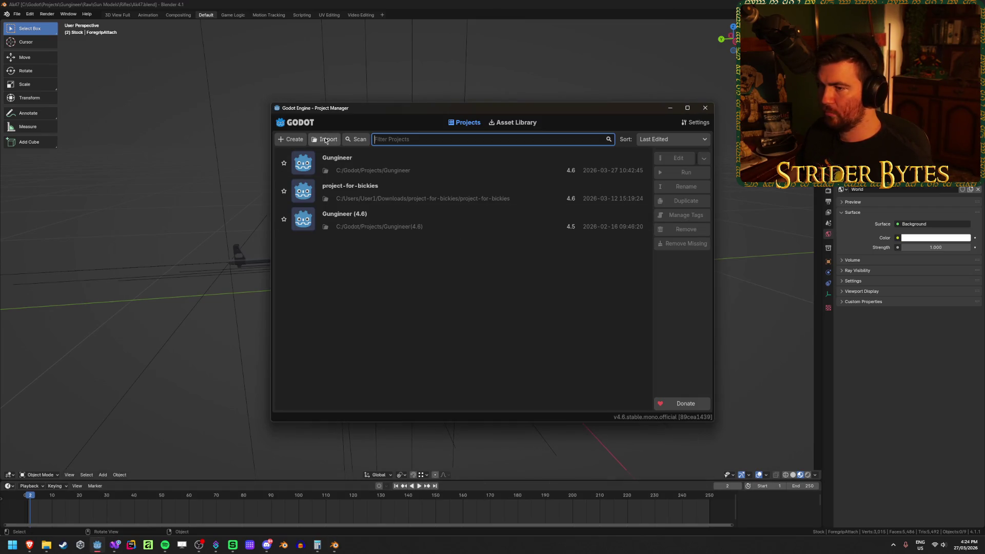
double_click(385, 163)
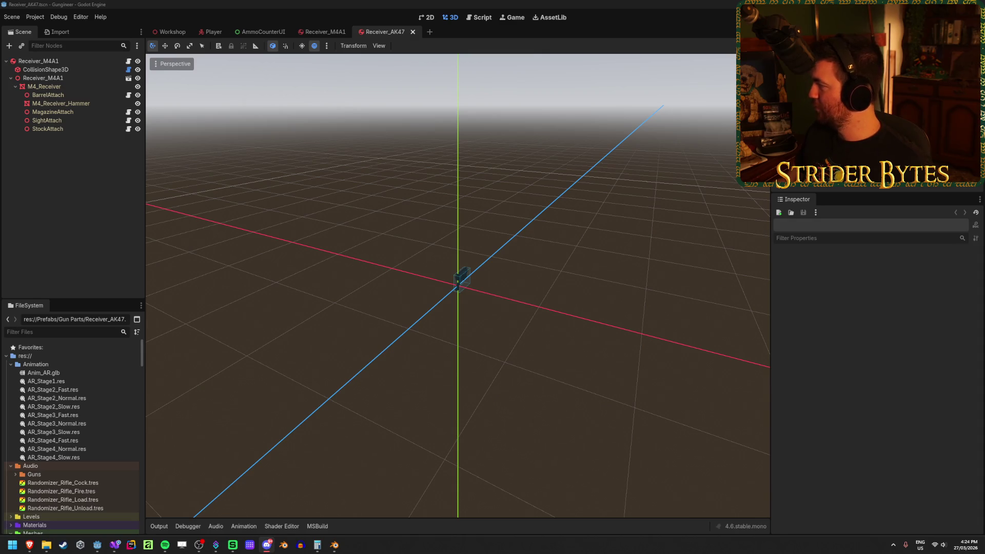
- Delete the M4A1 receiver child and drag Receiver_AK47.glb under the prefab root
left_click(43, 78)
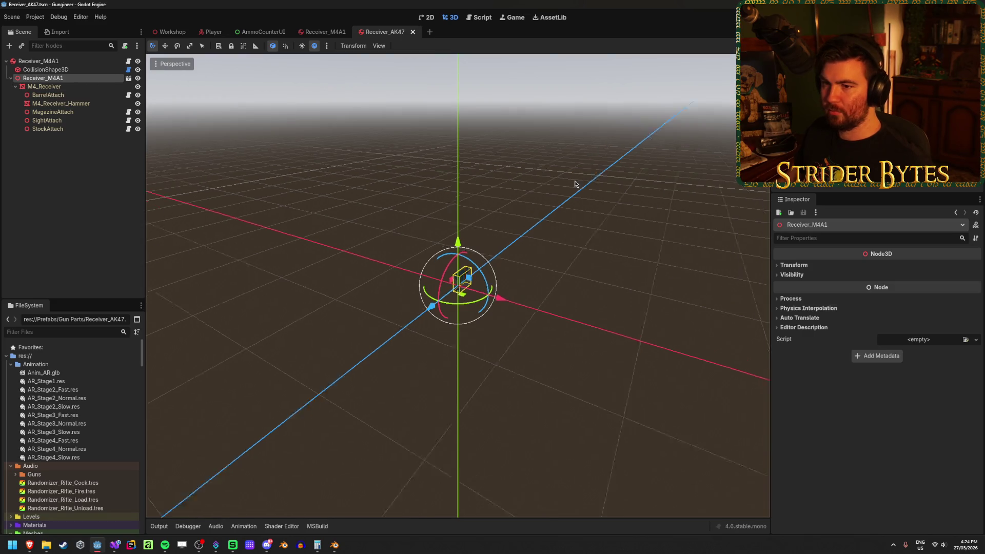
left_click(82, 150)
left_click(73, 79)
key("Delete")
scroll(81, 395, "down", 1)
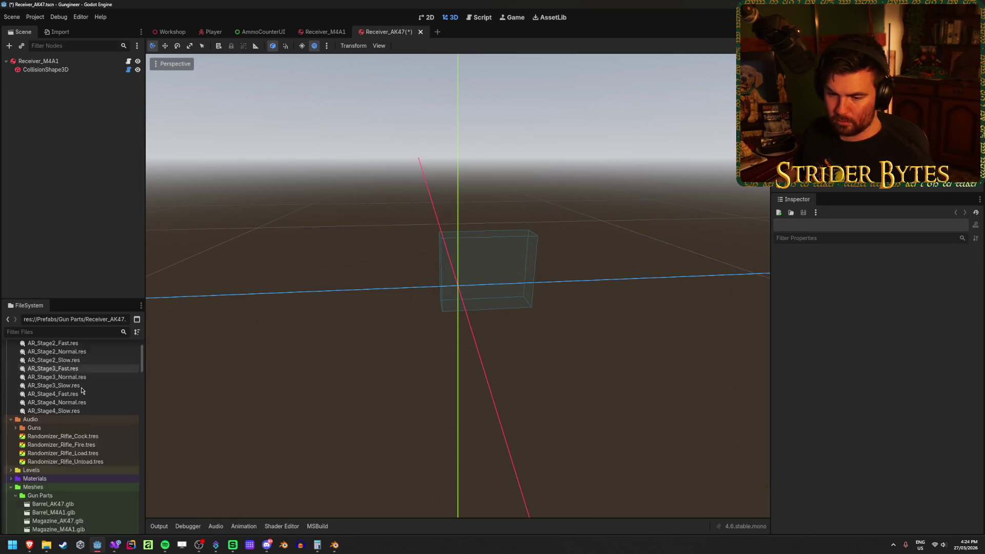
scroll(81, 395, "down", 5)
left_click(56, 429)
mouse_move(79, 430)
left_mouse_down()
mouse_move(36, 362)
mouse_move(43, 78)
left_mouse_up()
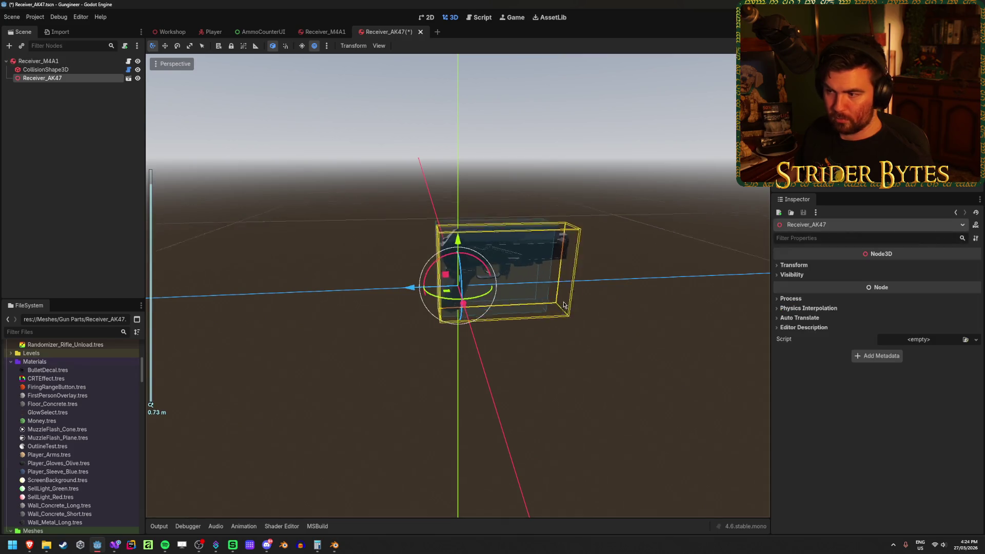
- Enable Editable Children on the Receiver_AK47 node
left_click(72, 71)
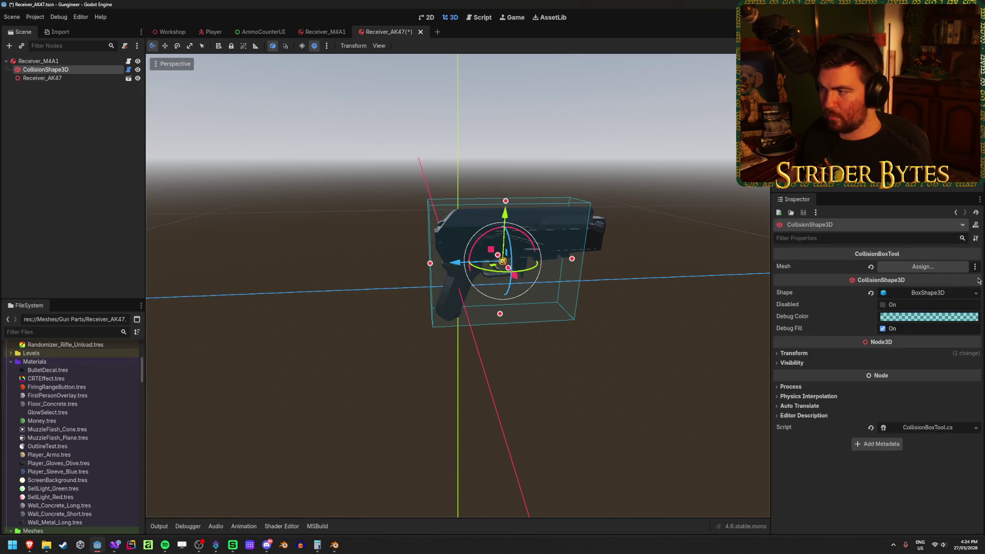
left_click(76, 78)
right_click(77, 80)
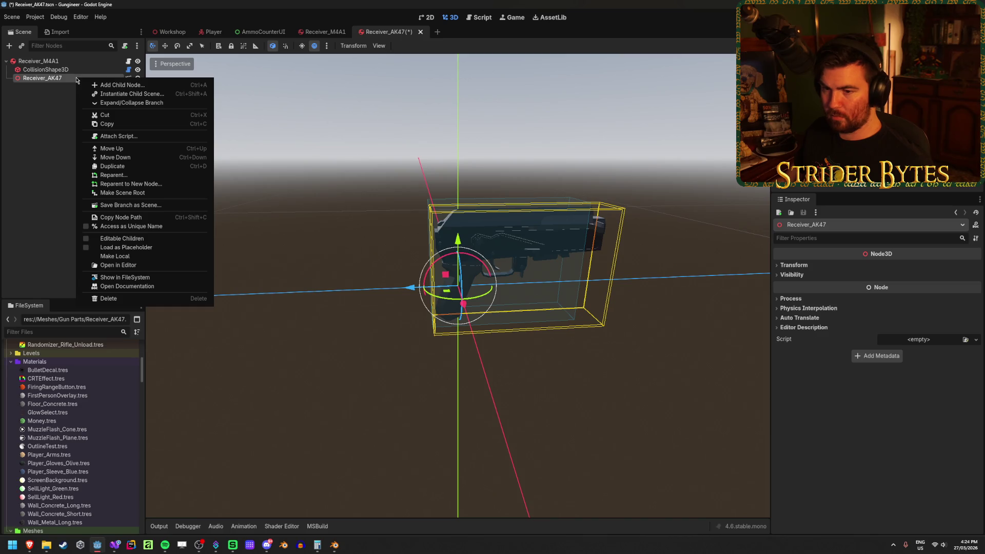
left_click(121, 238)
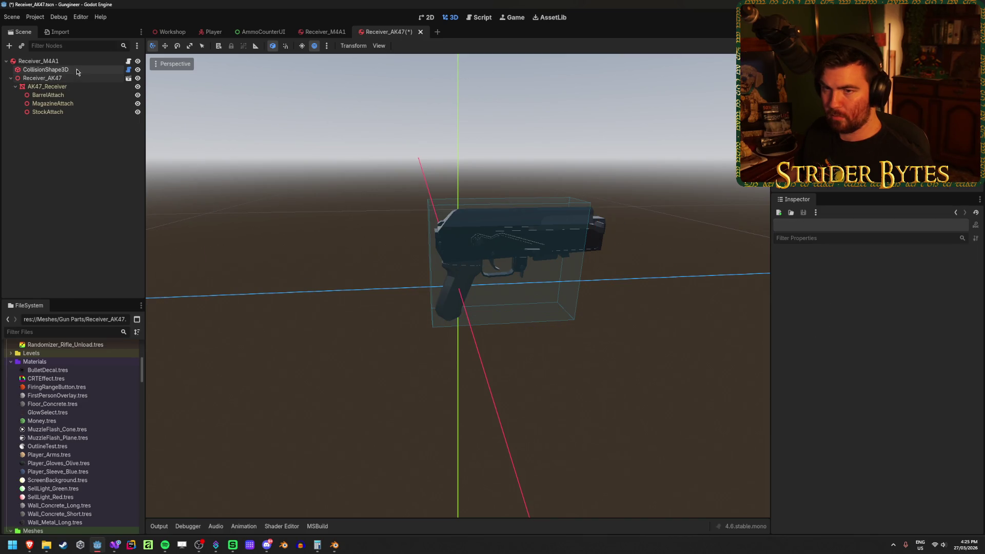
- Assign AK47_Receiver as the collision box mesh and save the scene
left_click(77, 71)
left_click(922, 266)
left_click(468, 198)
left_click(464, 401)
mouse_move(513, 344)
left_mouse_down()
mouse_move(371, 317)
mouse_move(363, 328)
mouse_move(383, 345)
left_mouse_up()
key("ctrl+s")
- Orbit the receiver and check where BarrelAttach, MagazineAttach and StockAttach sit
mouse_move(321, 317)
left_mouse_down()
mouse_move(334, 336)
mouse_move(311, 292)
left_mouse_up()
left_click_drag(174, 210, 390, 246)
left_click(54, 95)
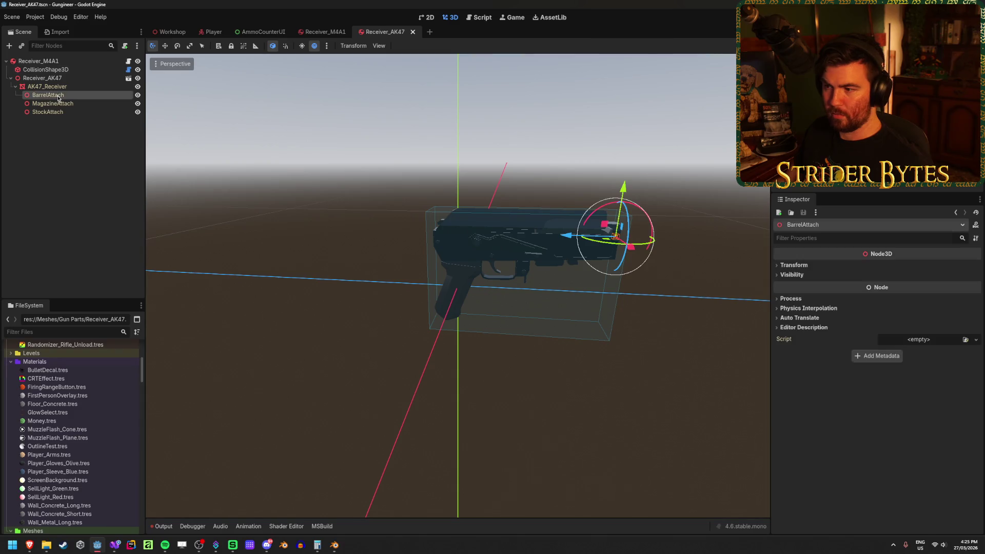
left_click(56, 104)
left_click(57, 112)
left_click(64, 104)
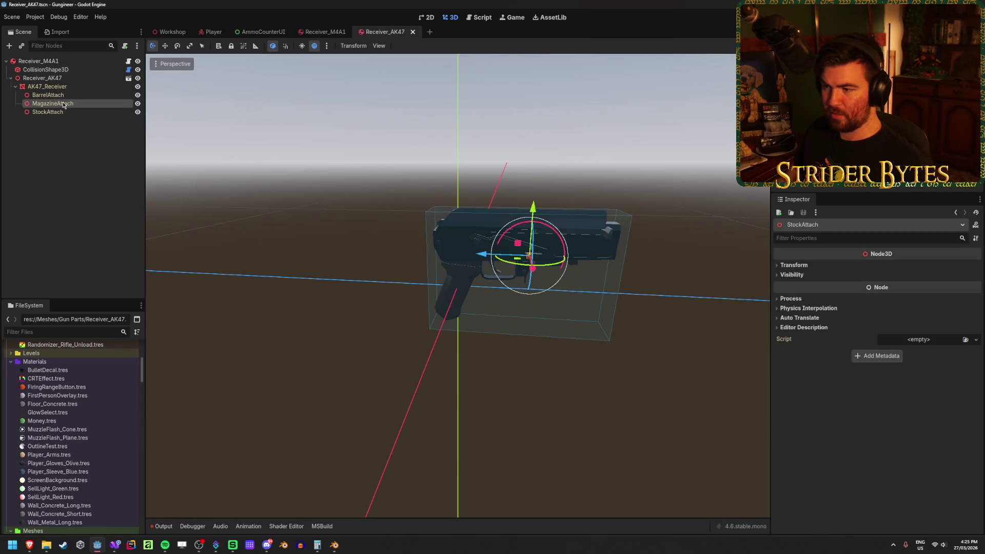
- Inspect the root's Attach Points list, cancel assigning attach point 0, and save
left_click(40, 61)
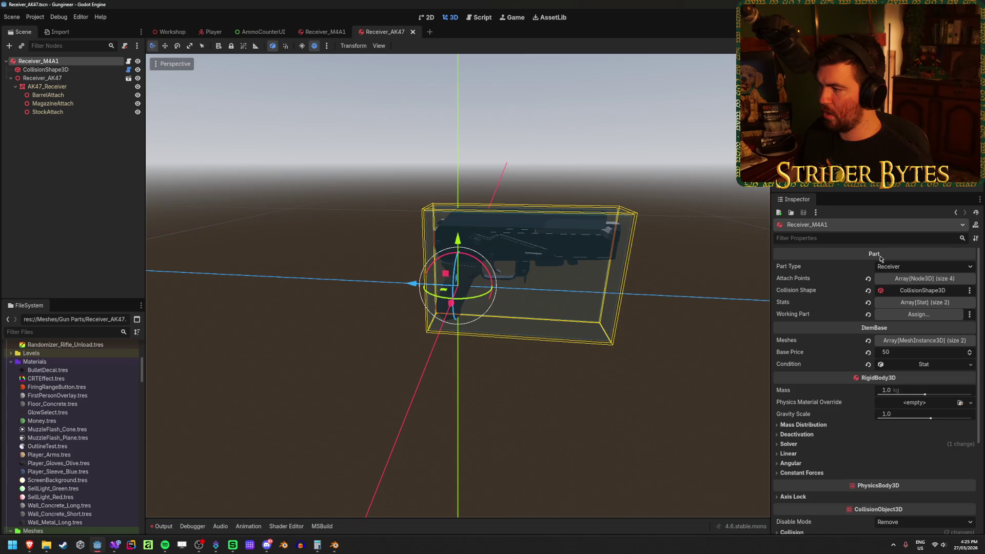
left_click(934, 279)
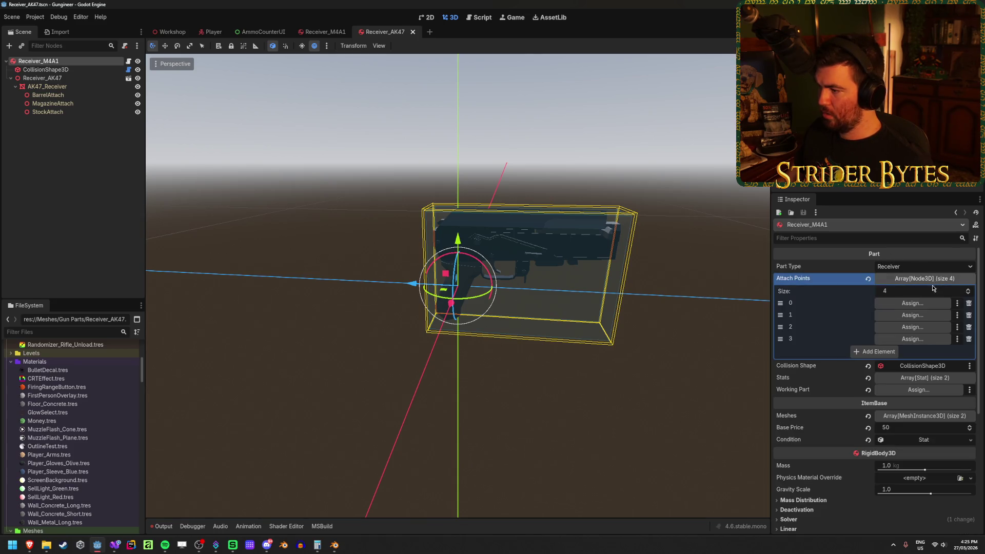
left_click(85, 95)
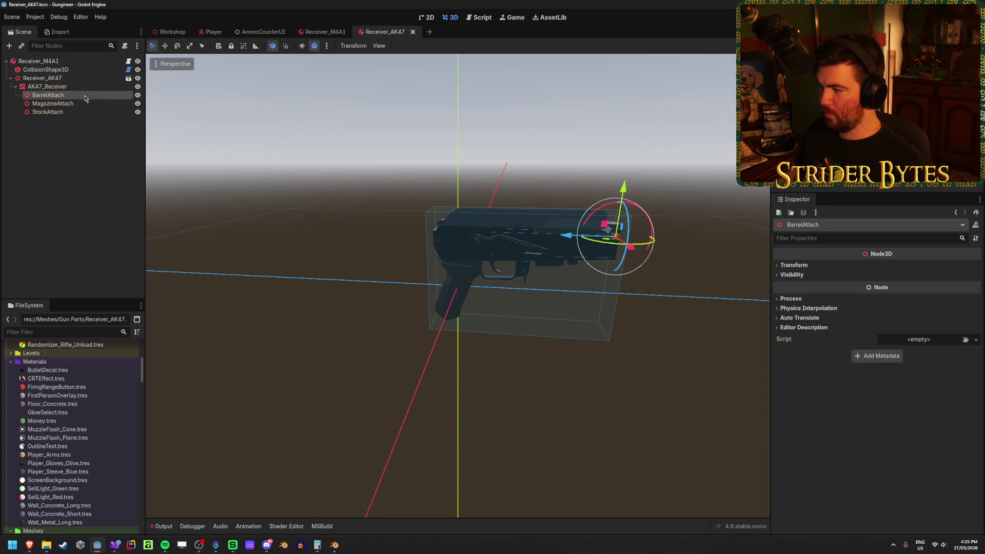
left_click(41, 61)
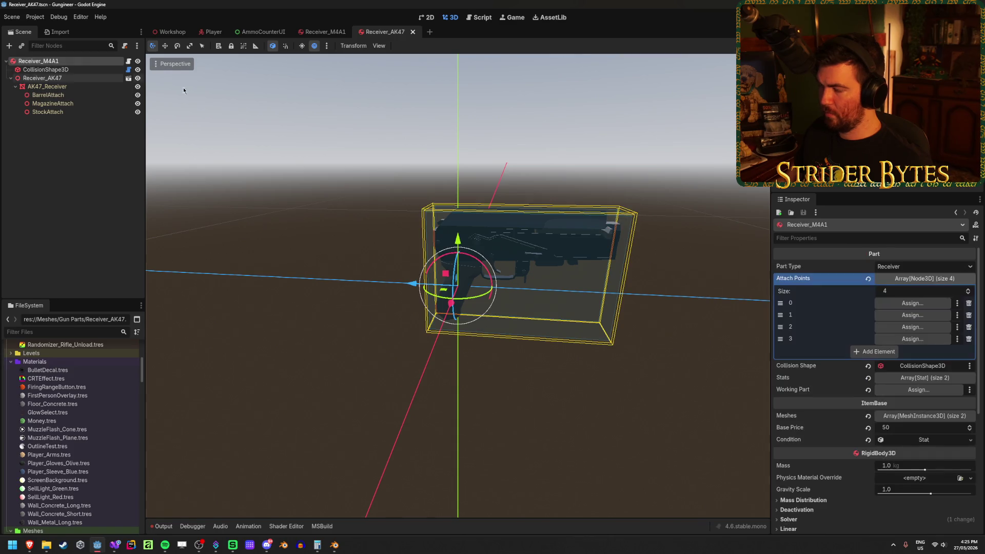
left_click(912, 305)
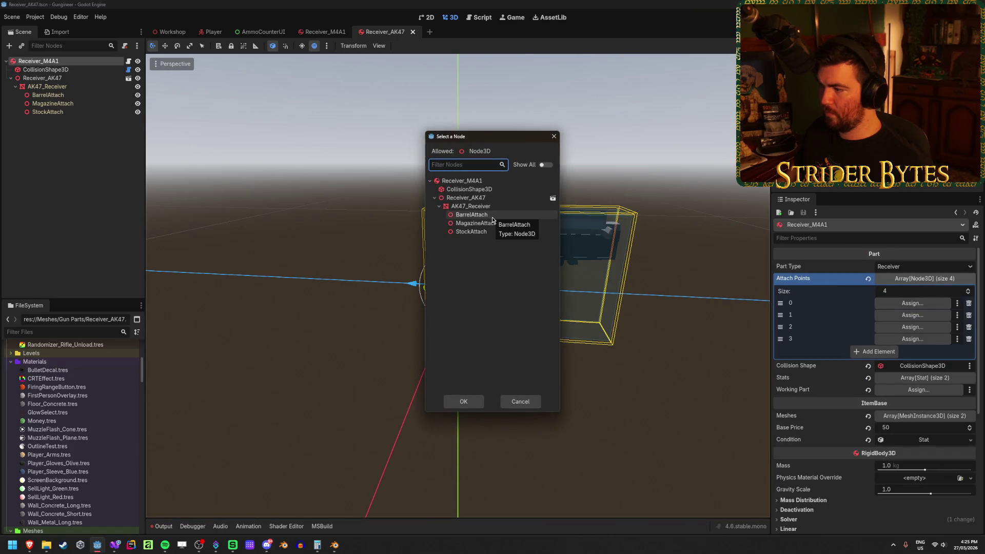
left_click(536, 405)
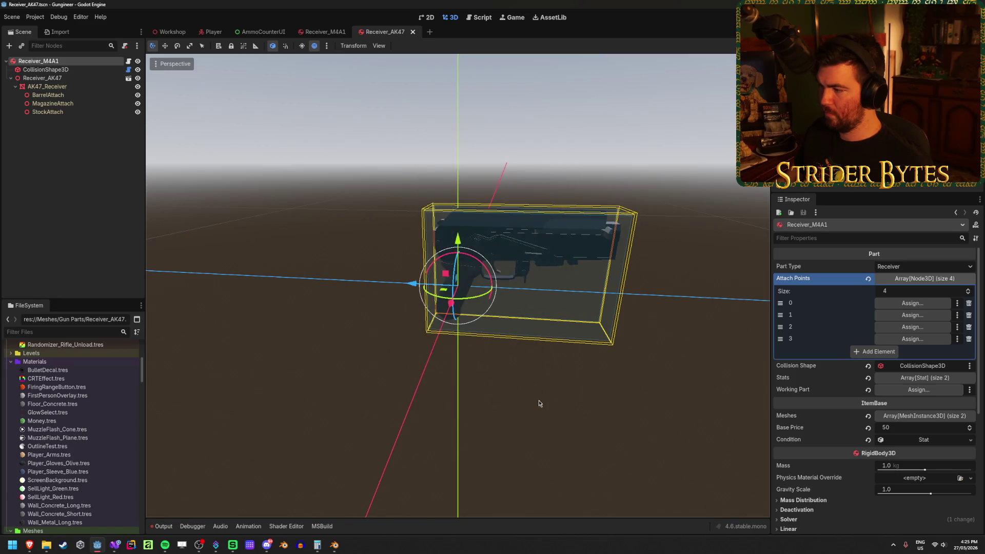
key("ctrl+s")
- Compare with the M4A1 BarrelAttach, then select all three AK47 attach nodes for scripting
left_click(323, 31)
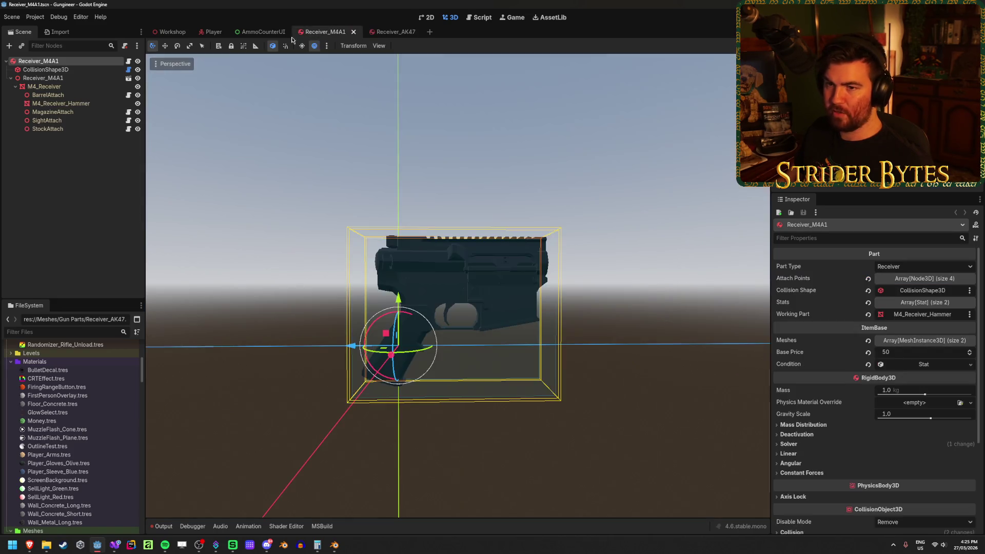
left_click(64, 96)
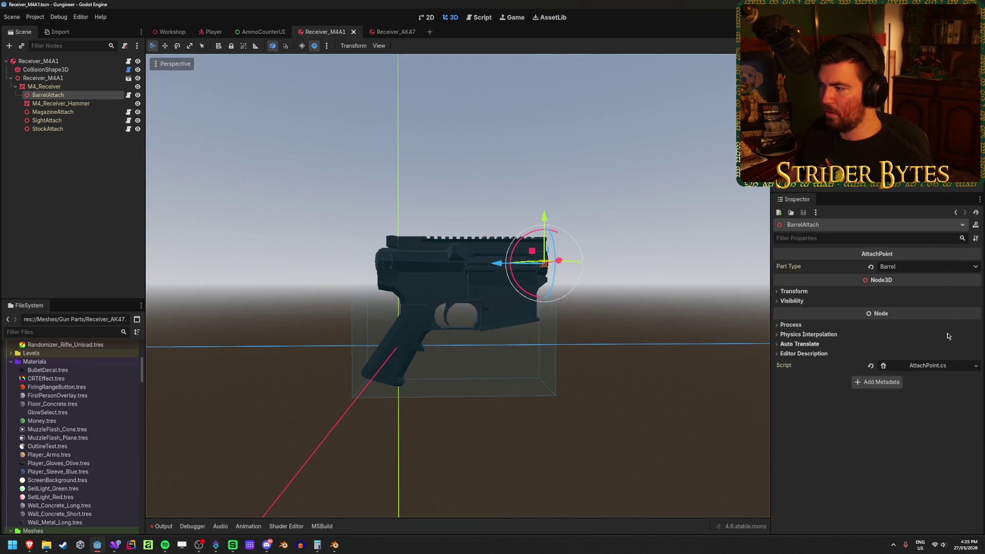
left_click(39, 61)
left_click(385, 32)
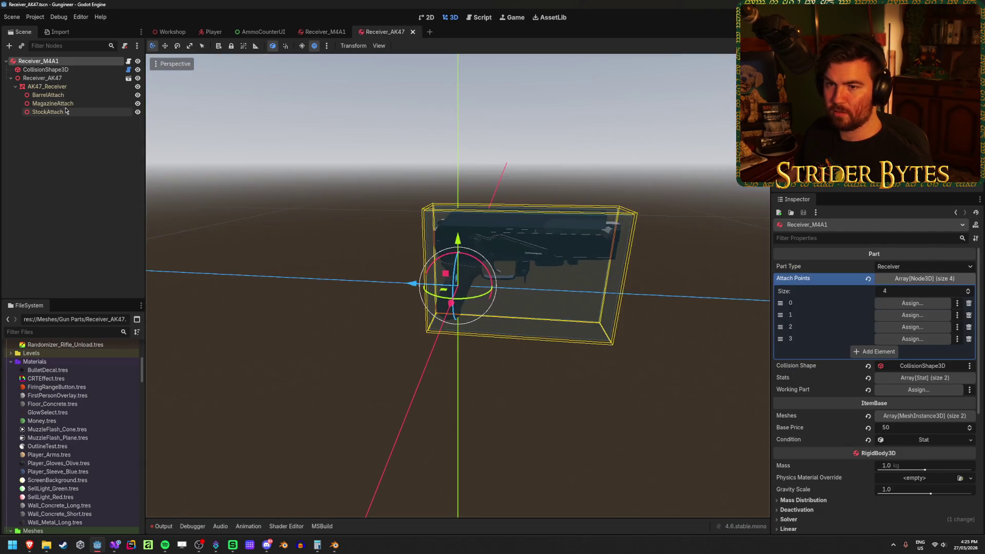
left_click(48, 95)
left_click(73, 113, "shift")
left_click(965, 340)
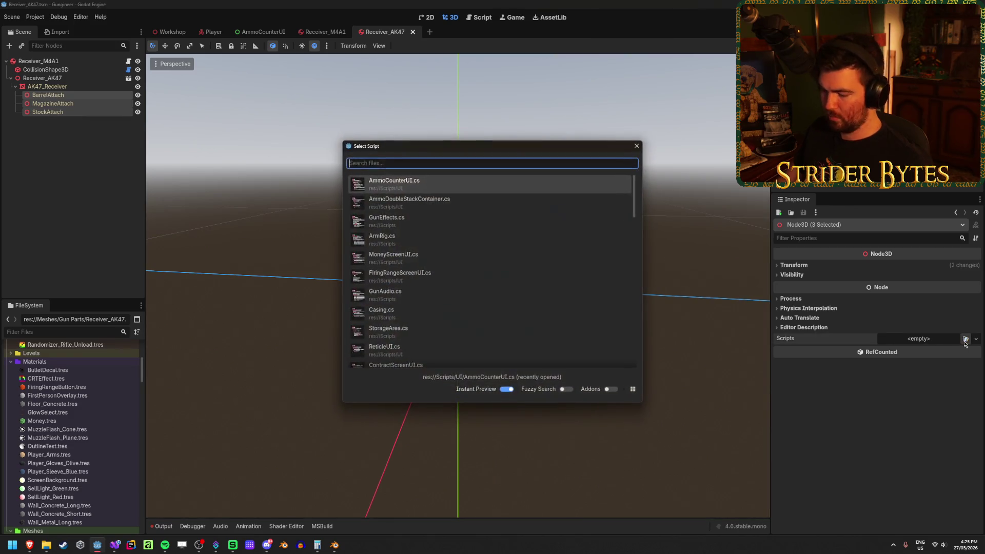
- Give the attach nodes the AttachPoint.cs script and set BarrelAttach's part type to Barrel
type("atta")
key("Return")
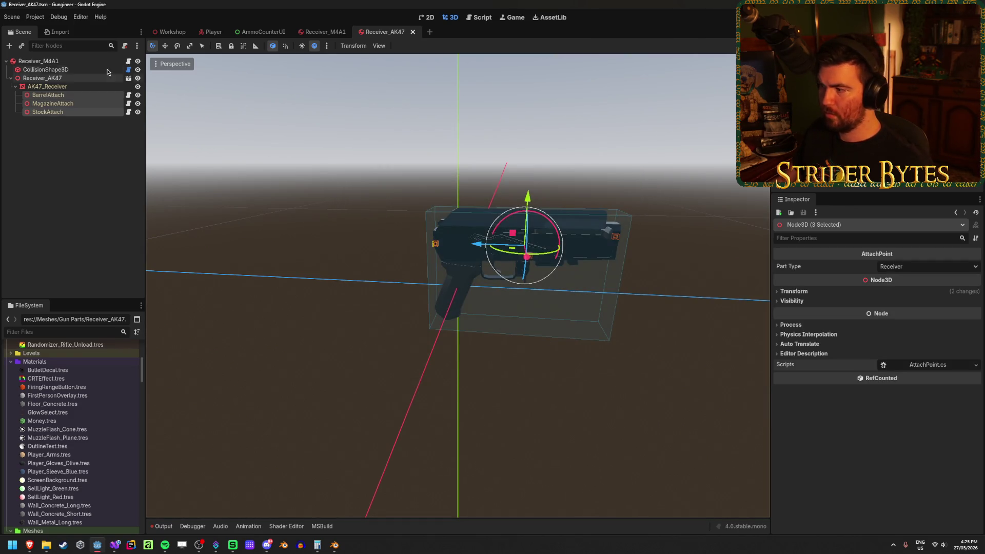
left_click(77, 96)
left_click(902, 266)
left_click(896, 290)
- Set MagazineAttach's part type to Magazine and StockAttach's to Stock, then recheck them
left_click(57, 103)
left_click(907, 266)
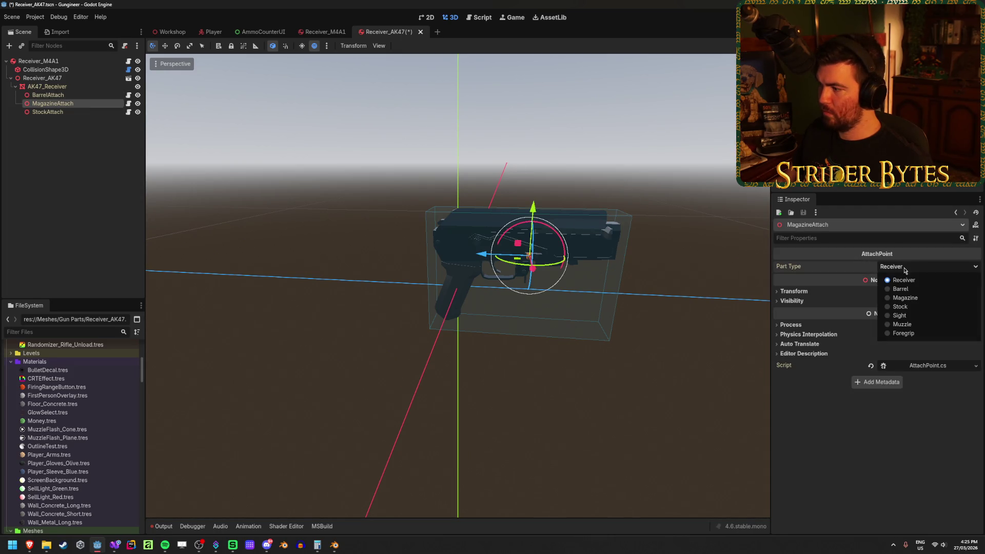
left_click(922, 297)
left_click(47, 112)
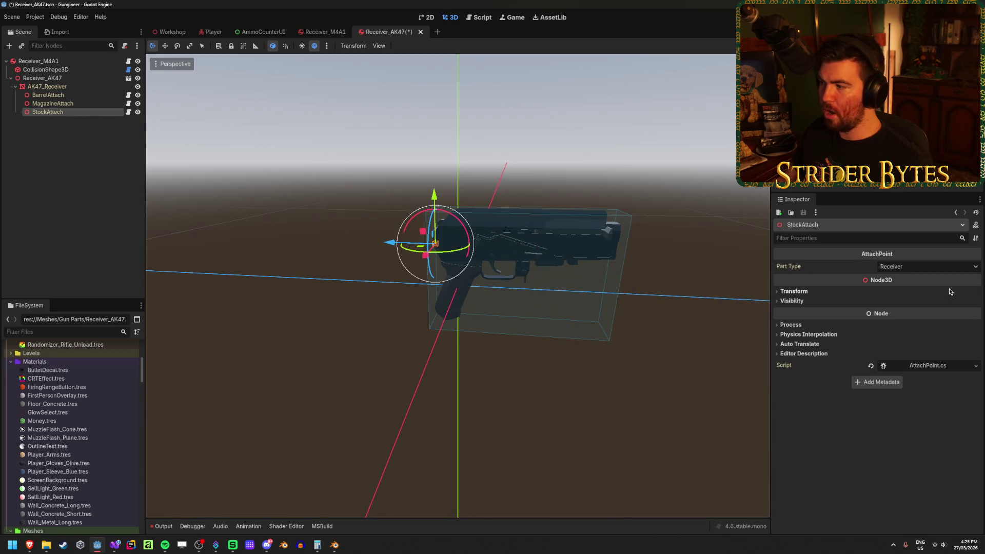
left_click(920, 267)
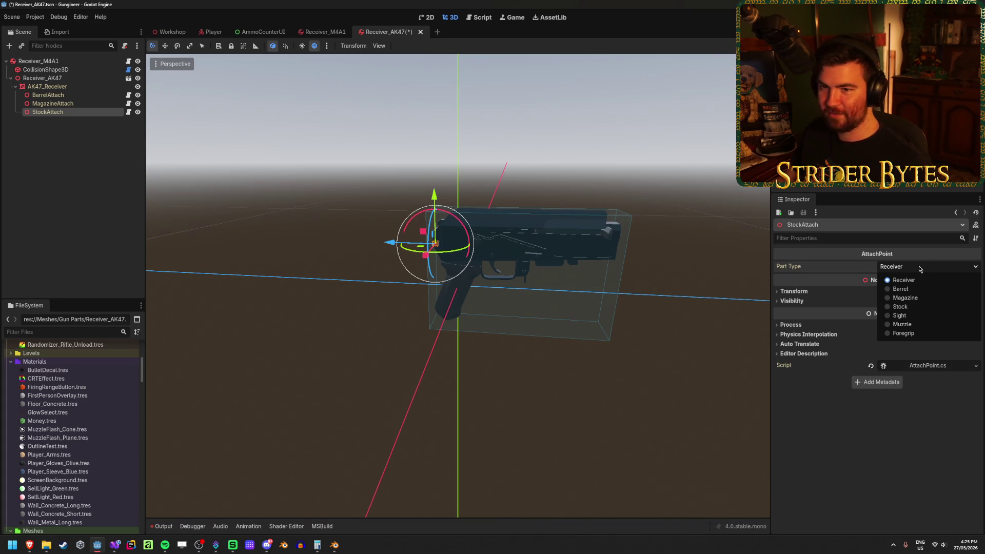
left_click(903, 306)
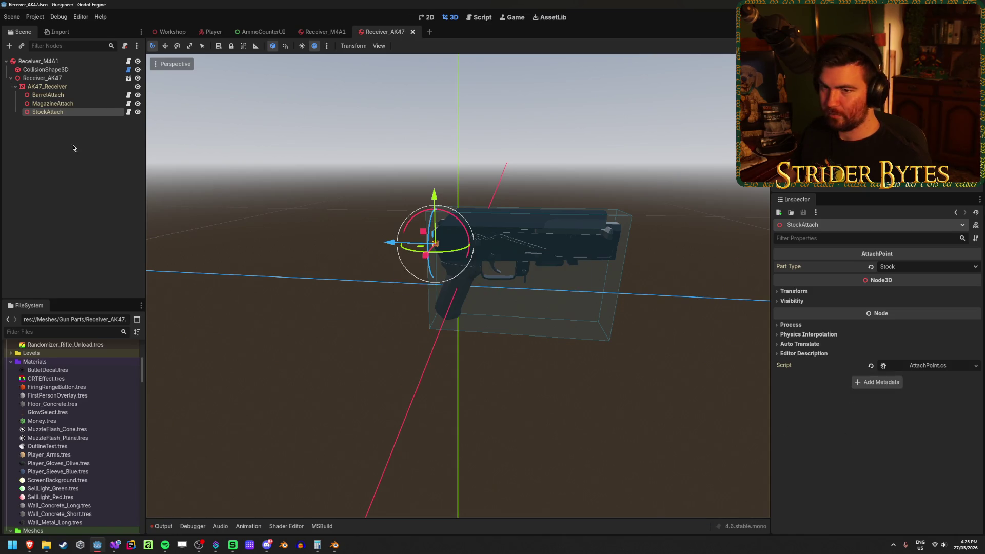
left_click(53, 103)
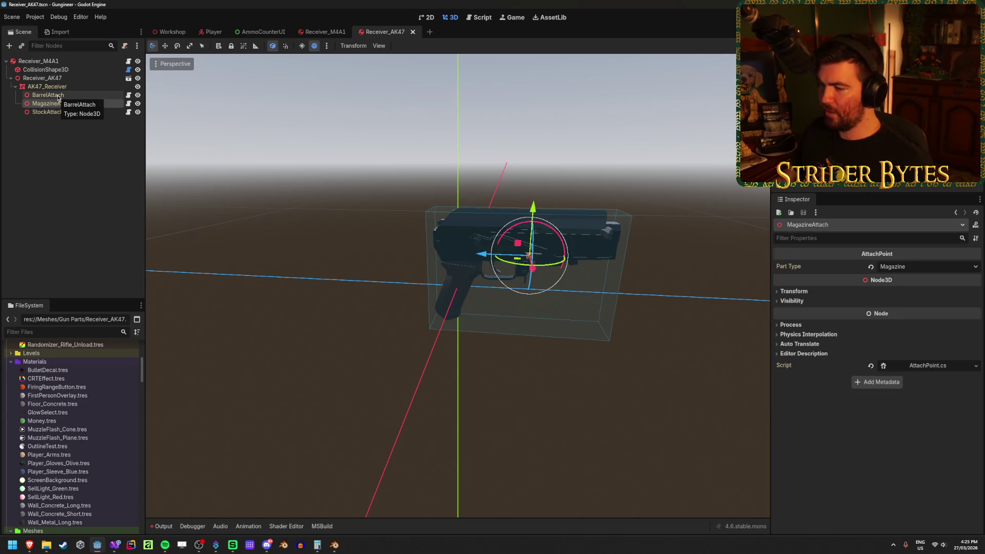
left_click(58, 96)
left_click(63, 87)
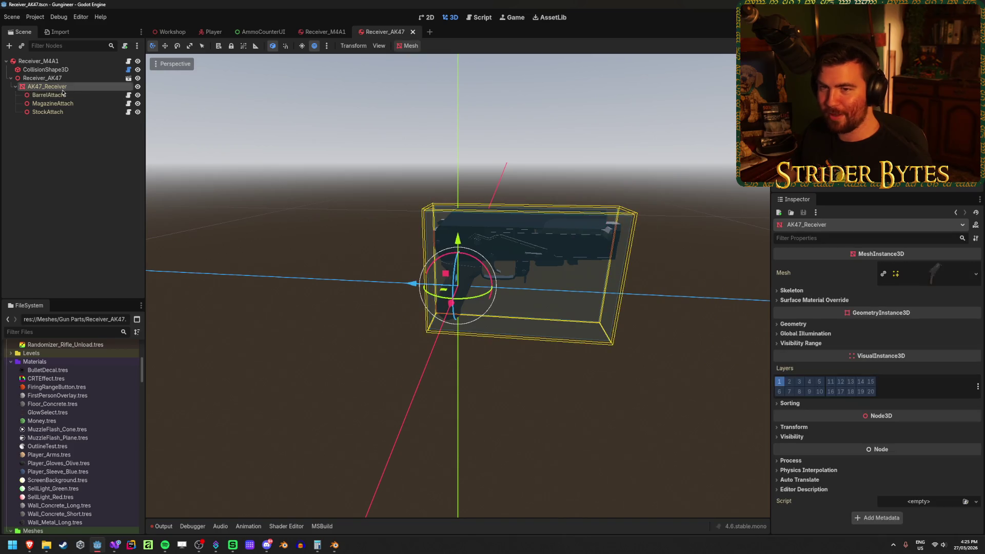
- Remove the fourth Attach Points slot and assign BarrelAttach to slot 0
left_click(87, 193)
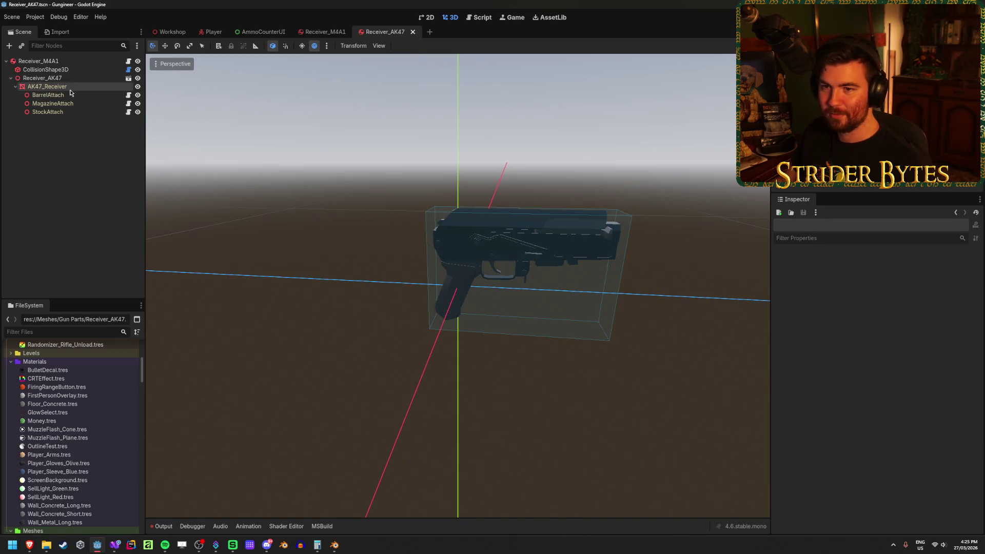
left_click(39, 61)
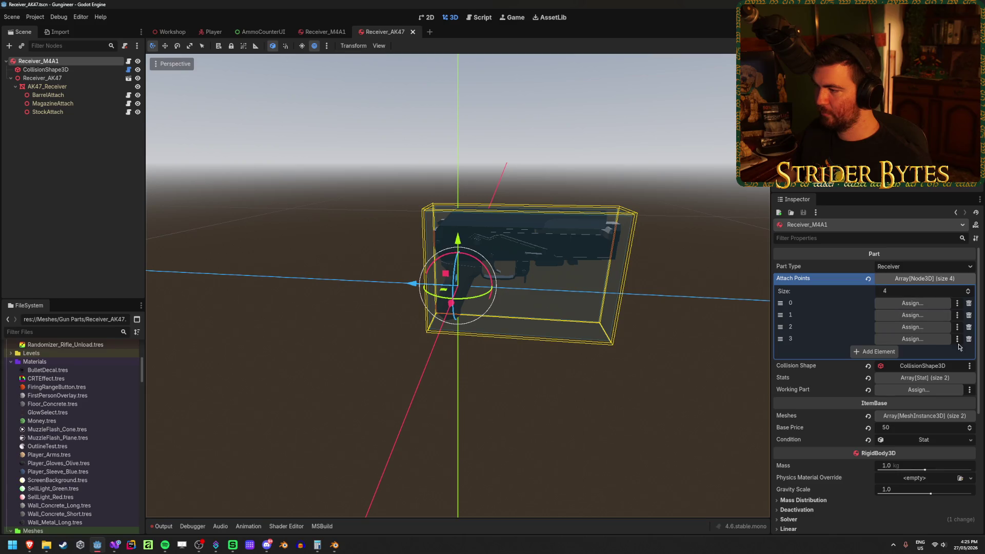
left_click(968, 339)
left_click(912, 303)
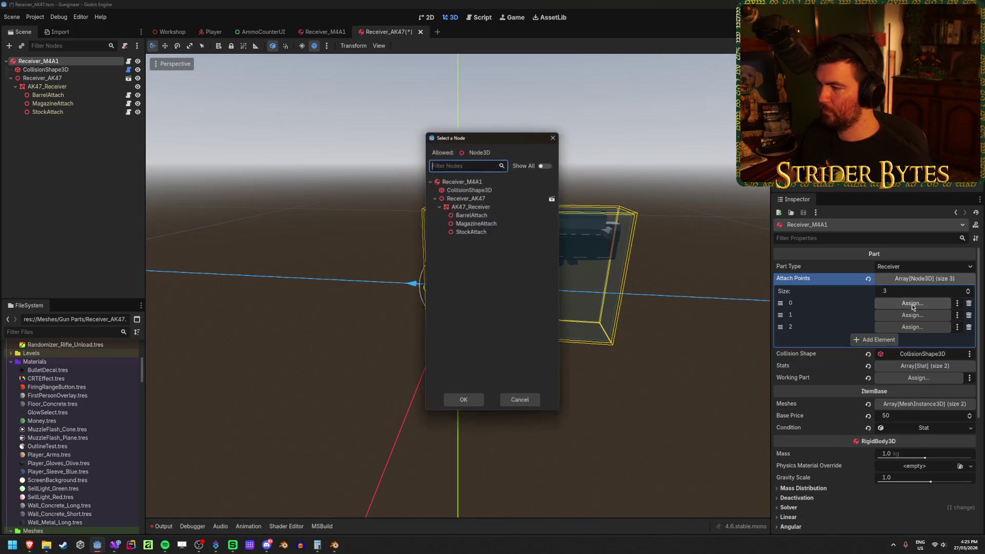
left_click(494, 216)
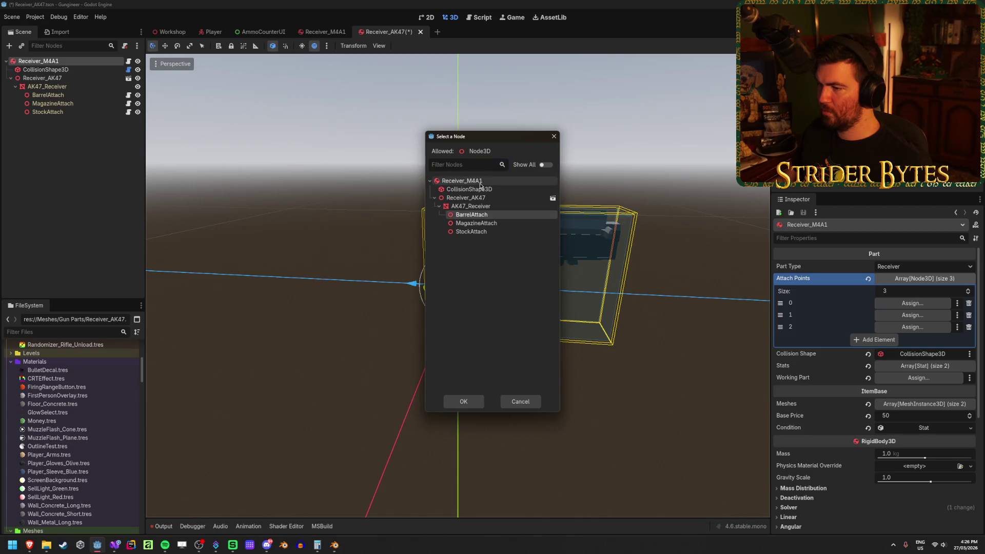
left_click(463, 401)
- Assign MagazineAttach and StockAttach to attach slots 1 and 2
left_click(913, 315)
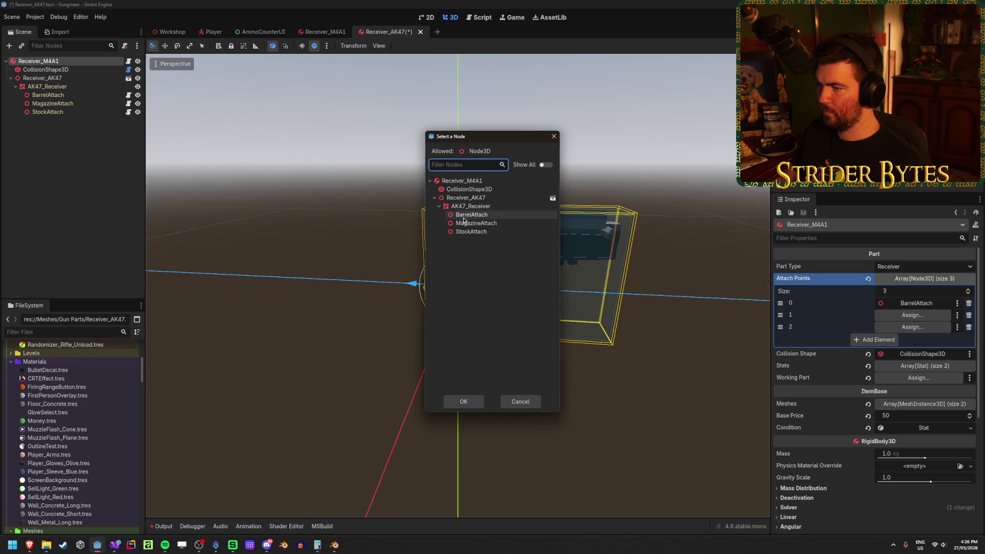
left_click(494, 225)
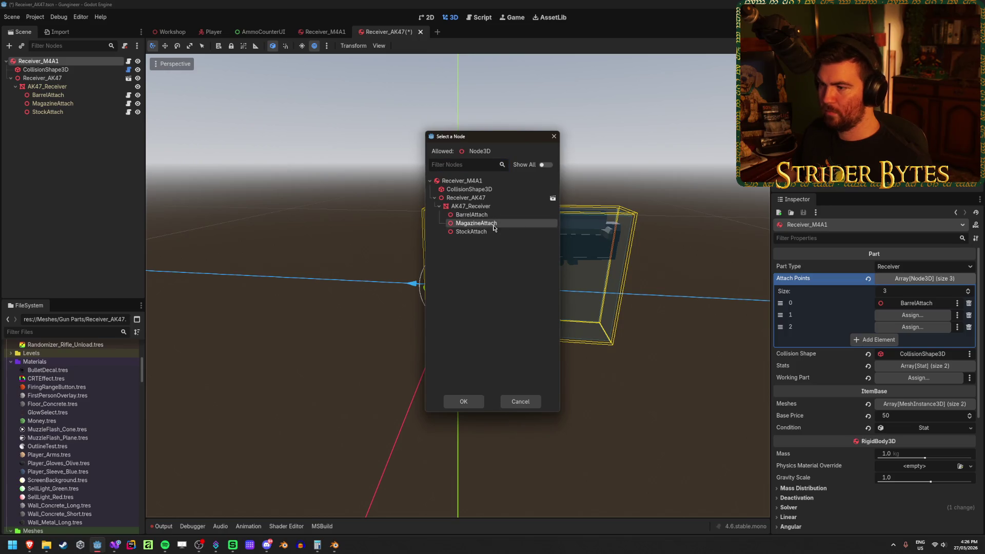
left_click(473, 399)
left_click(913, 327)
left_click(468, 232)
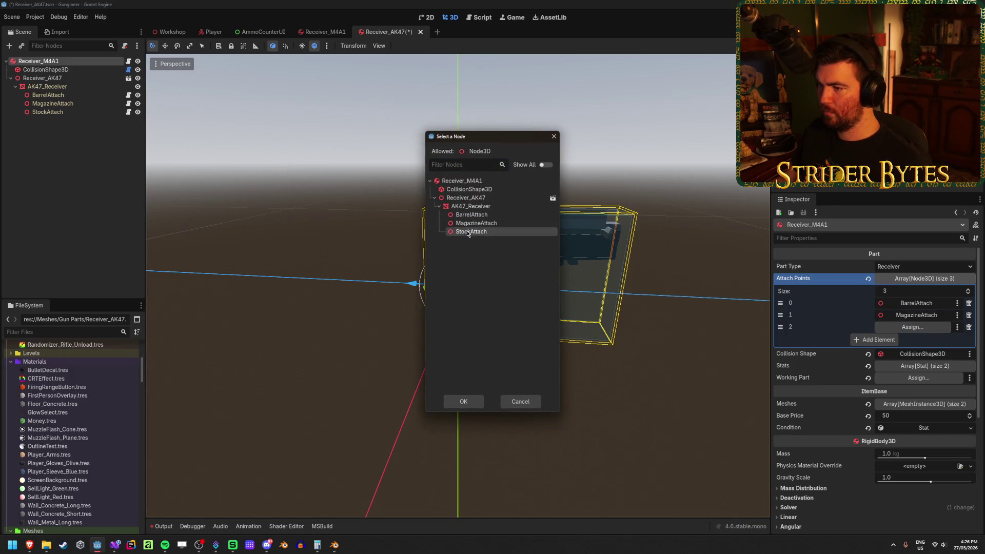
left_click(472, 406)
- Save the Receiver_AK47 scene and briefly expand the root's Stats list
key("ctrl+s")
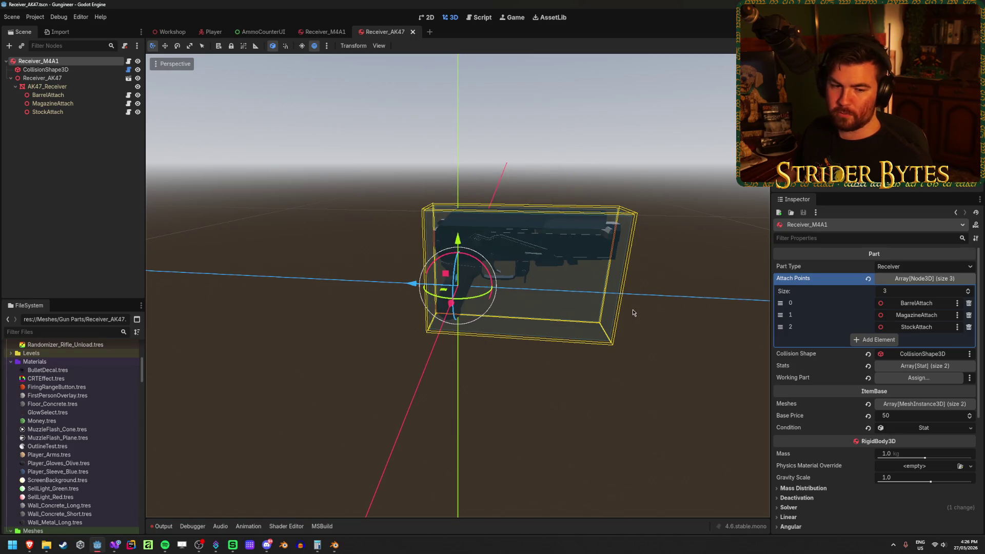
left_click(632, 312)
left_click(39, 61)
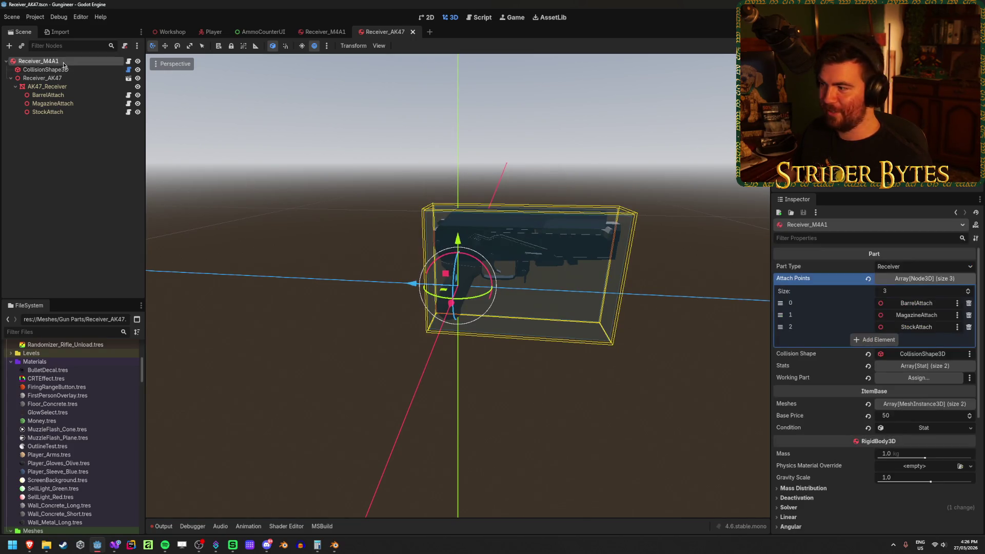
left_click(926, 366)
left_click(929, 366)
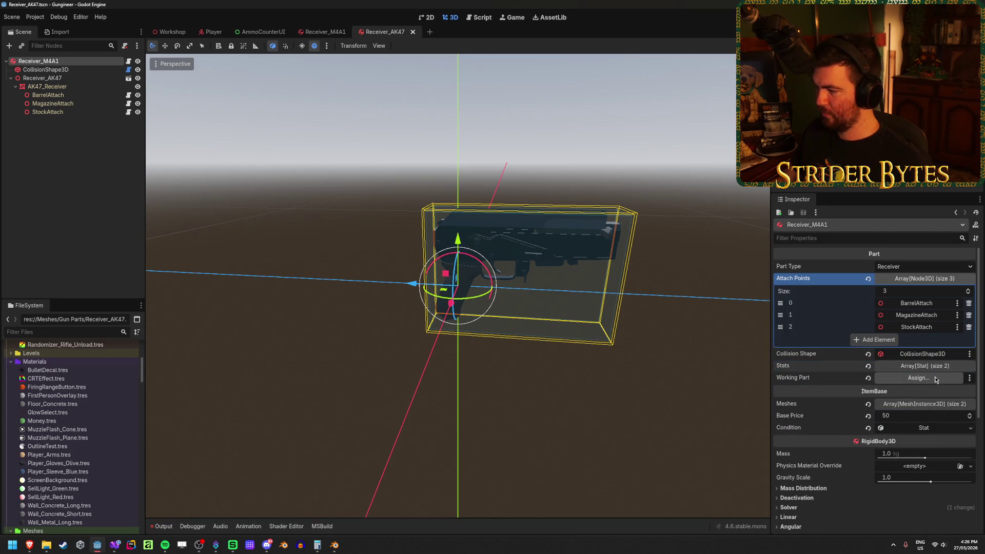
- Remove the second mesh slot and set the receiver's only mesh to AK47_Receiver
left_click(938, 406)
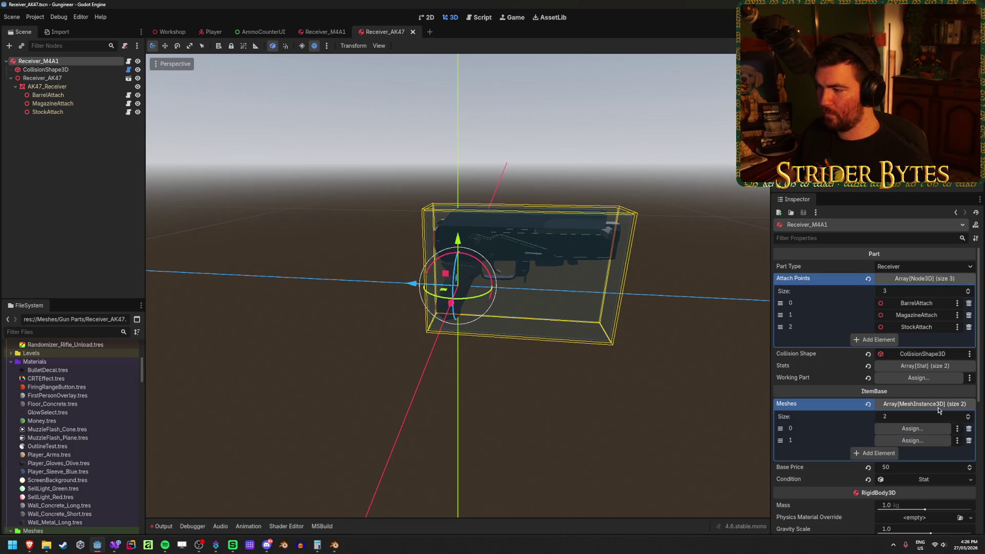
left_click(969, 440)
left_click(913, 428)
left_click(490, 199)
left_click(465, 402)
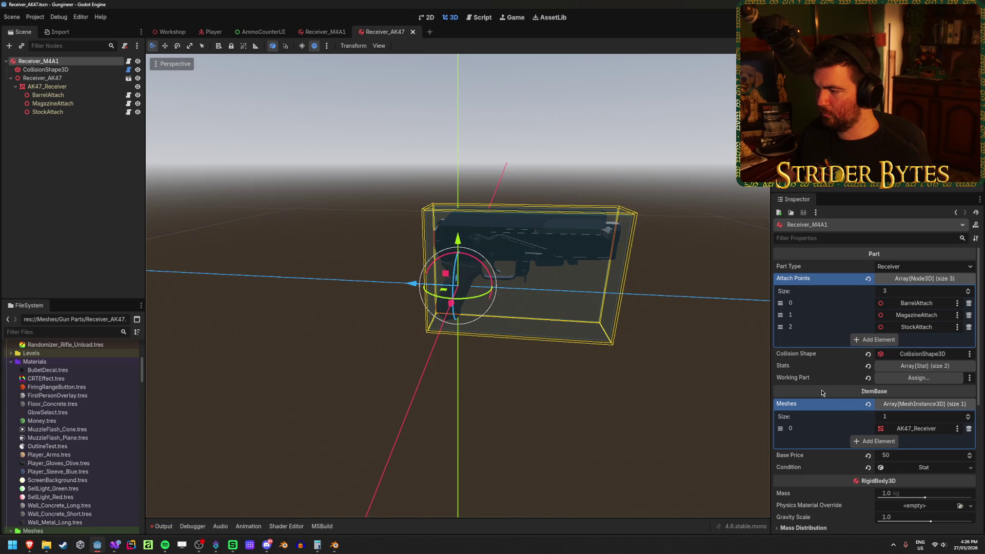
left_click(56, 164)
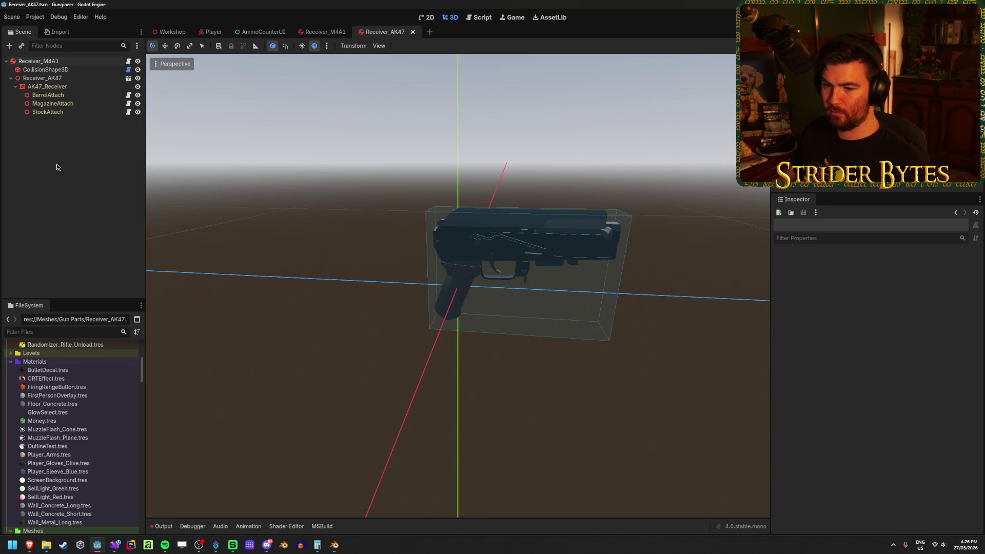
- Collapse the Audio and Animation folders and scroll the FileSystem dock to Prefabs > Gun Parts
mouse_move(557, 290)
left_mouse_down()
mouse_move(430, 270)
mouse_move(549, 286)
left_mouse_up()
scroll(108, 394, "down", 5)
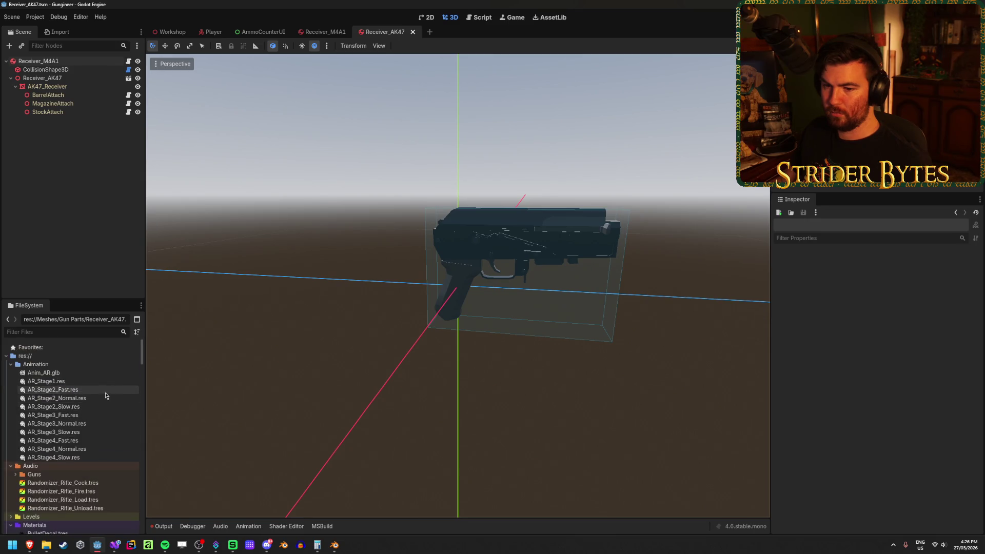
scroll(102, 391, "down", 2)
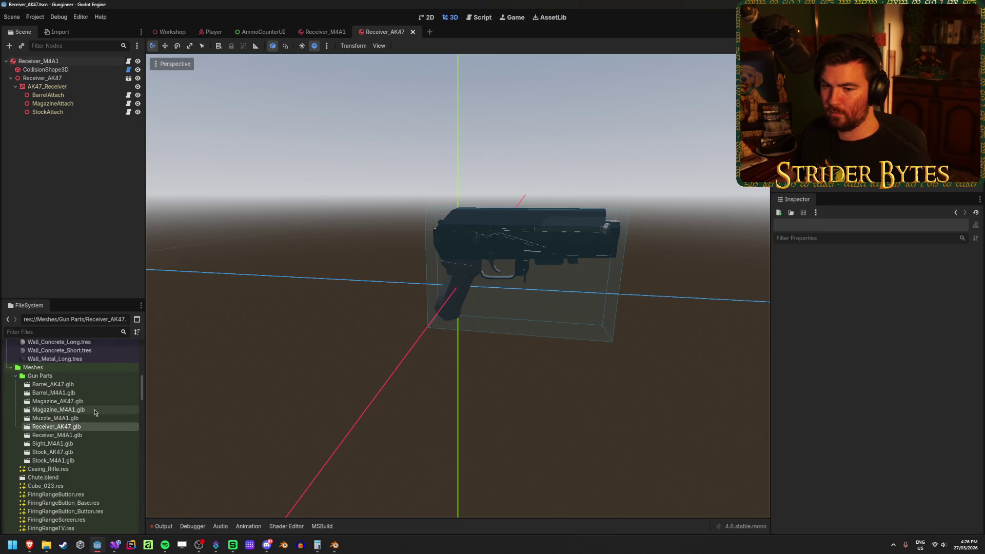
scroll(84, 405, "up", 15)
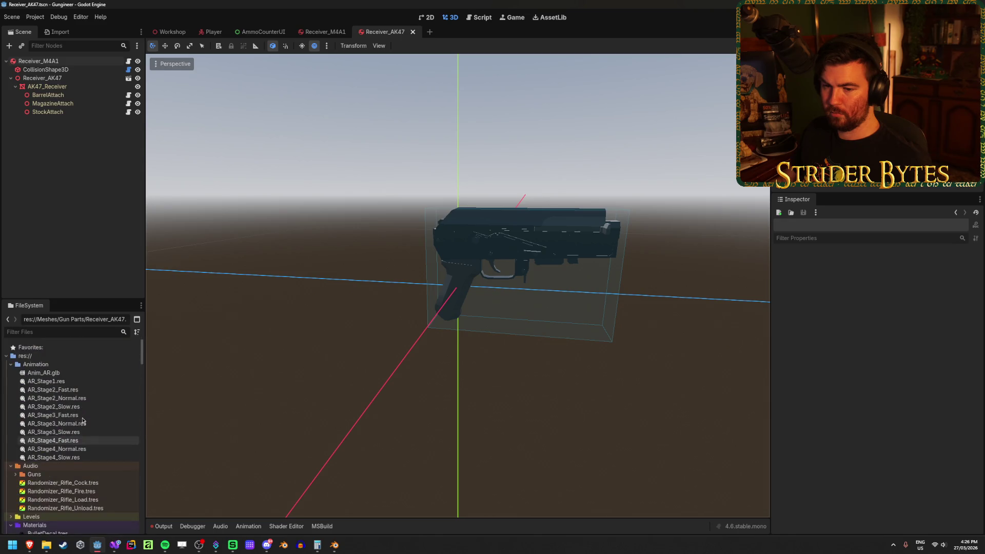
scroll(82, 421, "down", 5)
left_click(11, 351)
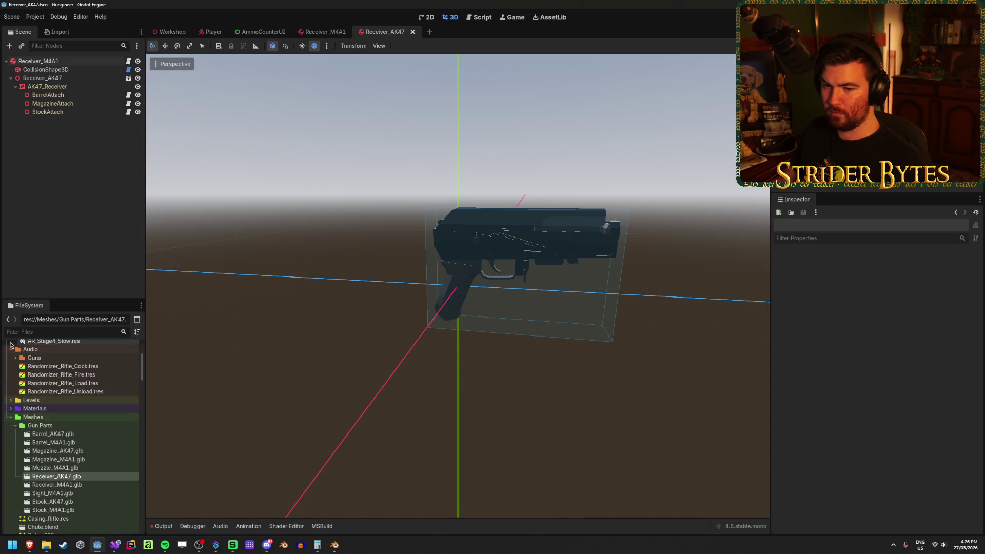
scroll(11, 359, "up", 5)
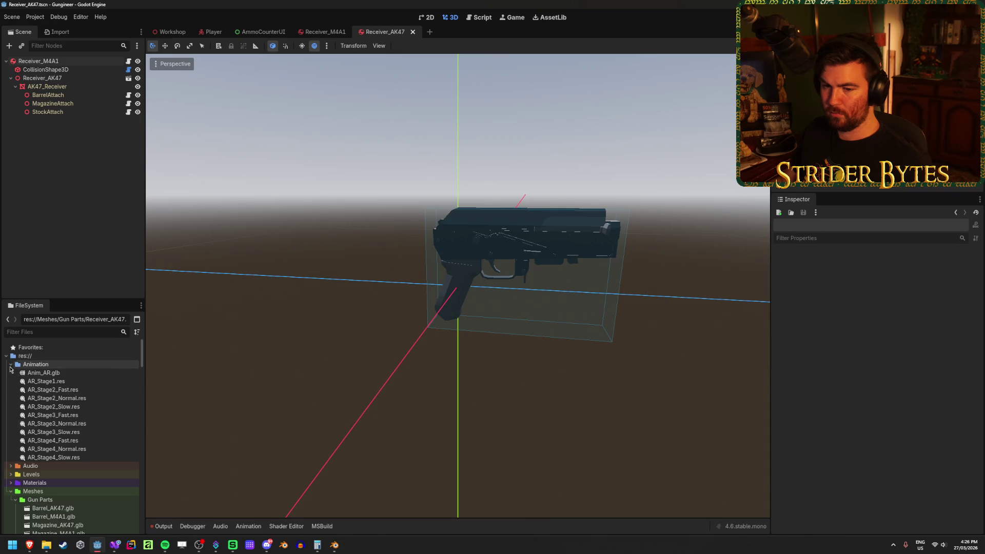
left_click(10, 364)
scroll(84, 395, "down", 10)
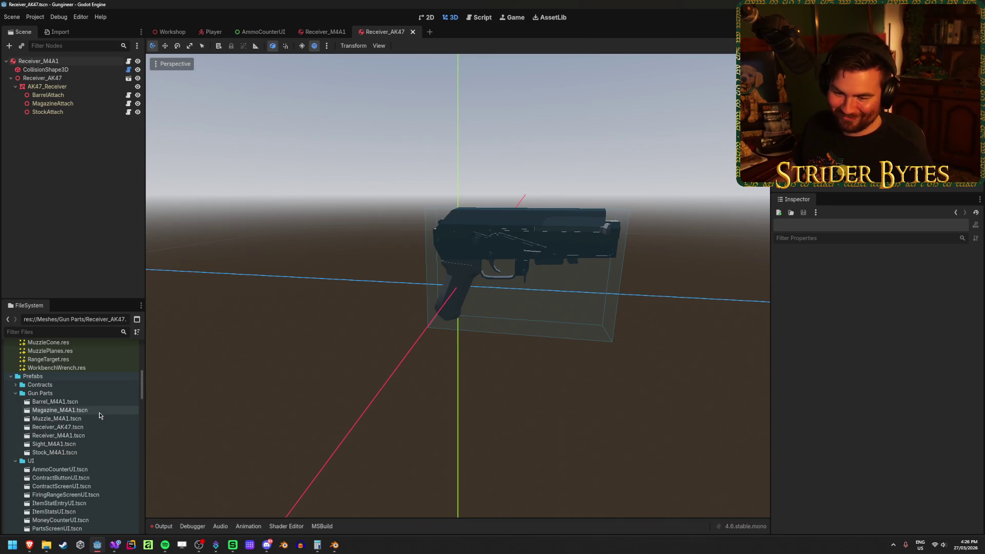
- Duplicate the Barrel_M4A1 prefab as Barrel_AK47.tscn and open it
left_click(99, 402)
key("ctrl+d")
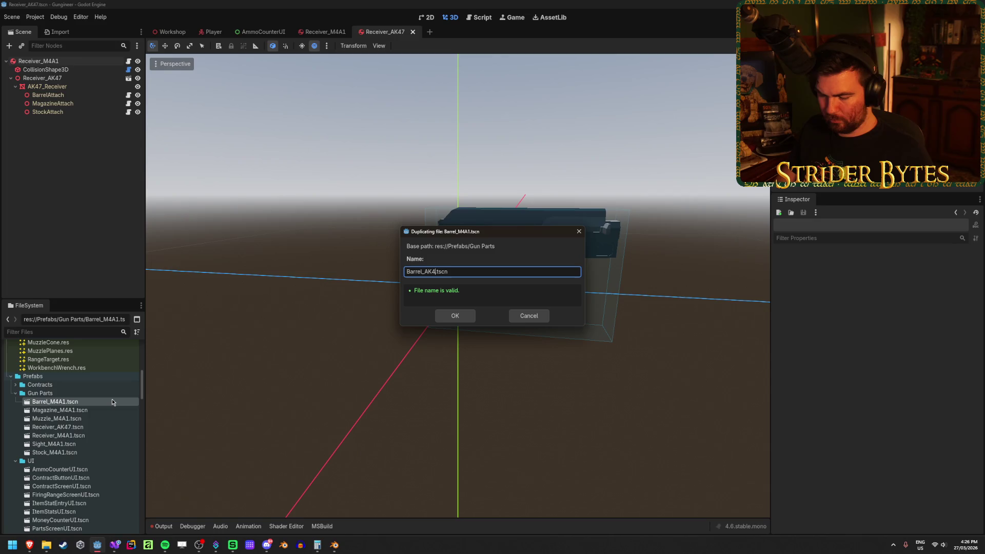
type("7")
key("Return")
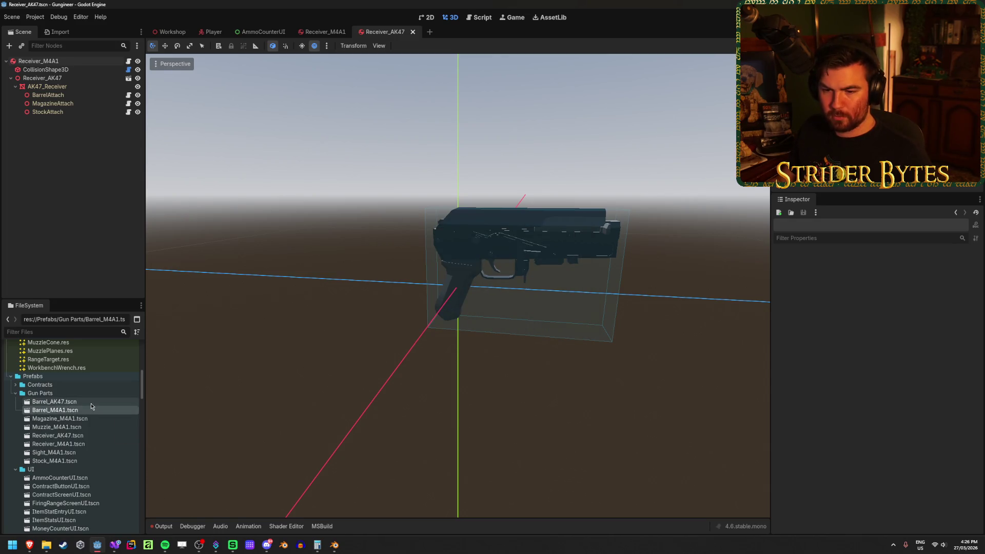
double_click(91, 402)
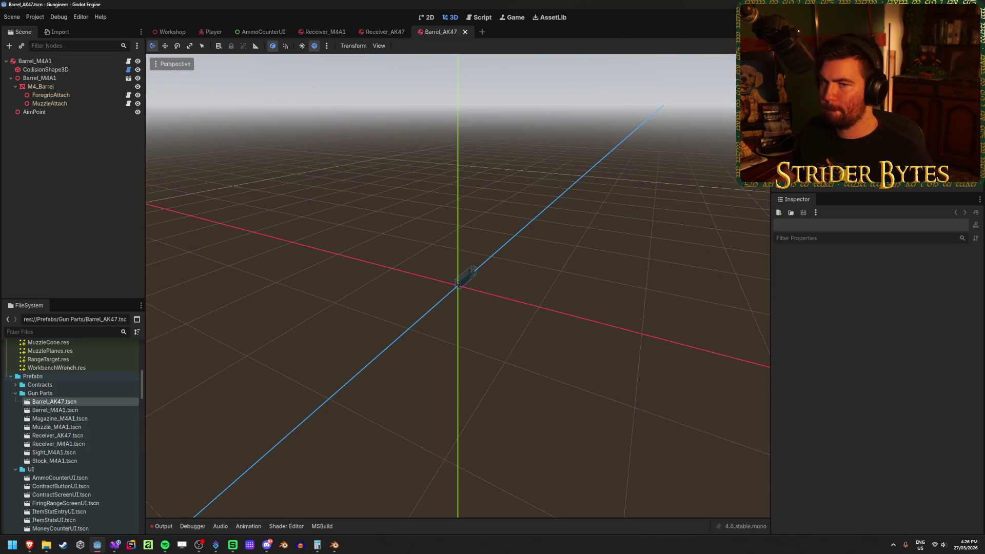
scroll(487, 303, "up", 5)
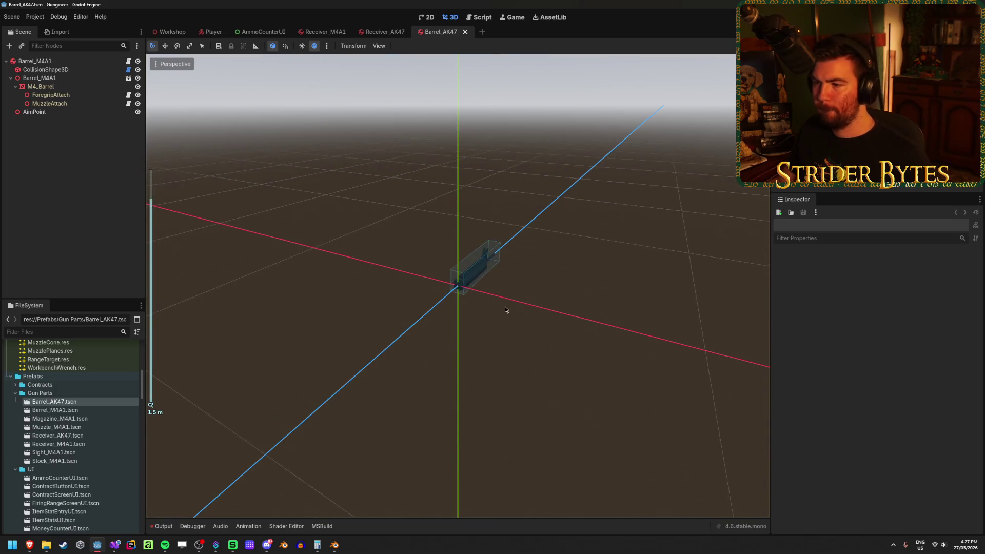
left_click_drag(506, 306, 510, 225)
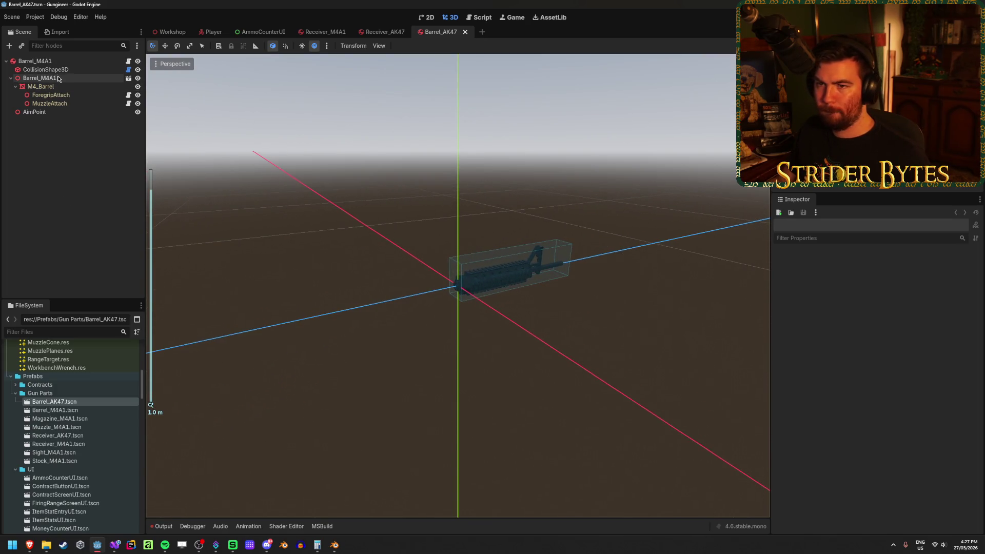
- Delete the old Barrel_M4A1 model node from the scene
left_click(57, 78)
key("Delete")
key("Return")
left_click(58, 78)
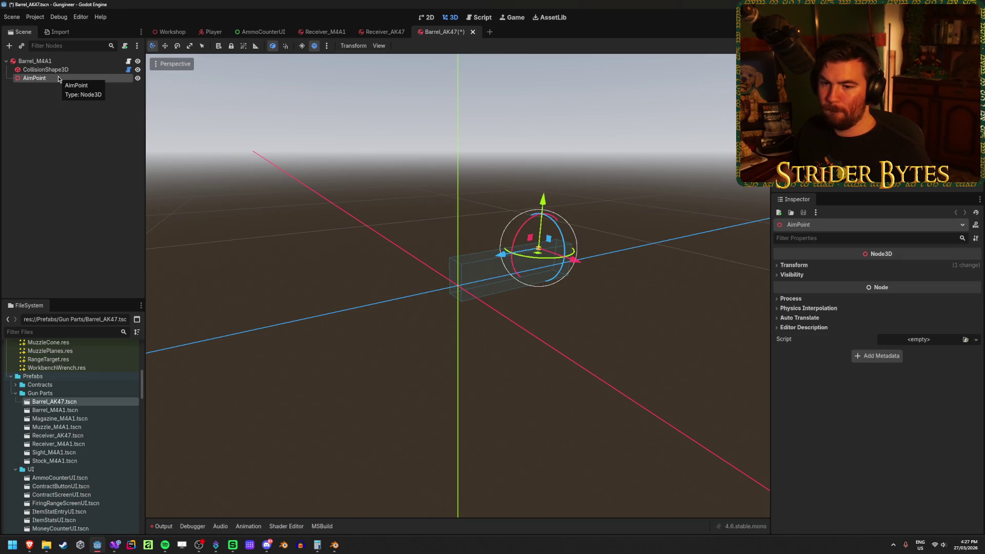
key("ctrl+z")
scroll(513, 205, "up", 3)
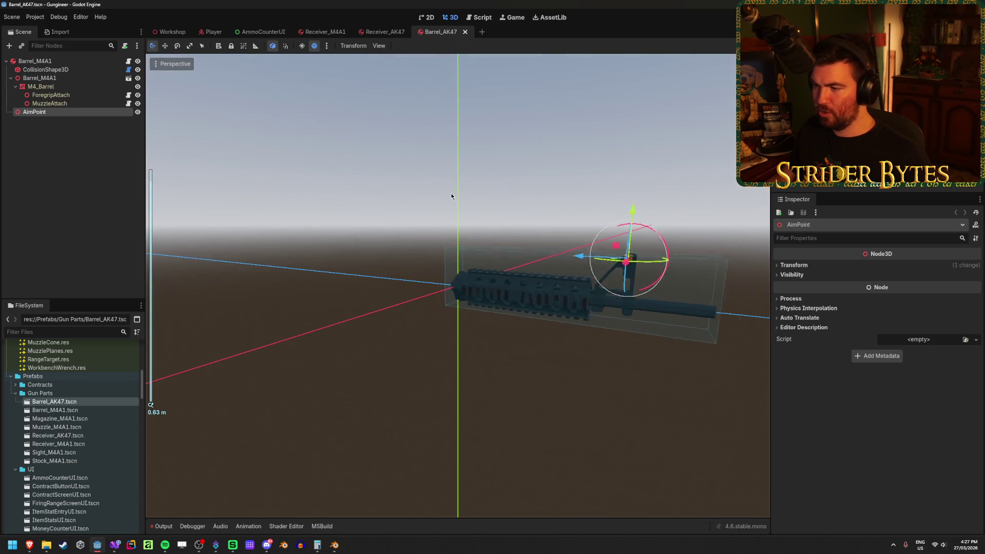
left_click(420, 193)
left_click(48, 79)
key("Delete")
key("Return")
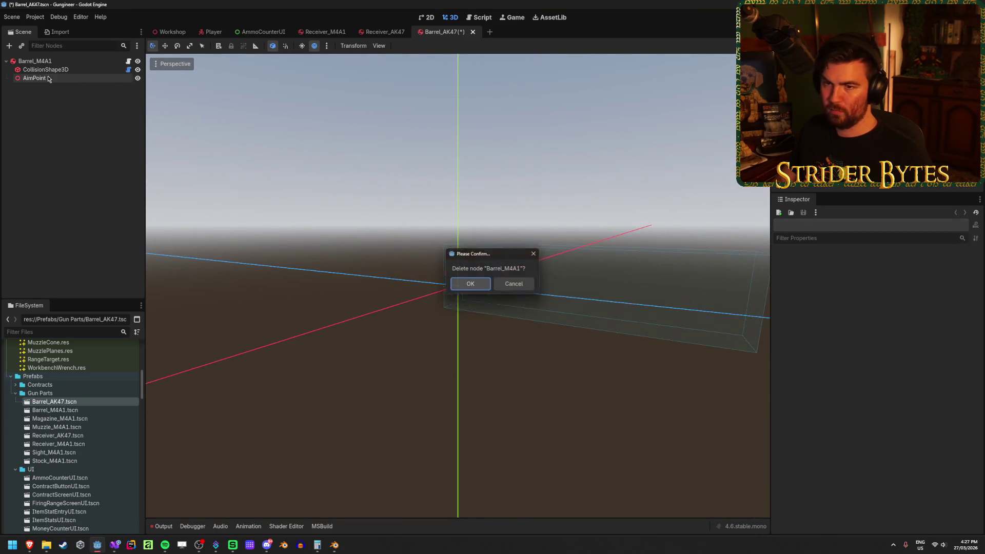
- Drag Barrel_AK47.glb from the FileSystem dock into the scene tree
scroll(84, 413, "up", 10)
scroll(66, 360, "down", 1)
left_click_drag(52, 371, 49, 67)
left_click(128, 87)
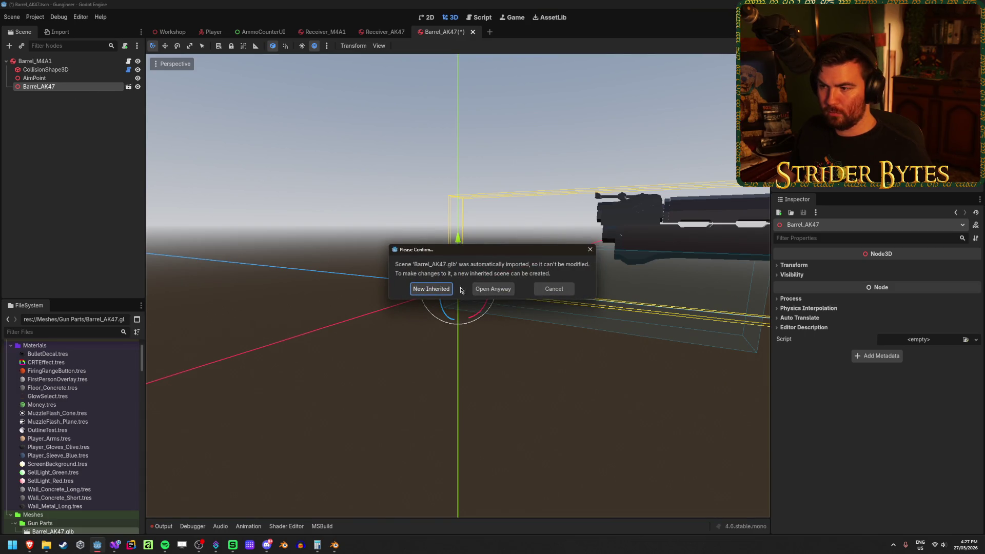
- Close the accidentally created inherited scene without saving it
left_click(438, 289)
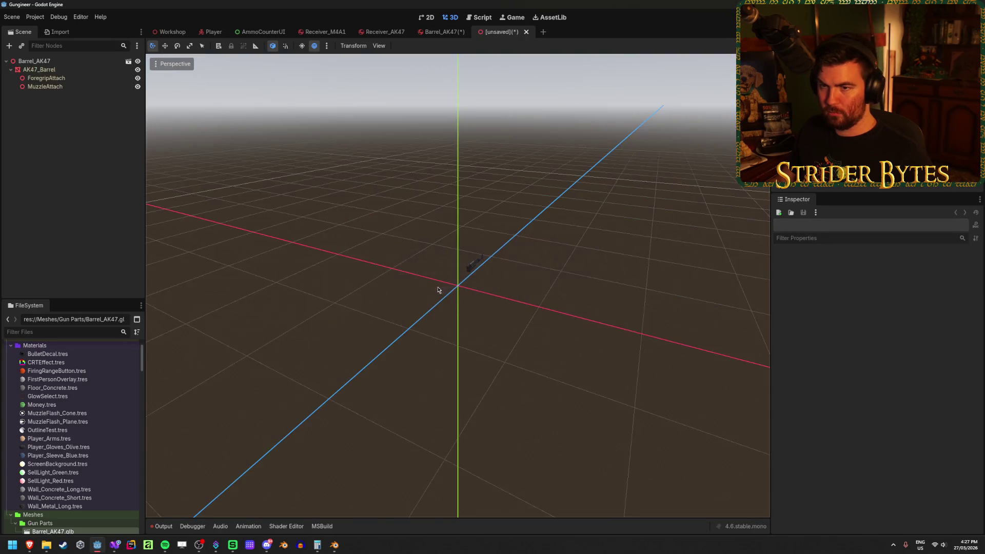
left_click(524, 32)
left_click(544, 293)
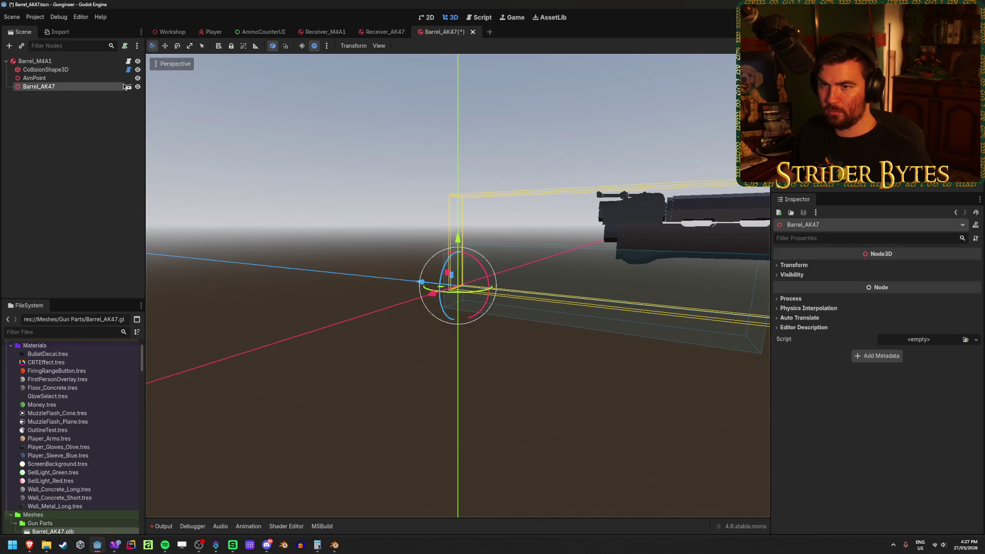
- Enable Editable Children on the Barrel_AK47 instance node
right_click(94, 87)
right_click(72, 88)
right_click(73, 88)
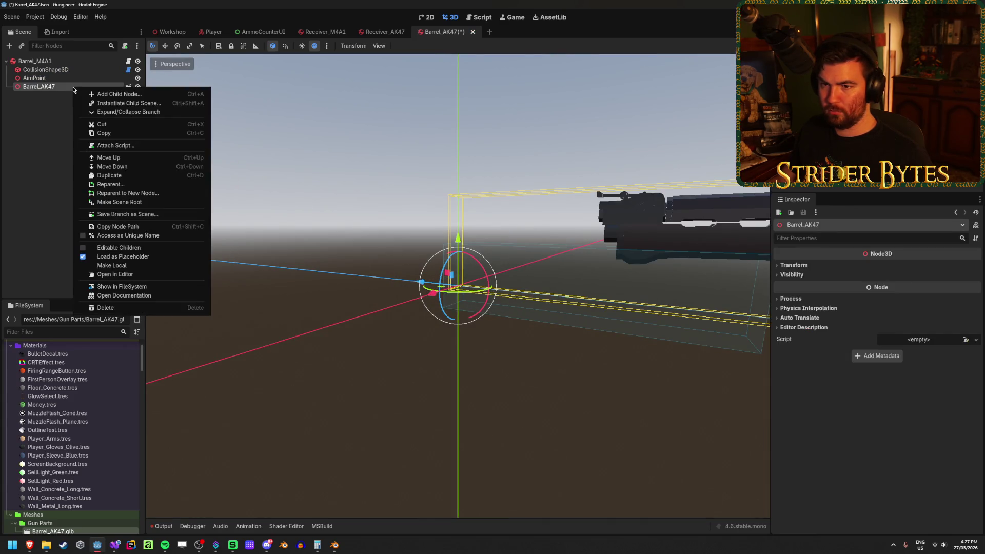
left_click(121, 257)
right_click(81, 92)
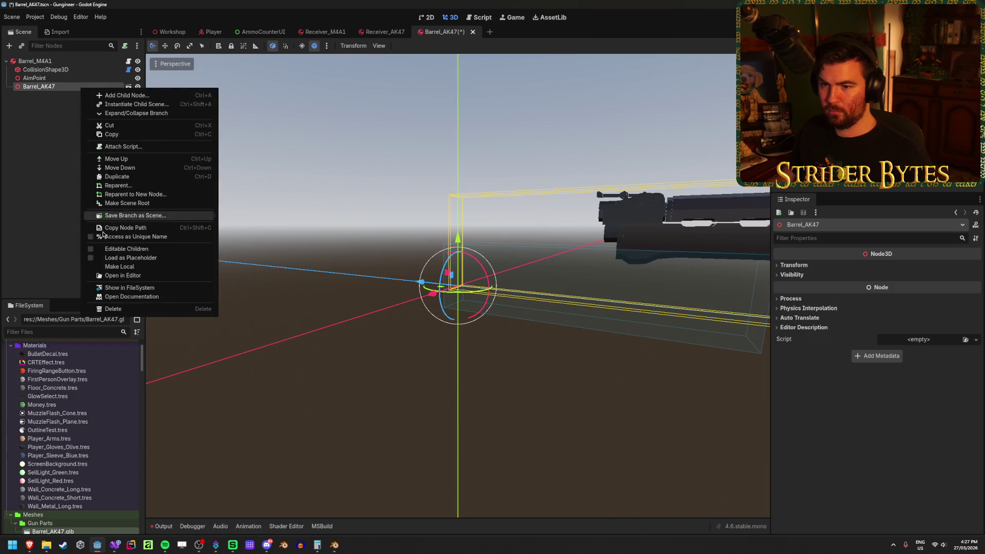
left_click(128, 251)
- Inspect the barrel instance's transform and save the Barrel_AK47 scene
mouse_move(475, 213)
left_mouse_down()
mouse_move(485, 213)
mouse_move(459, 211)
mouse_move(471, 243)
mouse_move(452, 259)
left_mouse_up()
scroll(461, 252, "down", 2)
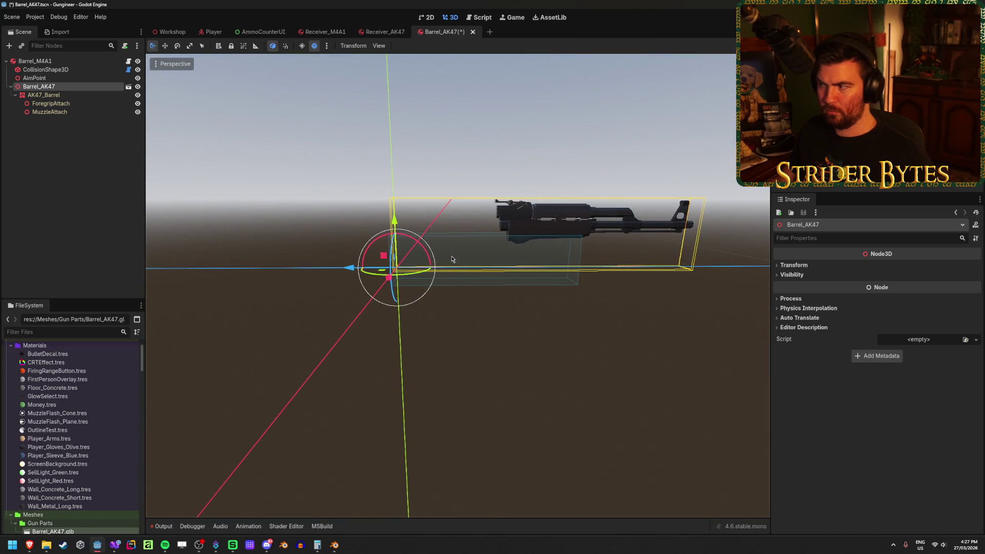
left_click(808, 265)
left_click(809, 266)
key("ctrl+s")
mouse_move(334, 545)
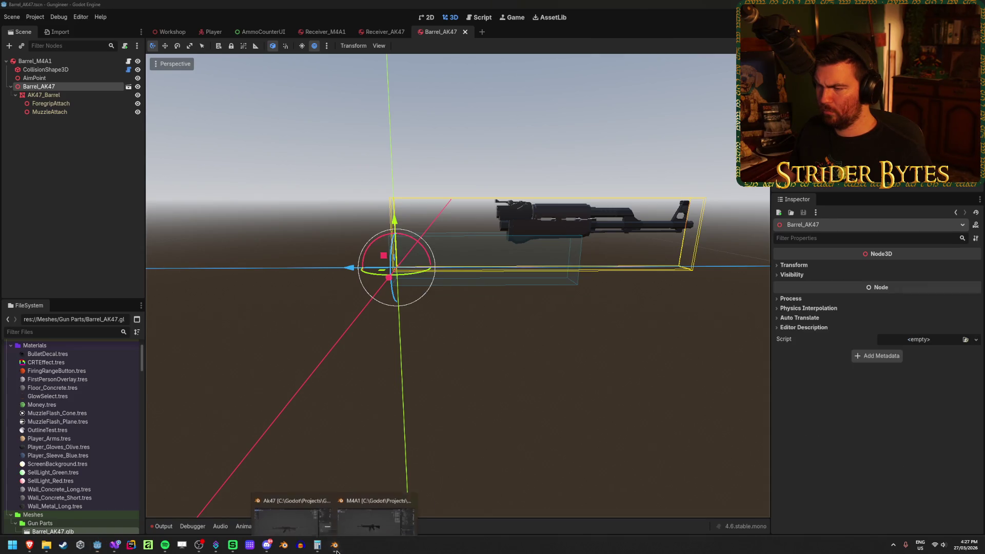
left_click(317, 491)
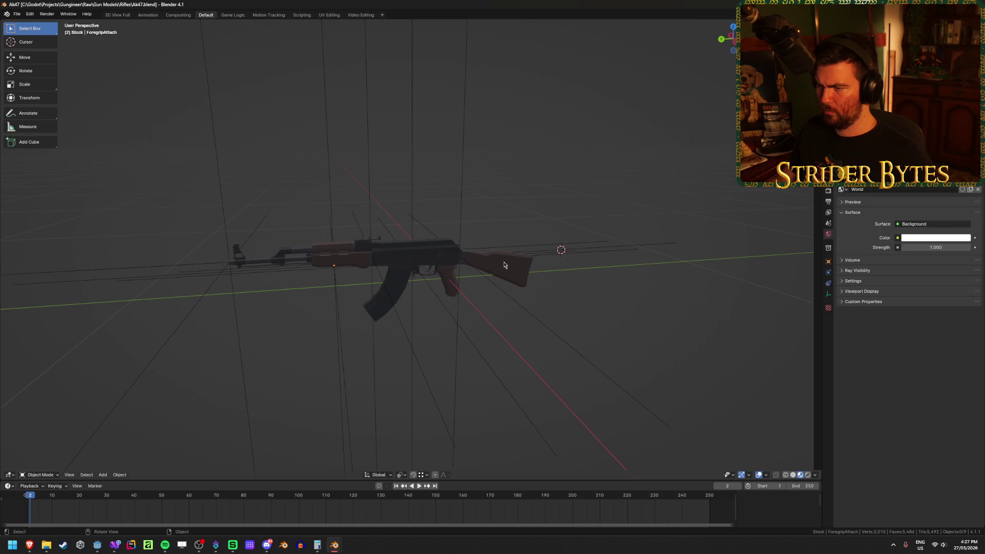
- In Blender, select the AK47 stock and orbit to a side view
left_click(513, 267)
scroll(545, 301, "up", 3)
left_click_drag(458, 276, 354, 290)
- Back in Godot, check Barrel_M4A1.glb import settings and open the Barrel_M4A1.tscn prefab
mouse_move(115, 549)
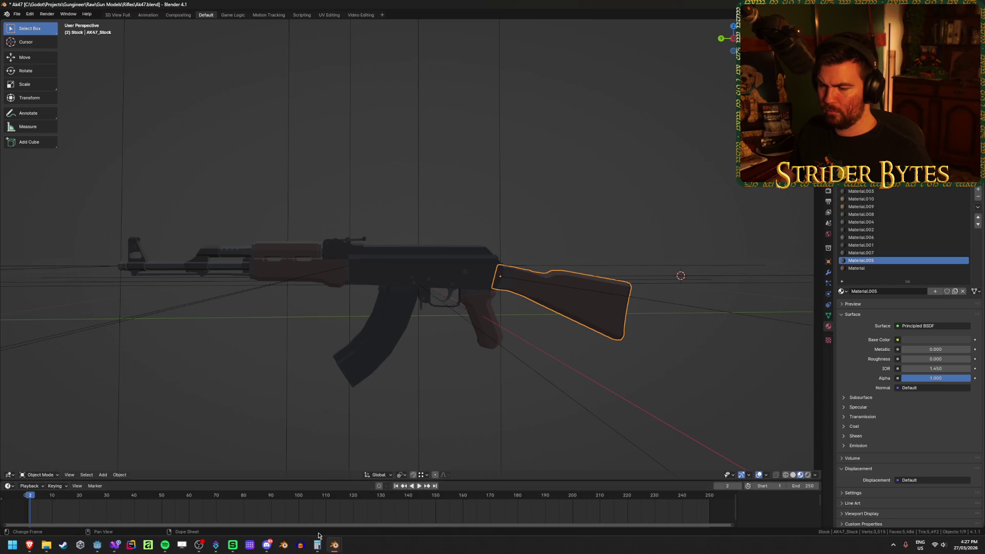
left_click(98, 548)
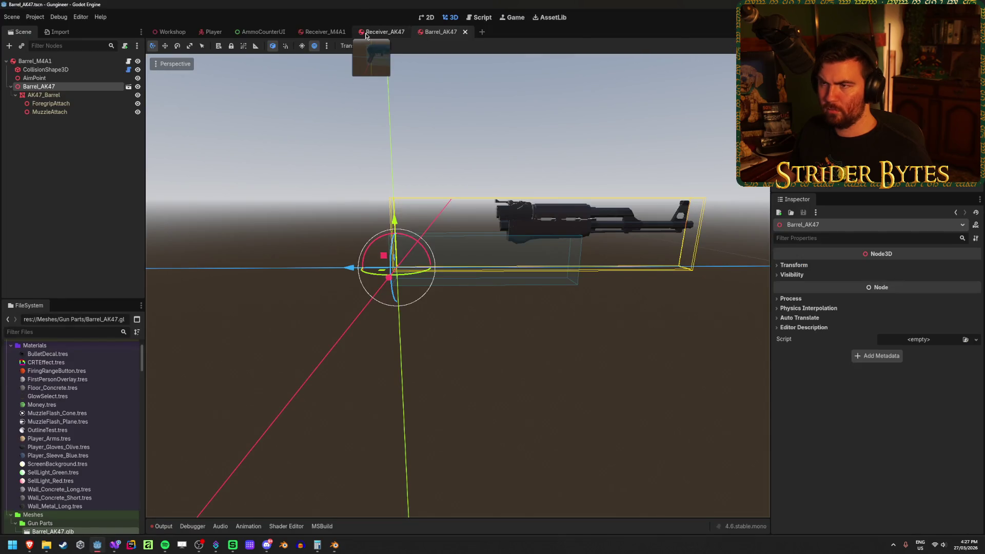
scroll(76, 449, "down", 4)
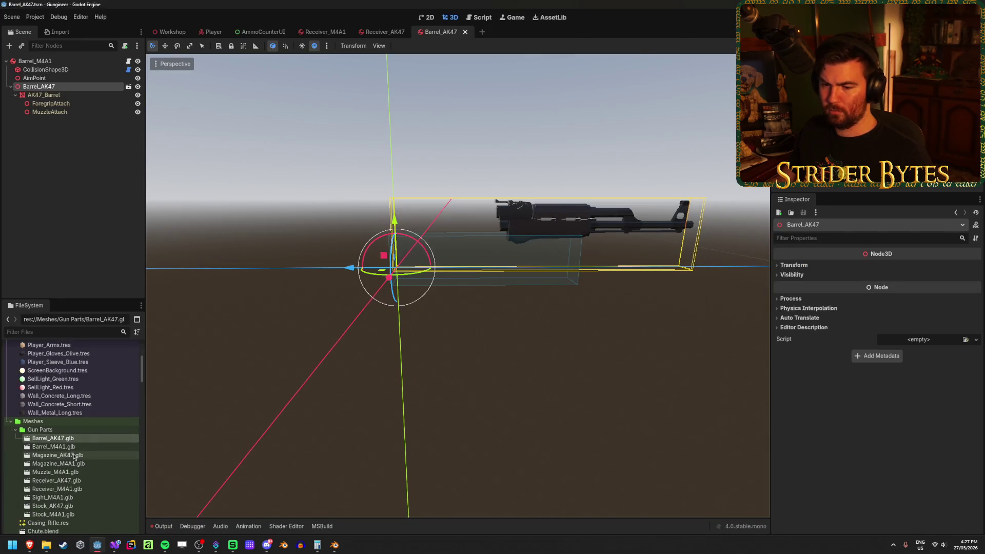
double_click(75, 447)
left_click(619, 492)
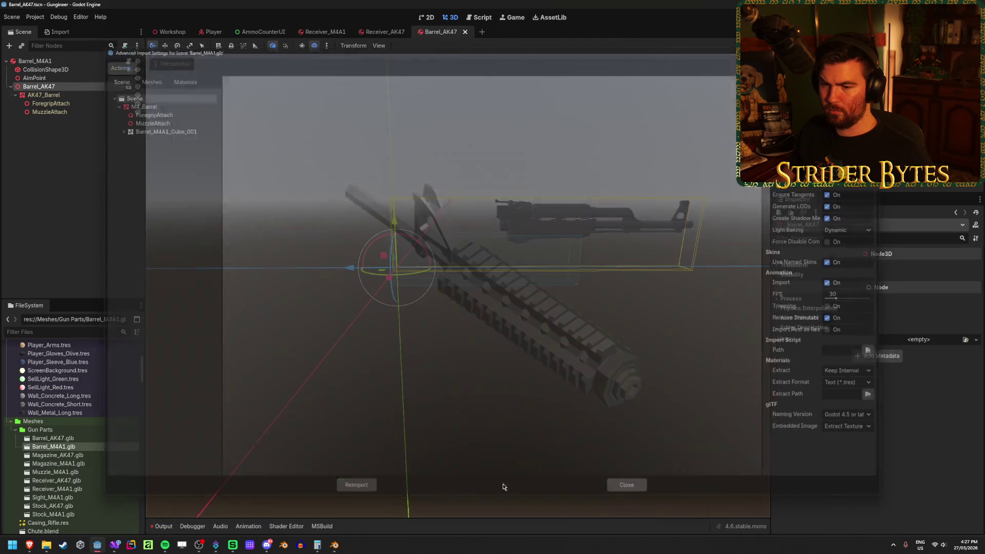
scroll(76, 441, "down", 5)
double_click(56, 456)
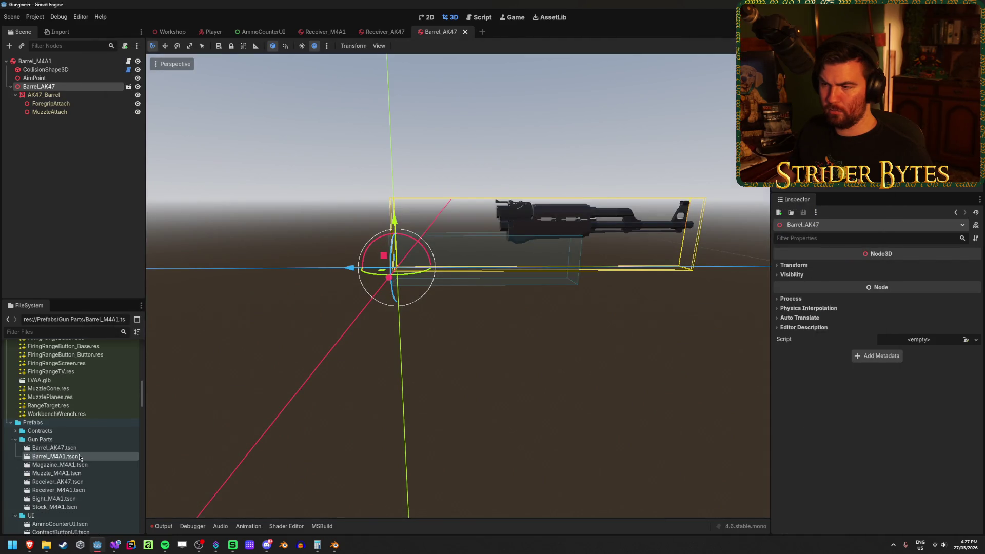
scroll(382, 310, "down", 4)
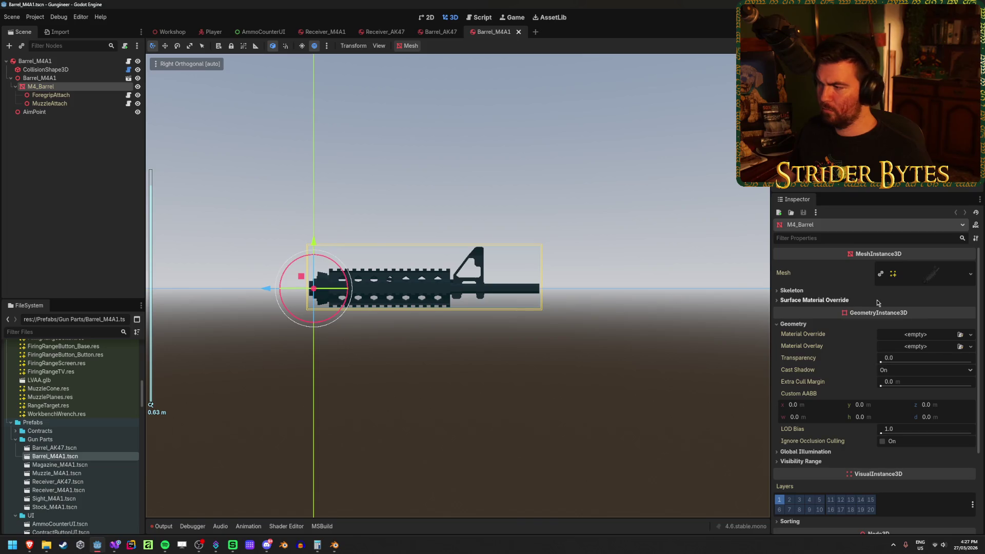
- Check the transform values of the Barrel_M4A1 instance and its M4_Barrel mesh
left_click(51, 81)
left_click(795, 266)
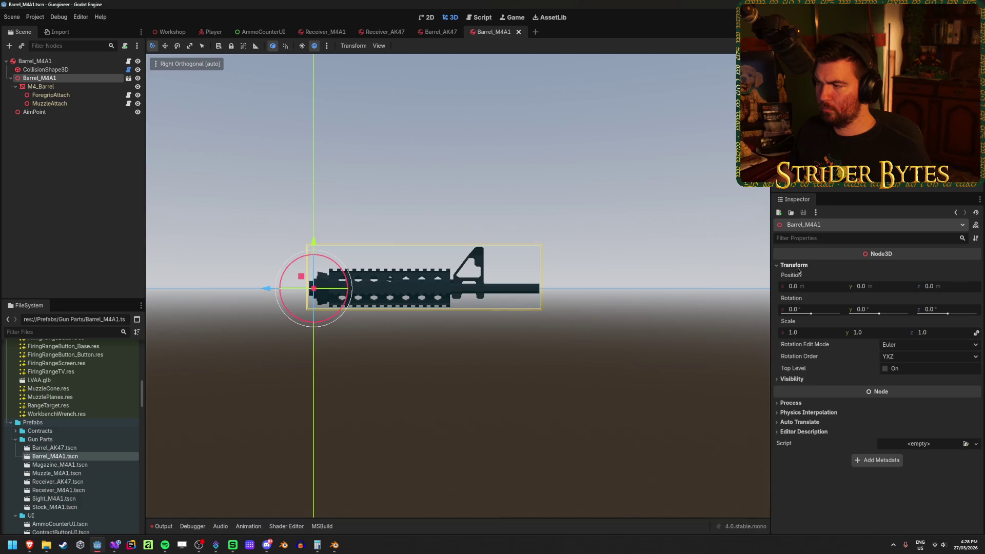
left_click(795, 265)
left_click(40, 86)
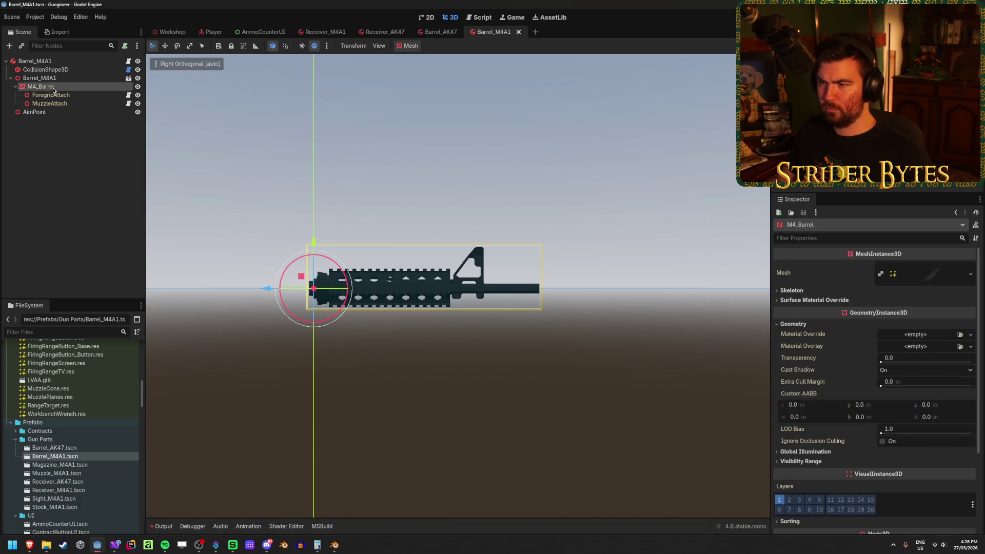
scroll(818, 394, "down", 5)
left_click(800, 435)
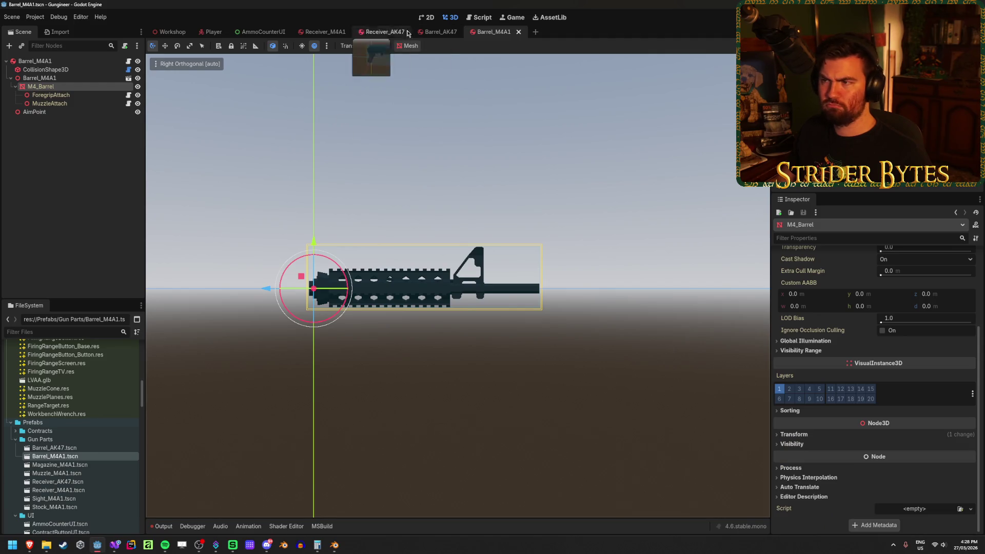
- Set the AK47_Barrel mesh's Position Y and Z to 0 and save Barrel_AK47
left_click(424, 33)
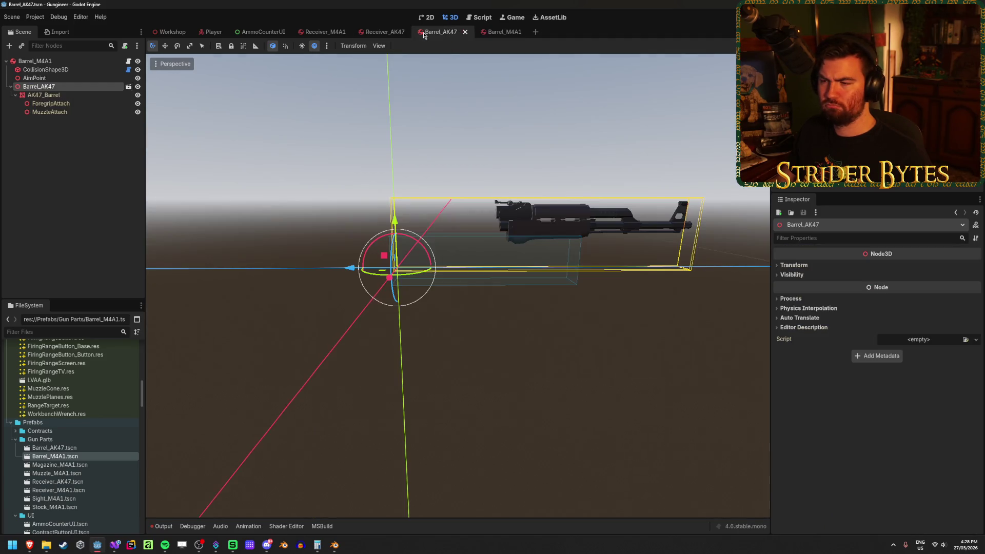
left_click(58, 96)
left_click(796, 428)
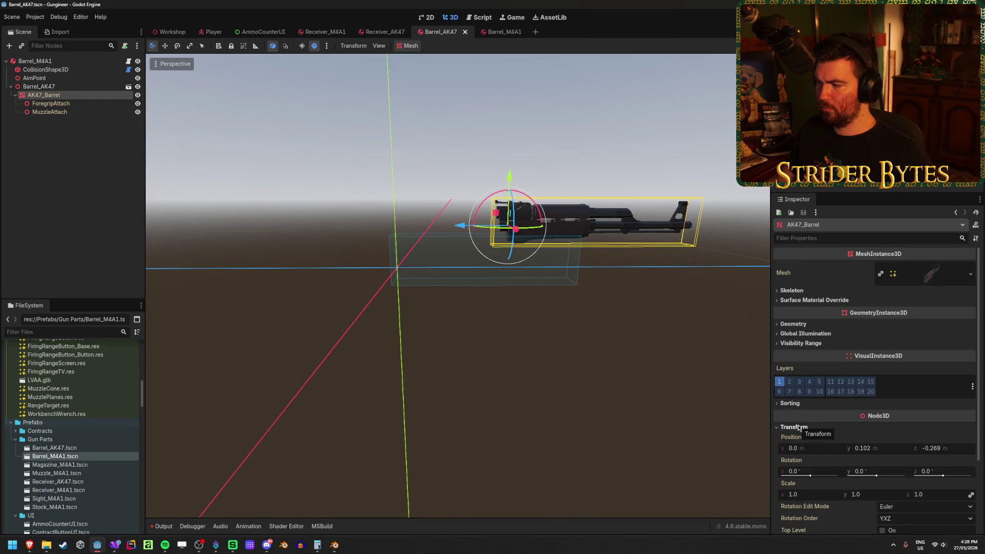
left_click(858, 448)
type("0")
key("Tab")
type("0")
key("Return")
key("ctrl+s")
- Select the AimPoint node, then the CollisionShape3D node
scroll(238, 199, "up", 5)
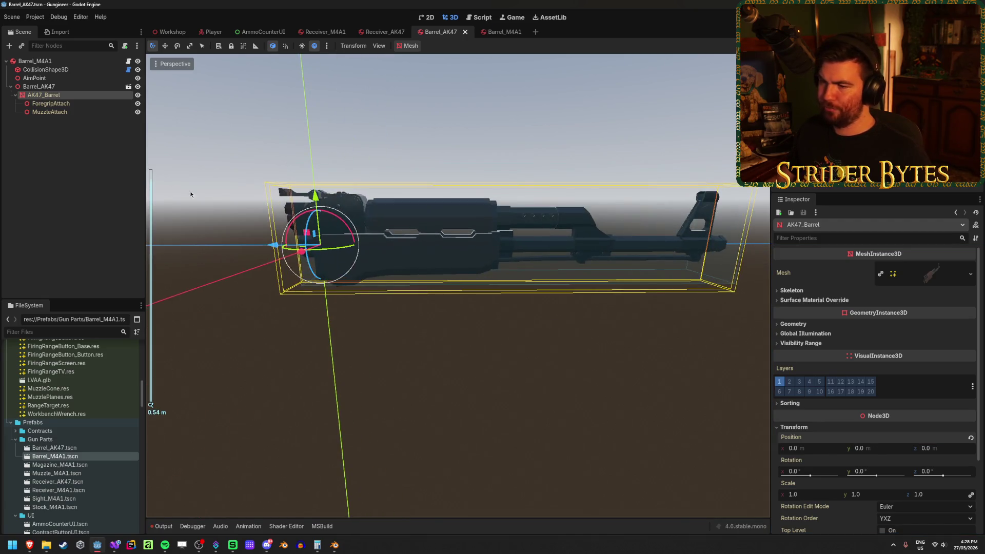
left_click(238, 199)
left_click(62, 79)
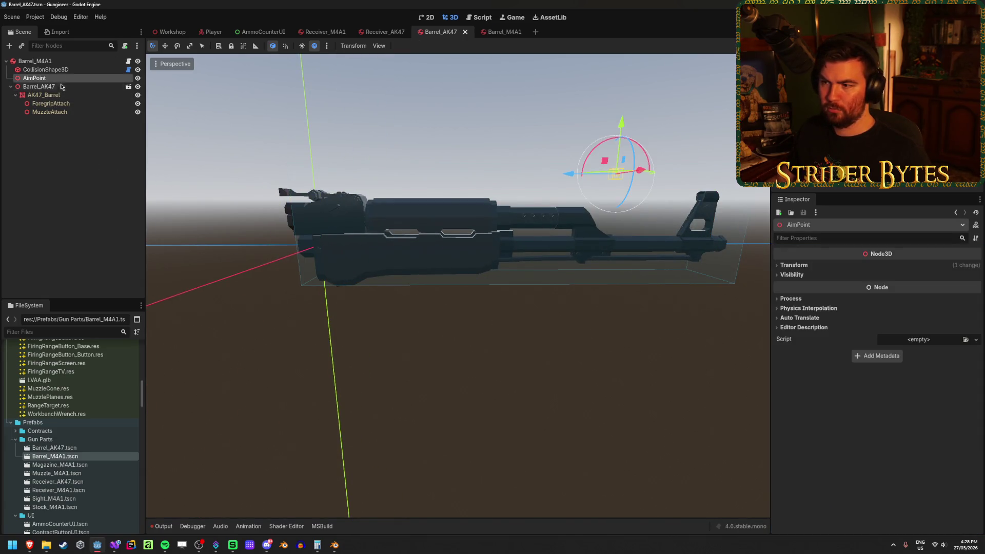
left_click(51, 70)
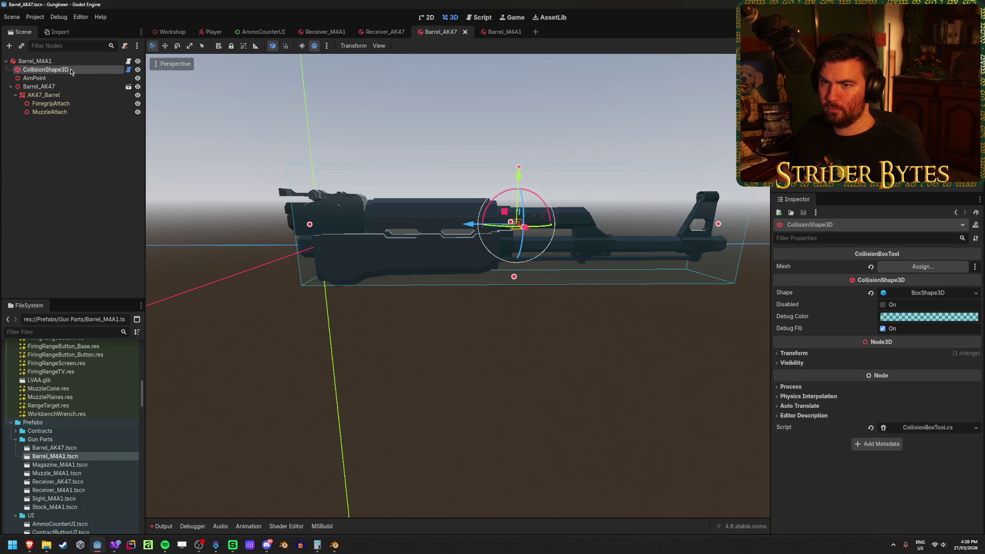
- Fit the barrel's collision box to the AK47_Barrel mesh
left_click(922, 266)
left_click(475, 199)
left_click(470, 403)
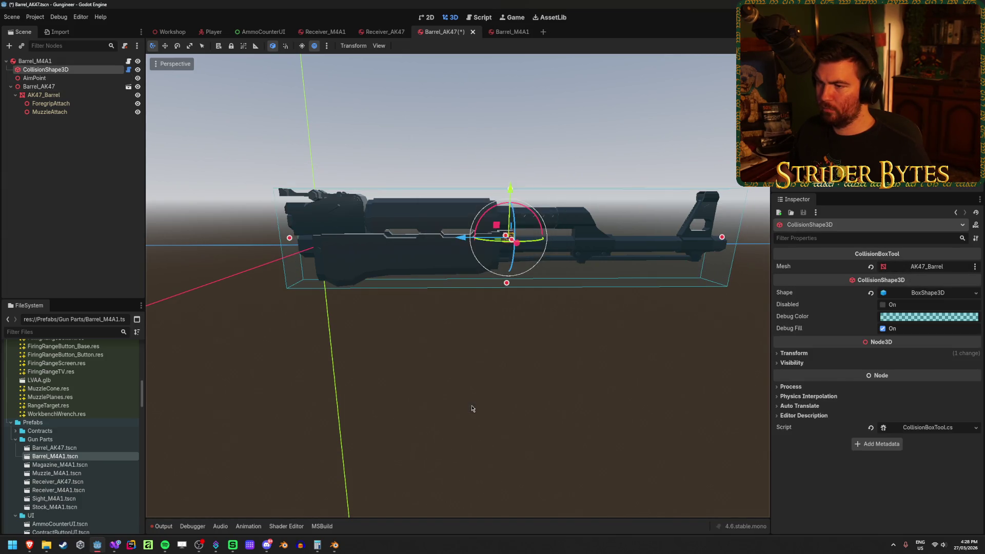
left_click_drag(484, 320, 564, 287)
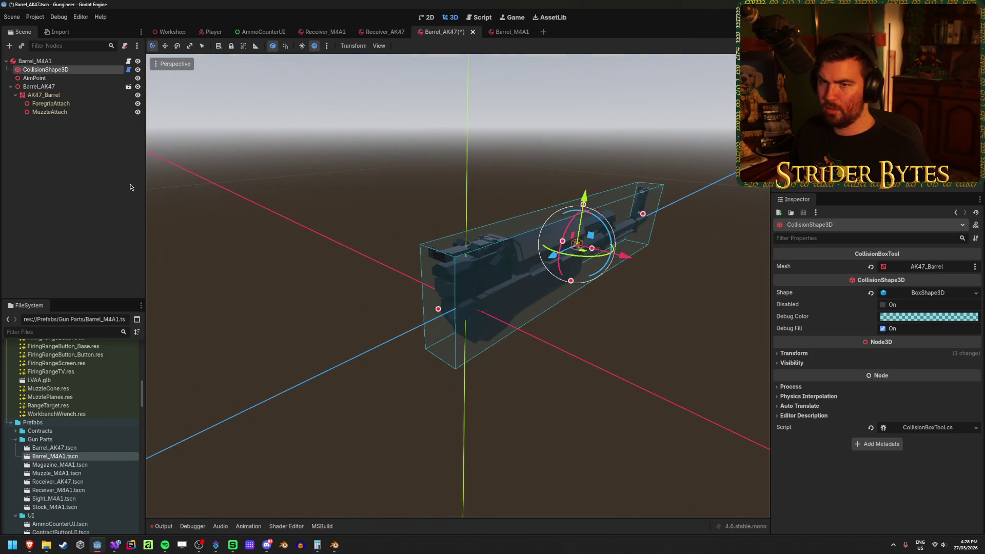
left_click(307, 257)
- Move the AimPoint along Z and Y to the front end of the AK47 barrel
left_click(71, 78)
left_click_drag(625, 267, 516, 261)
key("f")
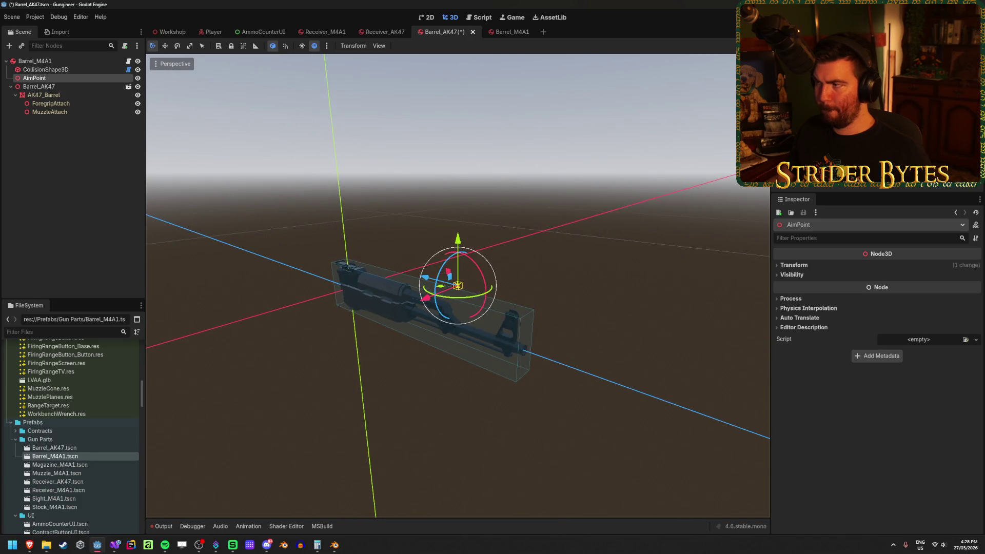
key("KP_3")
left_click_drag(466, 289, 475, 286)
left_click_drag(522, 239, 522, 255)
mouse_move(583, 355)
left_mouse_down()
mouse_move(543, 355)
mouse_move(545, 374)
mouse_move(536, 340)
mouse_move(507, 320)
mouse_move(502, 354)
mouse_move(497, 287)
mouse_move(482, 308)
mouse_move(443, 302)
left_mouse_up()
- Frame the barrel's root node and orbit around to inspect the result
scroll(539, 387, "up", 2)
scroll(452, 297, "up", 2)
scroll(446, 300, "up", 10)
scroll(443, 302, "up", 12)
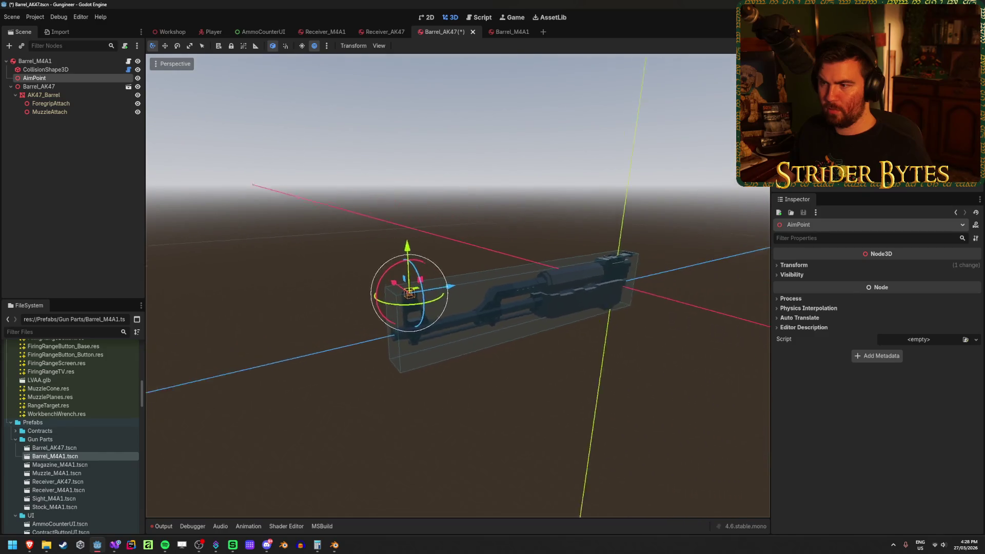
left_click(45, 62)
key("f")
scroll(516, 311, "down", 5)
scroll(516, 311, "up", 5)
left_click_drag(486, 304, 756, 305)
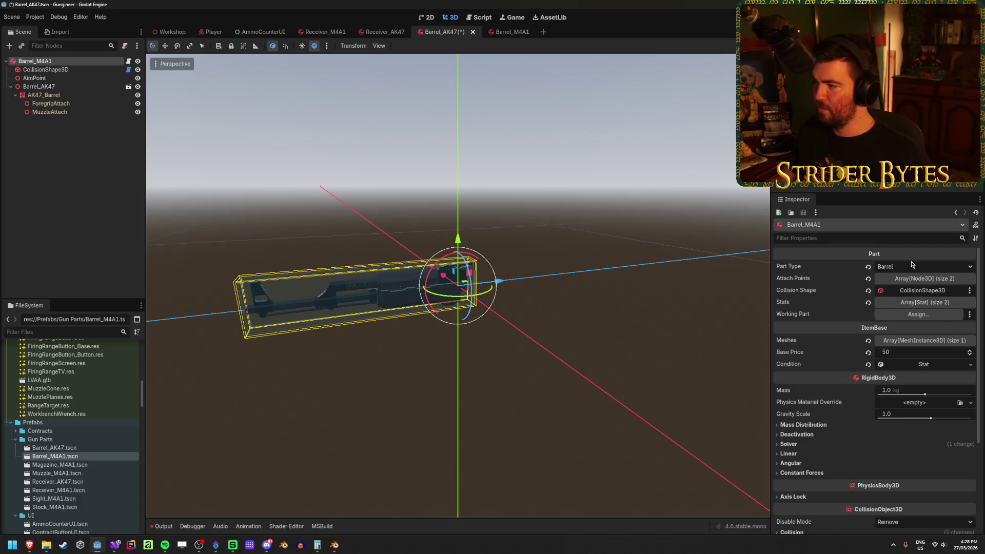
- Attach the AttachPoint.cs script to both ForegripAttach and MuzzleAttach
left_click(64, 103)
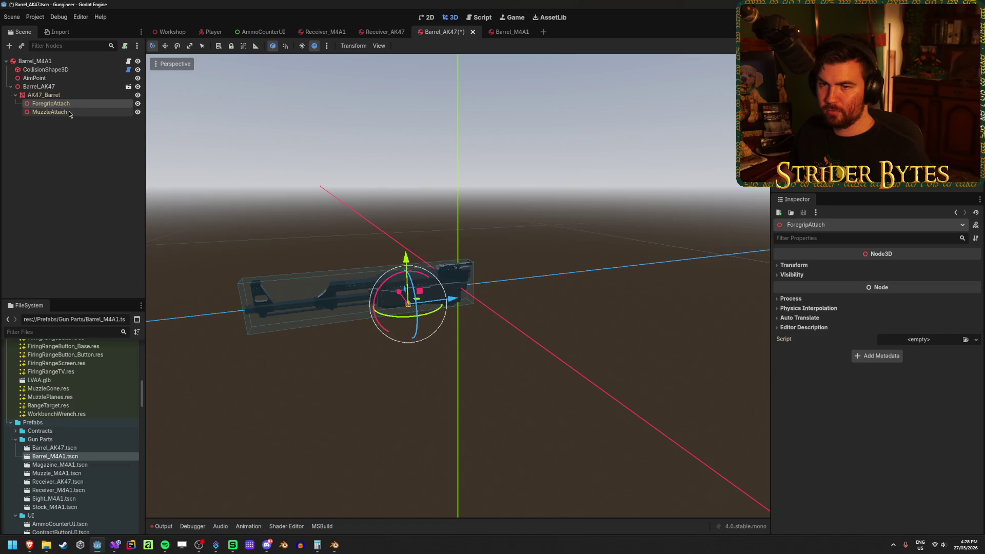
left_click(69, 111, "shift")
left_click(965, 339)
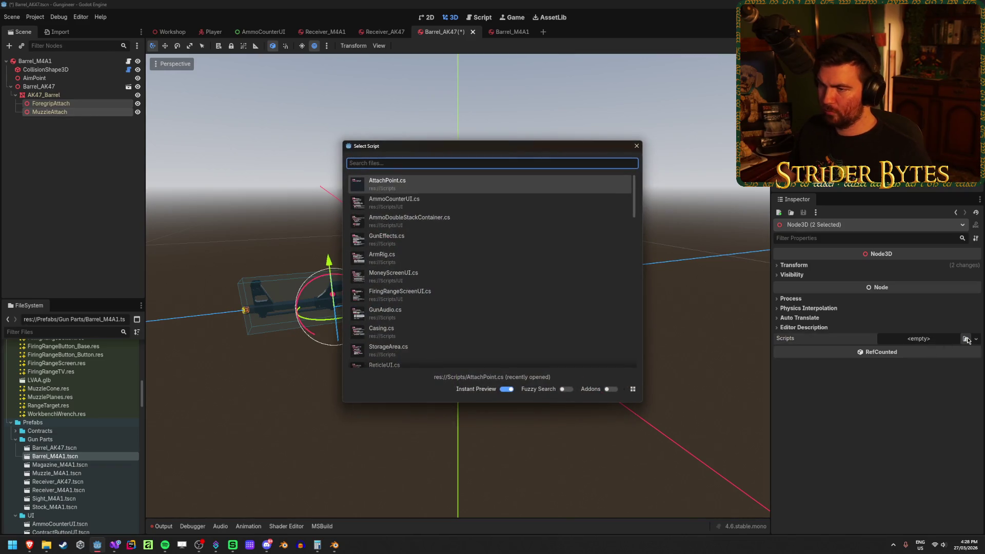
key("Return")
left_click(913, 267)
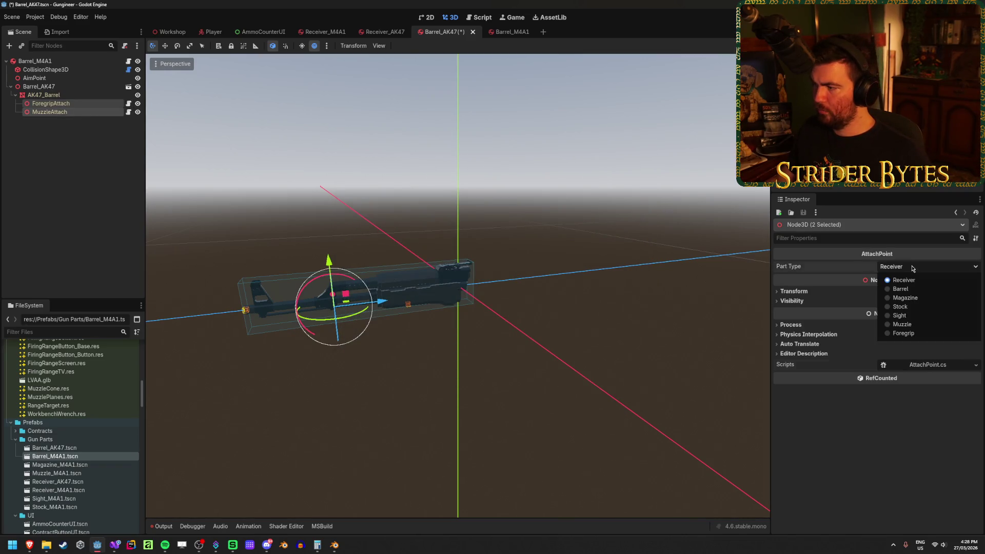
left_click(912, 267)
- Set ForegripAttach's part type to Foregrip and MuzzleAttach's to Muzzle, then save and recheck
left_click(61, 103)
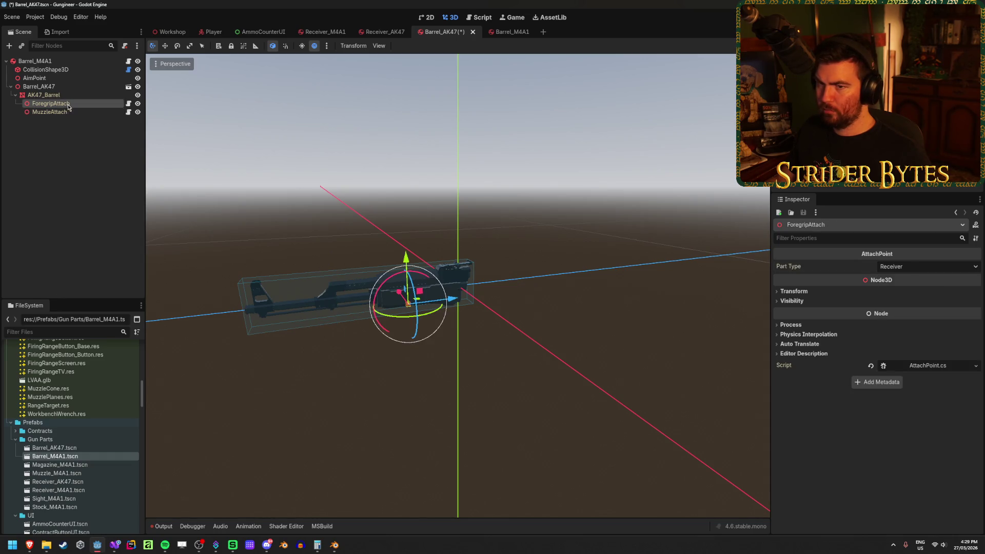
left_click(912, 267)
left_click(903, 334)
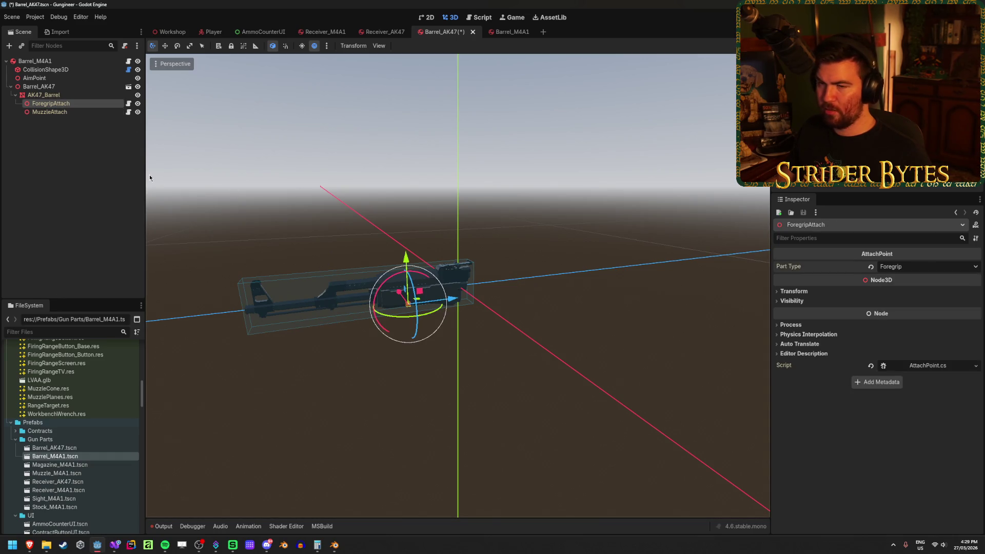
left_click(72, 113)
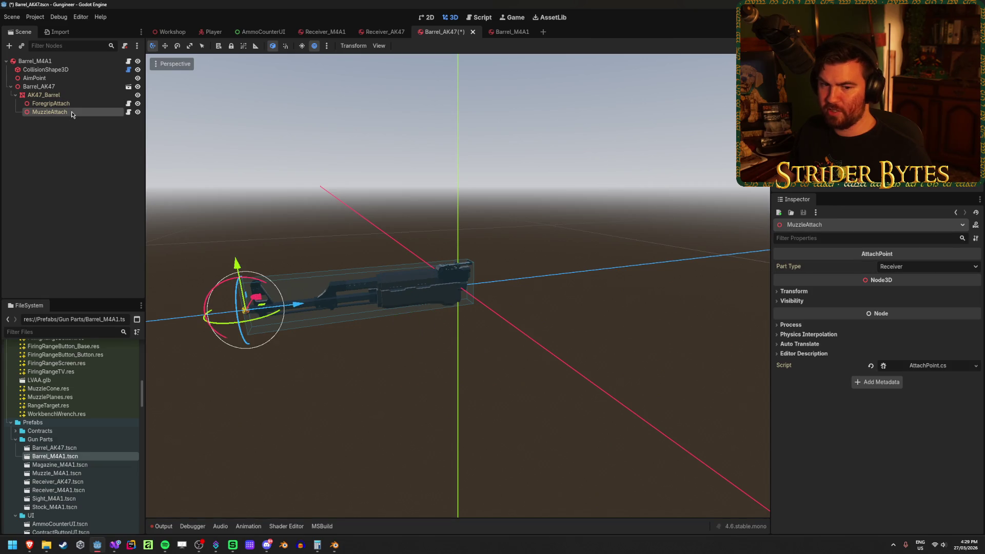
left_click(911, 266)
left_click(903, 325)
key("ctrl+s")
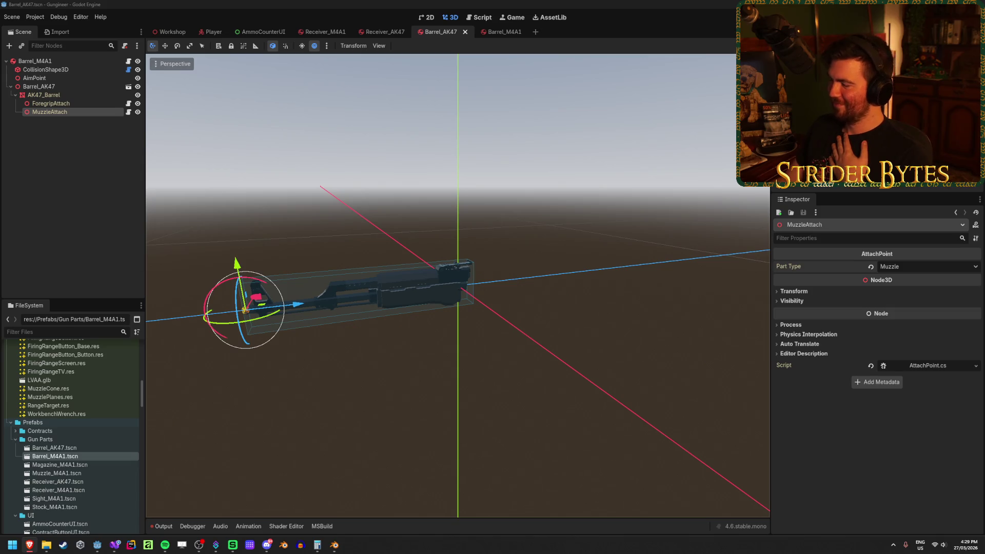
left_click(331, 3)
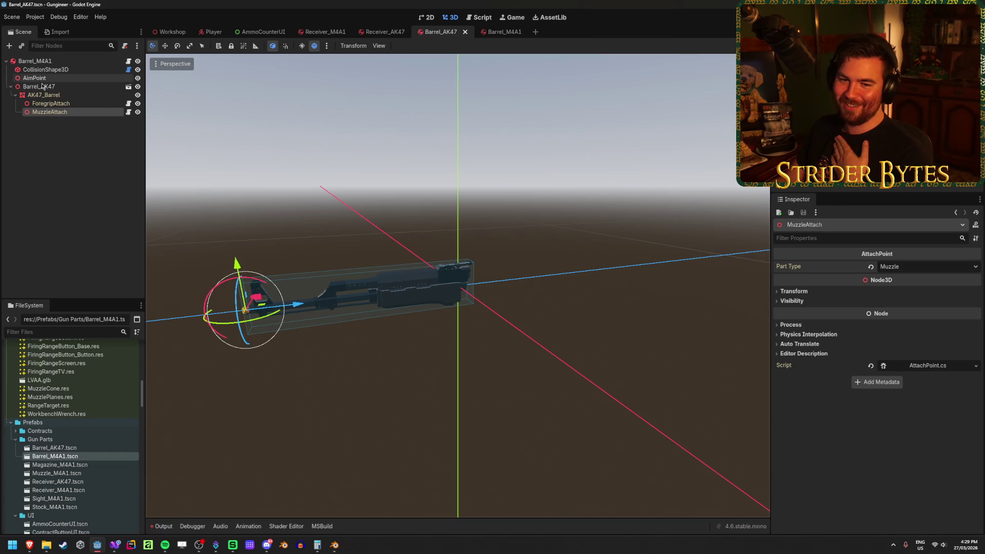
left_click(95, 104)
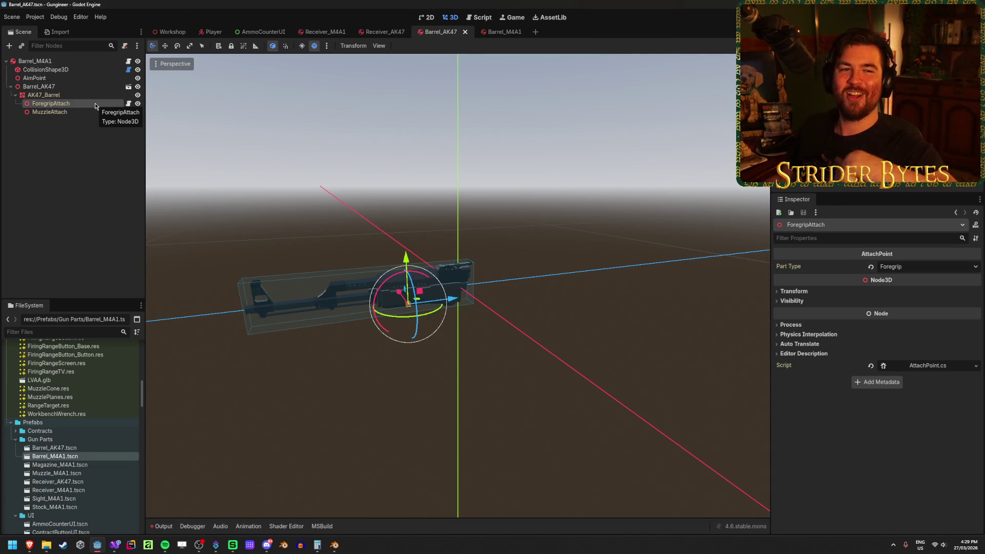
- Assign AK47_Barrel to the barrel part root's first mesh slot
left_click(78, 140)
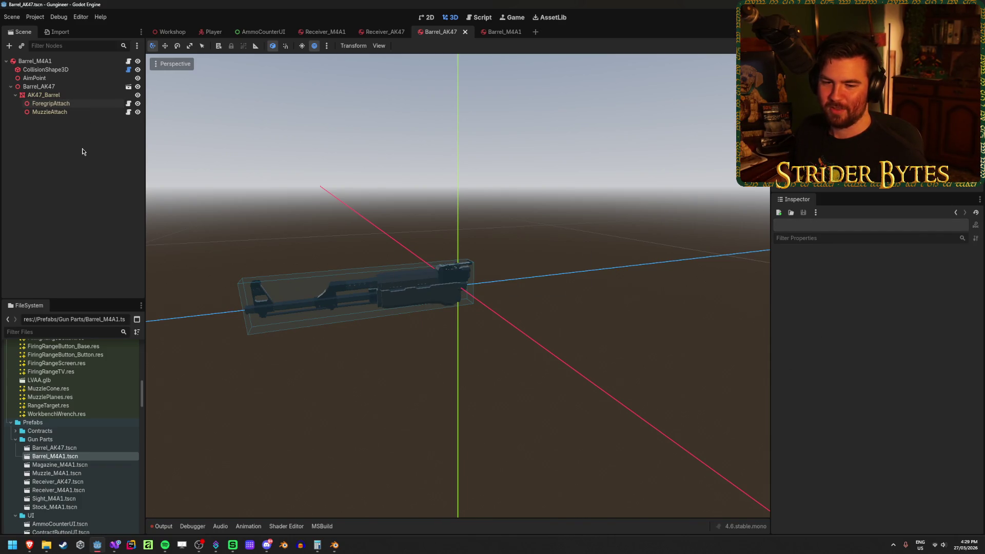
left_click(63, 87)
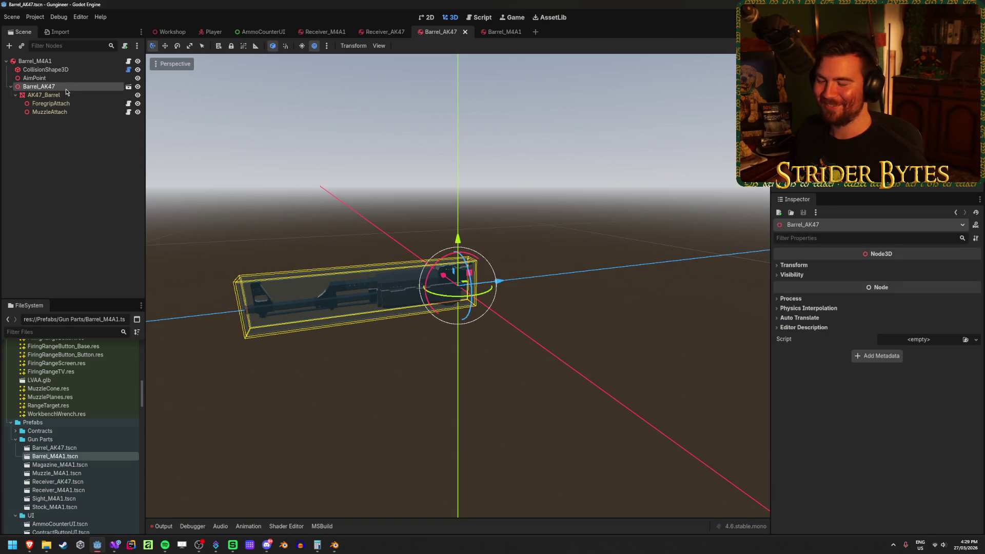
left_click(67, 95)
left_click(71, 87)
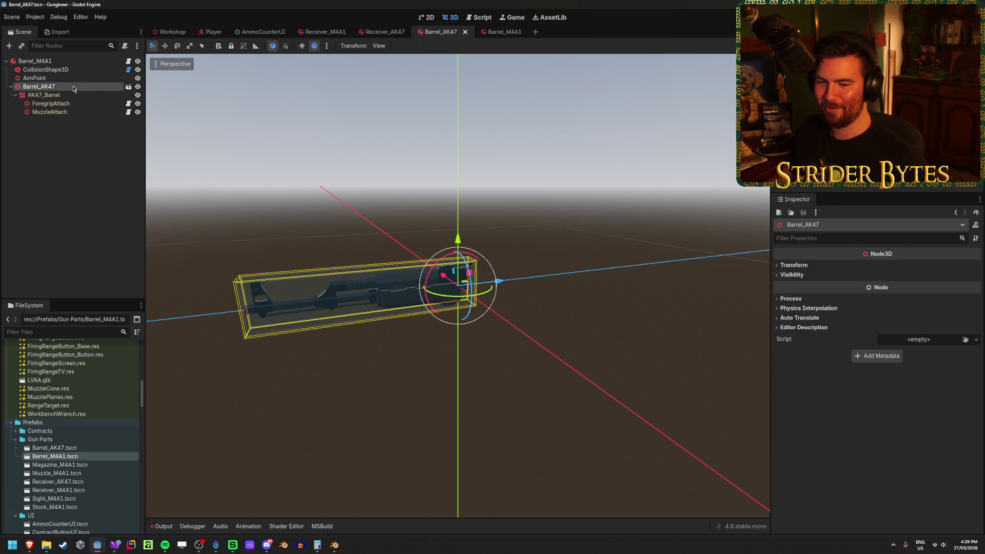
left_click(73, 61)
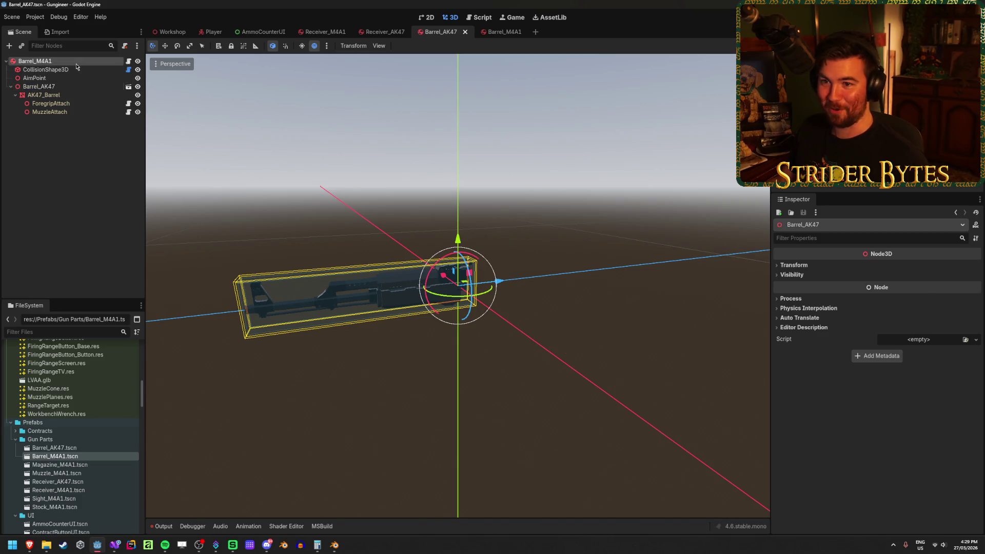
left_click(924, 340)
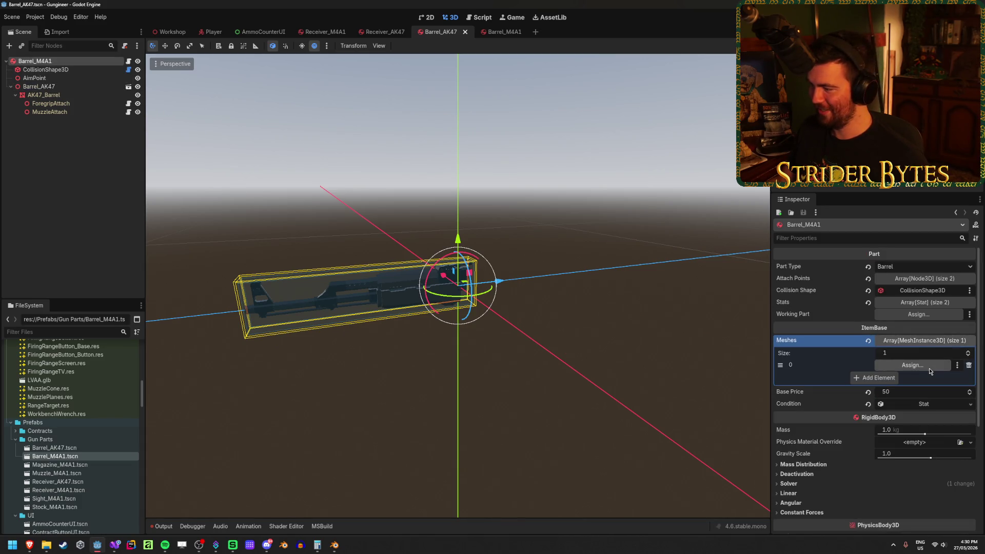
left_click(913, 365)
left_click(467, 198)
left_click(463, 401)
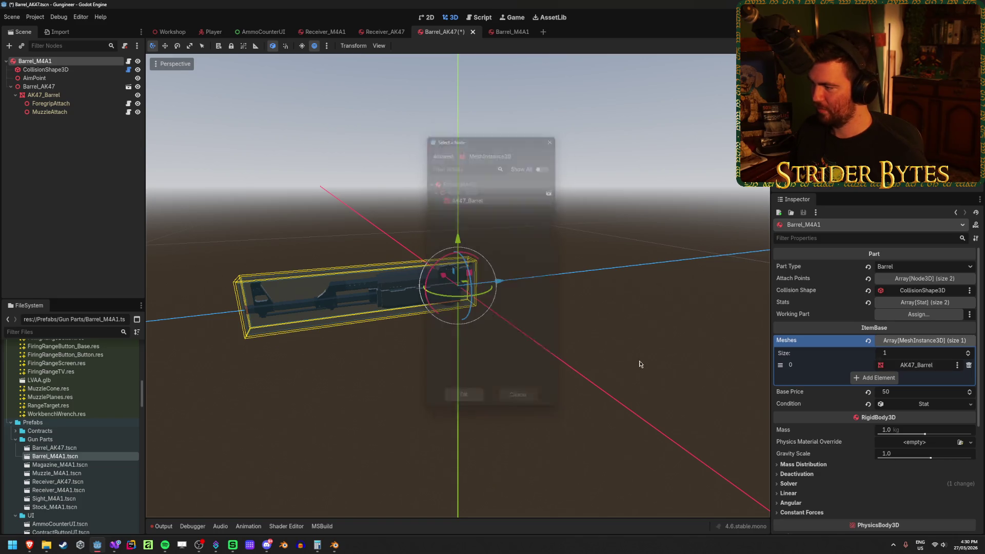
- Set attach points [0] ForegripAttach and [1] MuzzleAttach on the root, then save
left_click(940, 278)
left_click(918, 303)
left_click(474, 222)
left_click(463, 401)
left_click(918, 315)
left_click(473, 231)
left_click(464, 400)
key("ctrl+s")
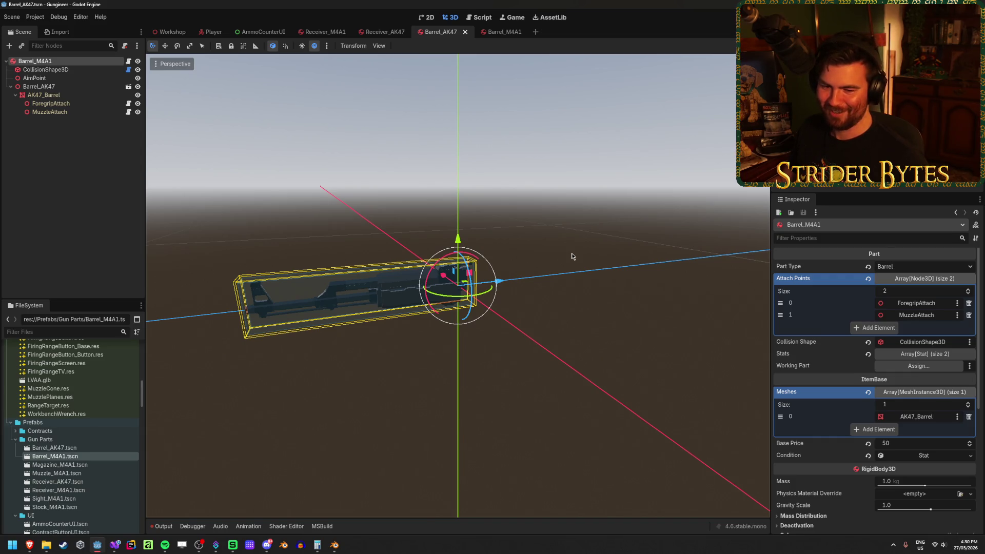
left_click(122, 144)
key("ctrl+s")
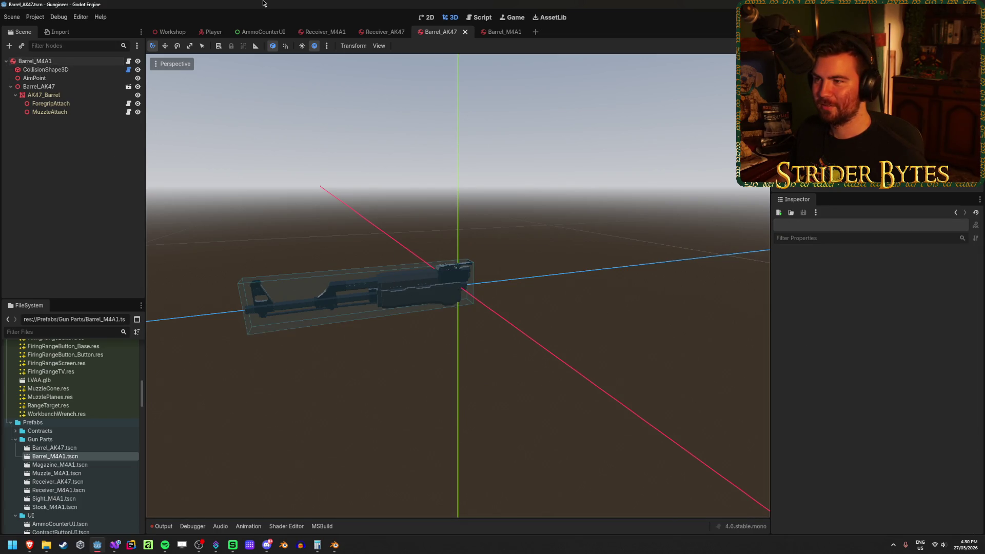
- Duplicate Magazine_M4A1.tscn as Magazine_AK47.tscn
scroll(84, 435, "down", 3)
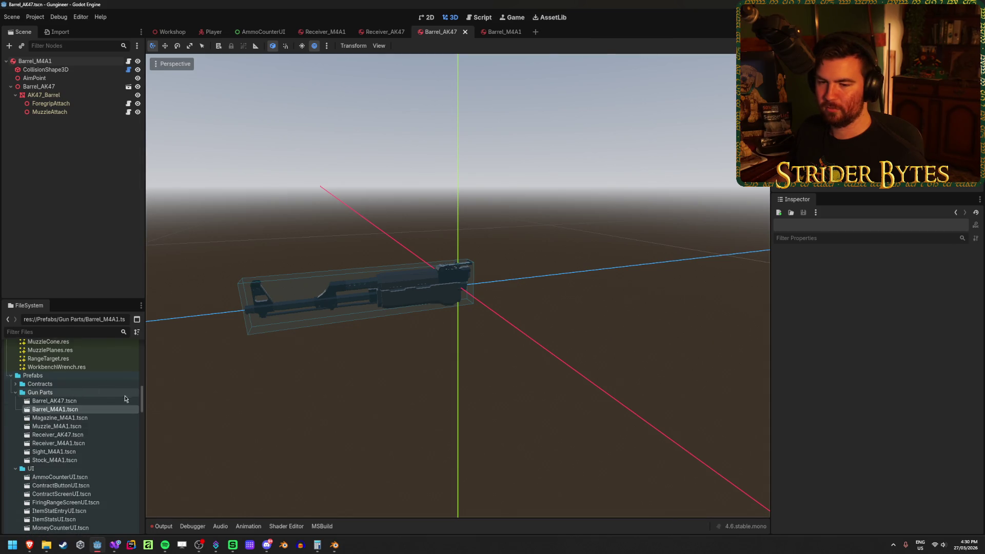
left_click(99, 419)
key("ctrl+d")
key("Right")
key("BackSpace")
key("BackSpace")
key("BackSpace")
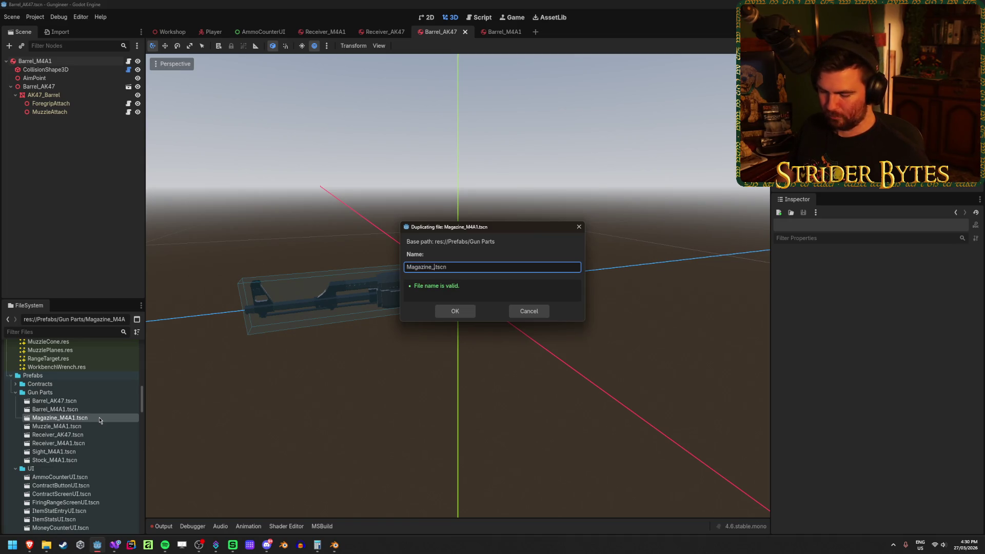
type("AK47")
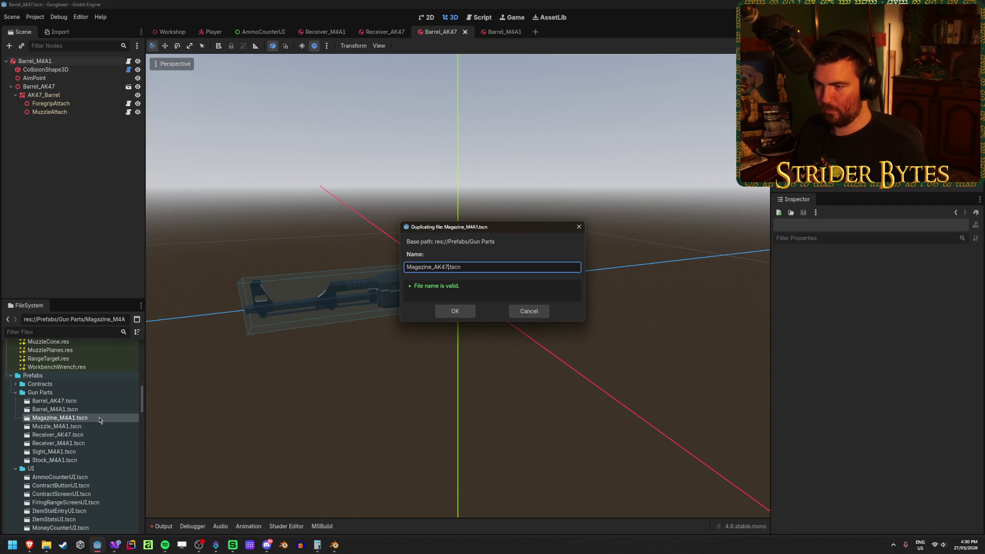
key("Return")
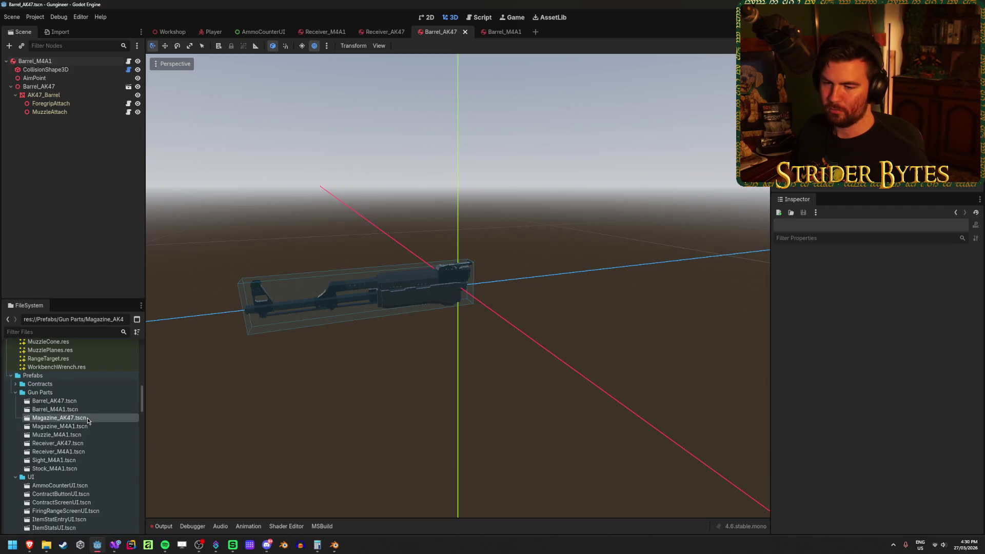
- Open Magazine_AK47.tscn and look around its M4 magazine model
double_click(59, 418)
scroll(483, 291, "up", 5)
scroll(510, 308, "down", 5)
mouse_move(550, 317)
left_mouse_down()
mouse_move(467, 299)
mouse_move(453, 307)
left_mouse_up()
scroll(453, 307, "up", 4)
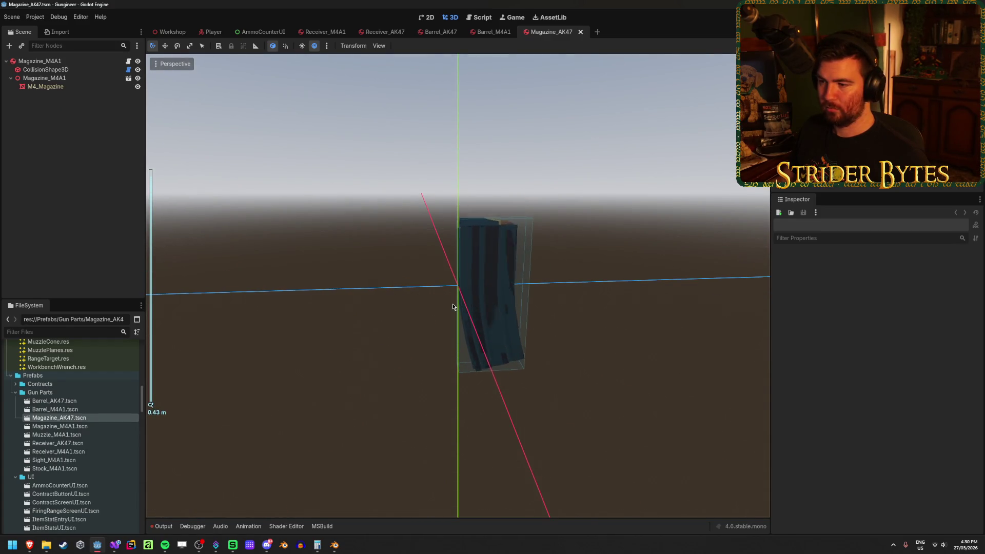
- Delete the old Magazine_M4A1 model node from the magazine scene
left_click(58, 86)
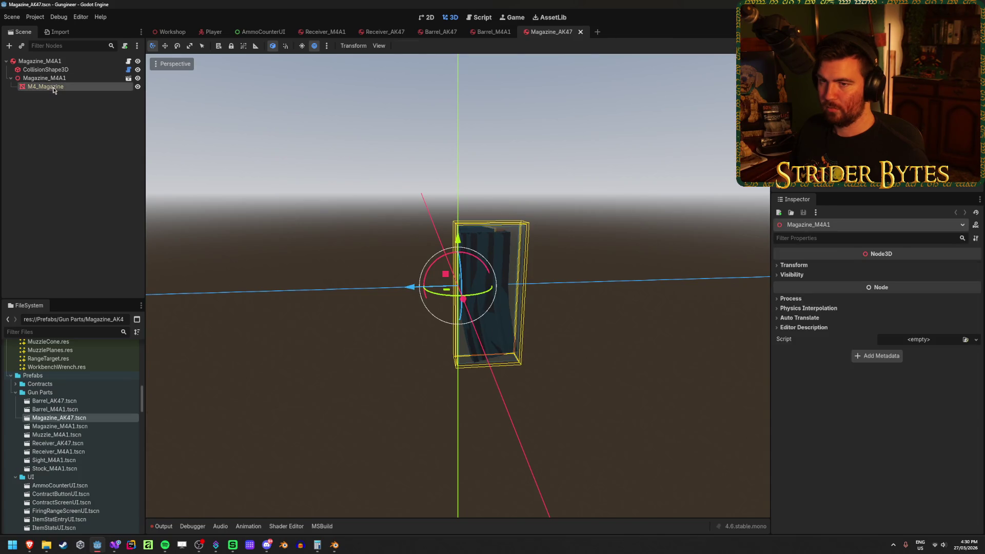
left_click(60, 61)
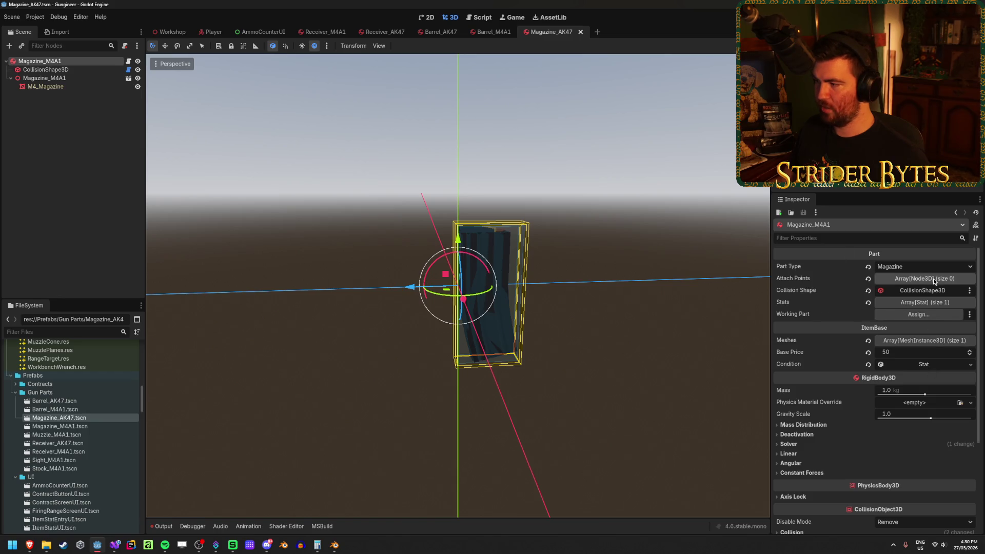
left_click(78, 79)
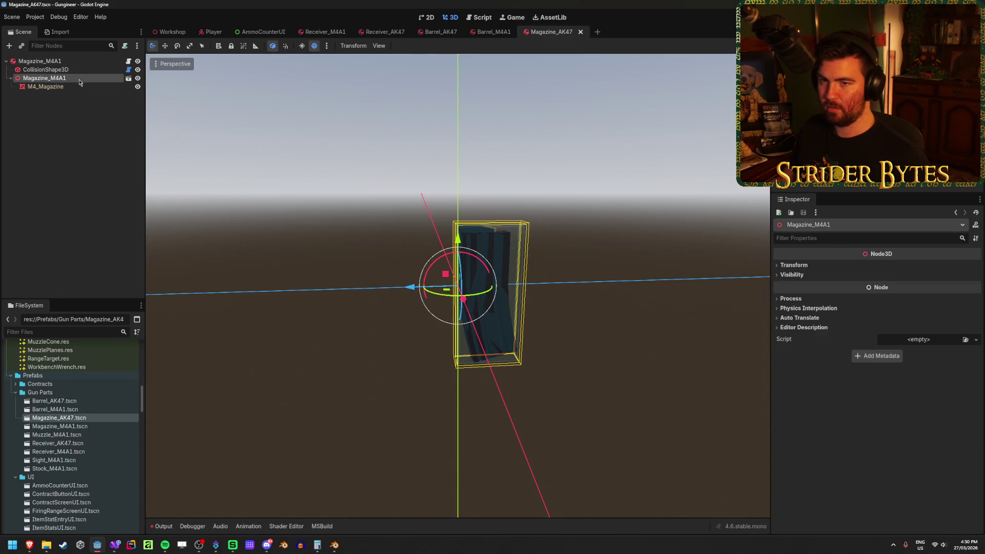
key("Delete")
- Add the Magazine_AK47.glb model with Editable Children enabled, and save
scroll(84, 460, "up", 5)
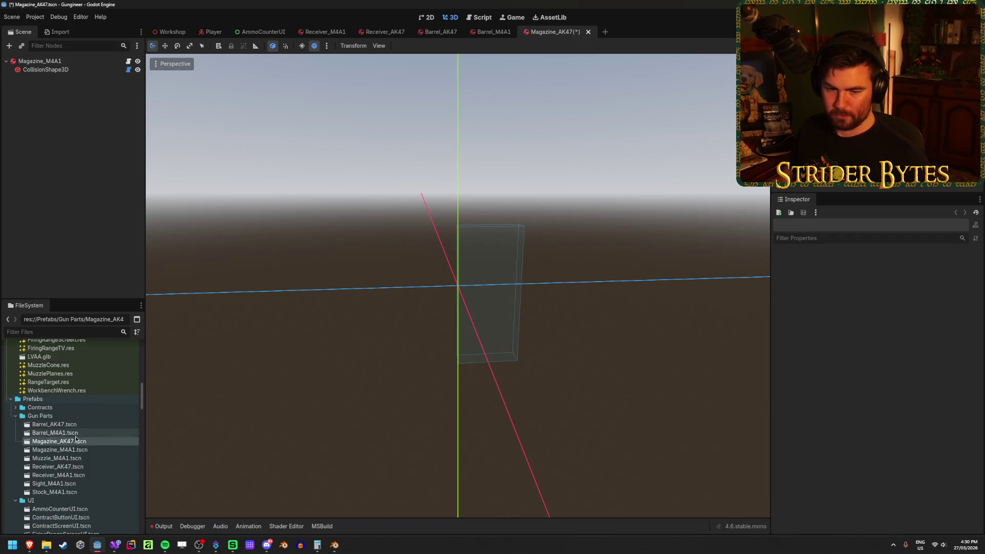
scroll(84, 459, "up", 4)
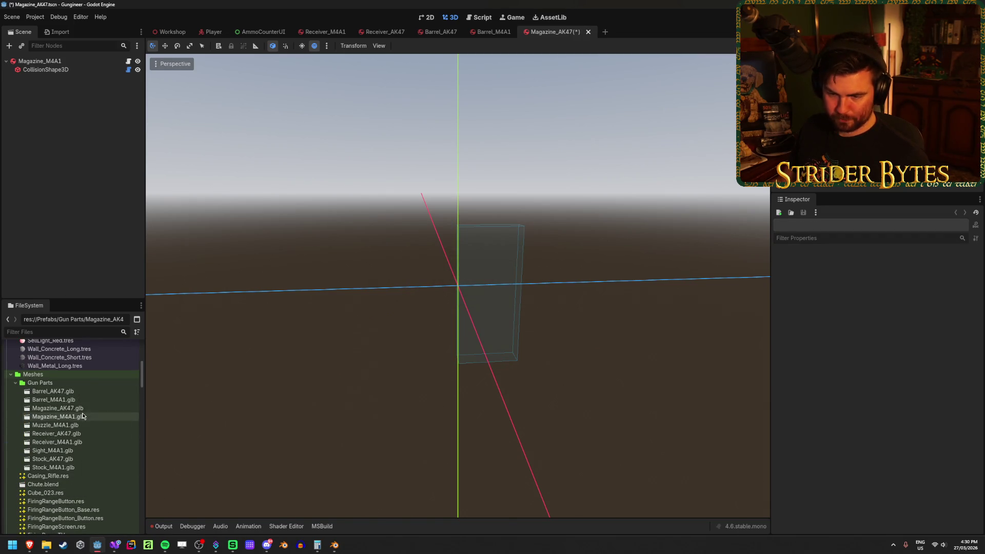
left_click_drag(81, 409, 67, 63)
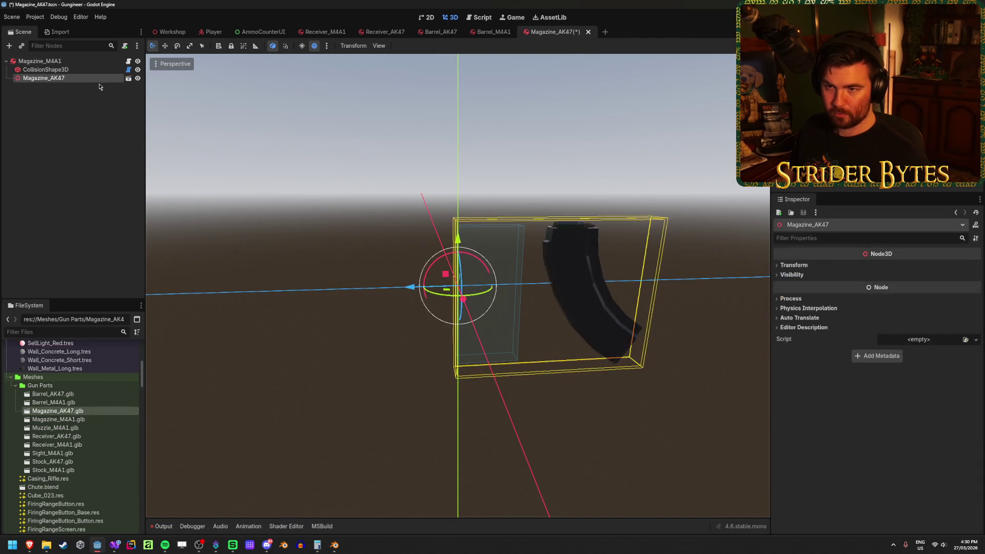
right_click(96, 86)
left_click(128, 230)
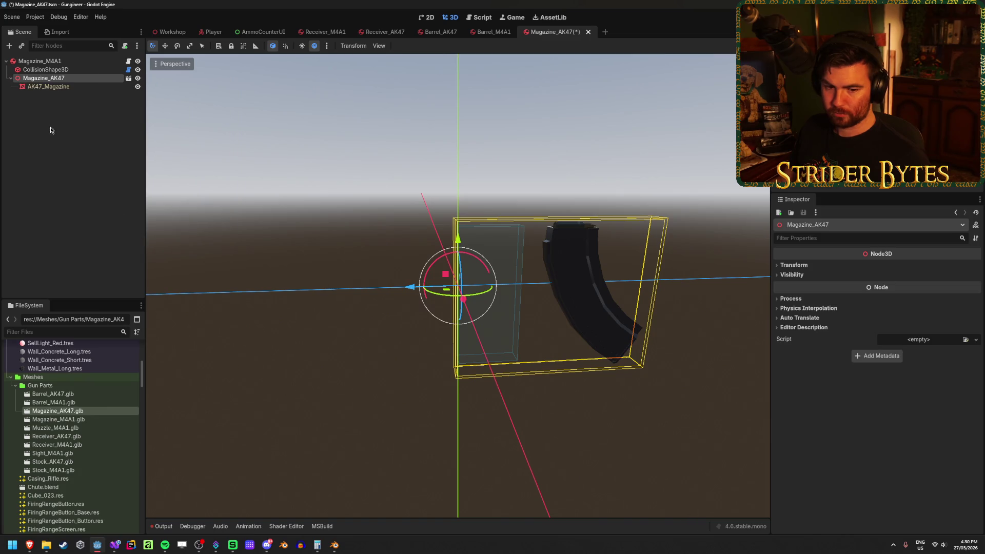
left_click(69, 126)
key("ctrl+s")
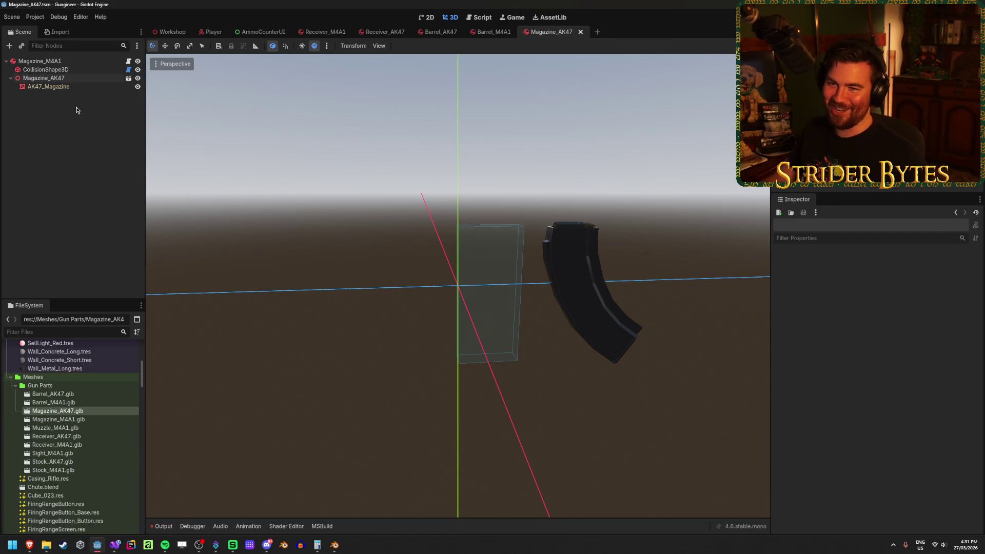
- Assign AK47_Magazine to the first Meshes slot of the magazine part's root
left_click(67, 88)
left_click(61, 78)
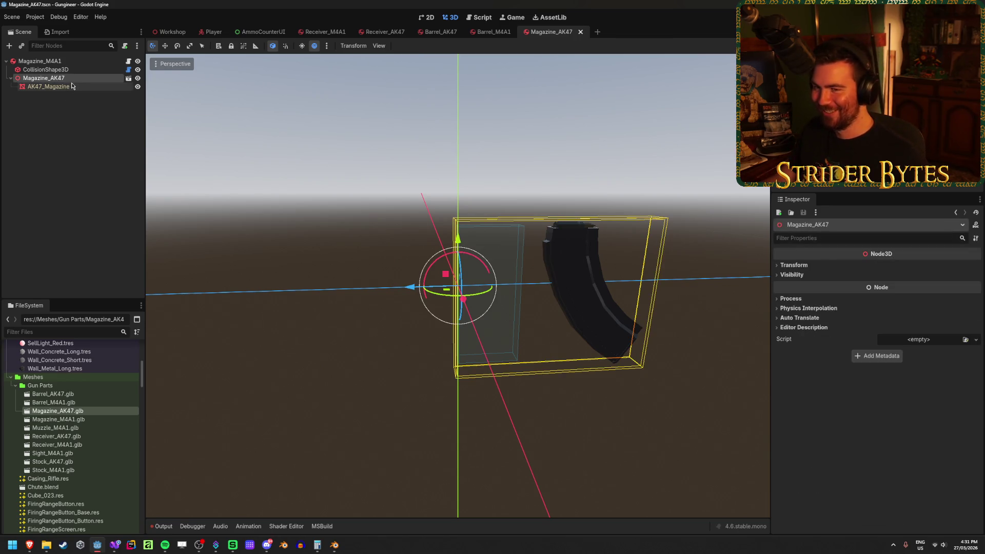
left_click(67, 87)
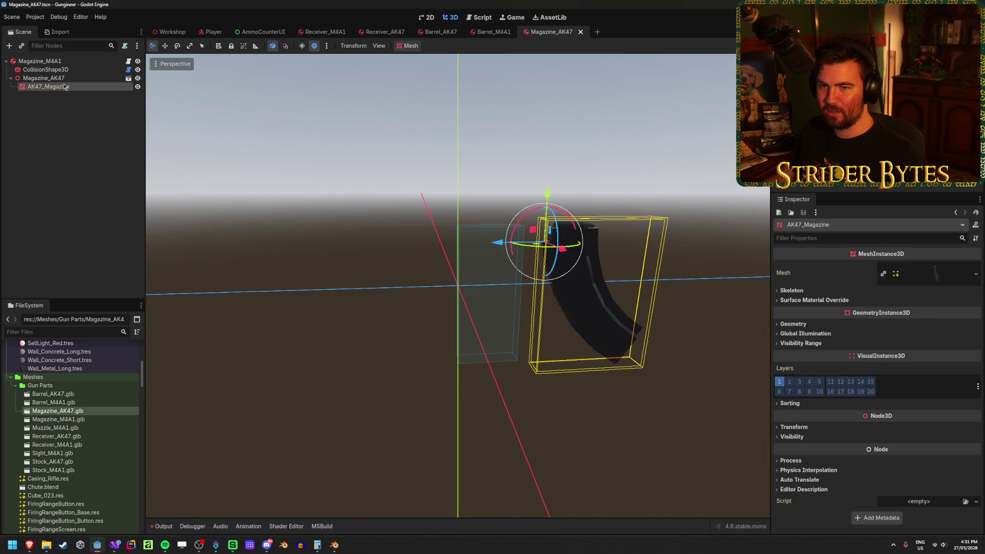
left_click(66, 78)
left_click(65, 62)
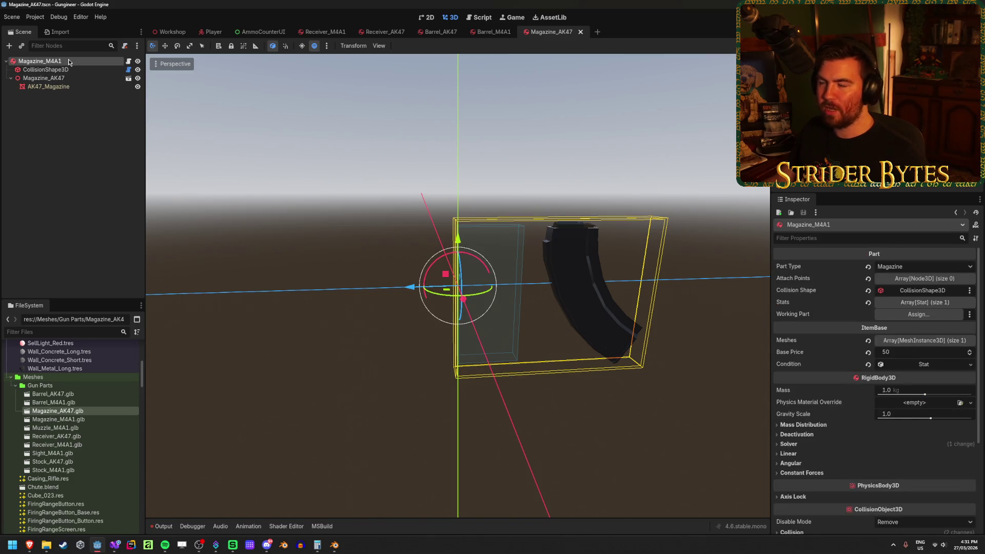
left_click(913, 338)
left_click(926, 362)
left_click(482, 198)
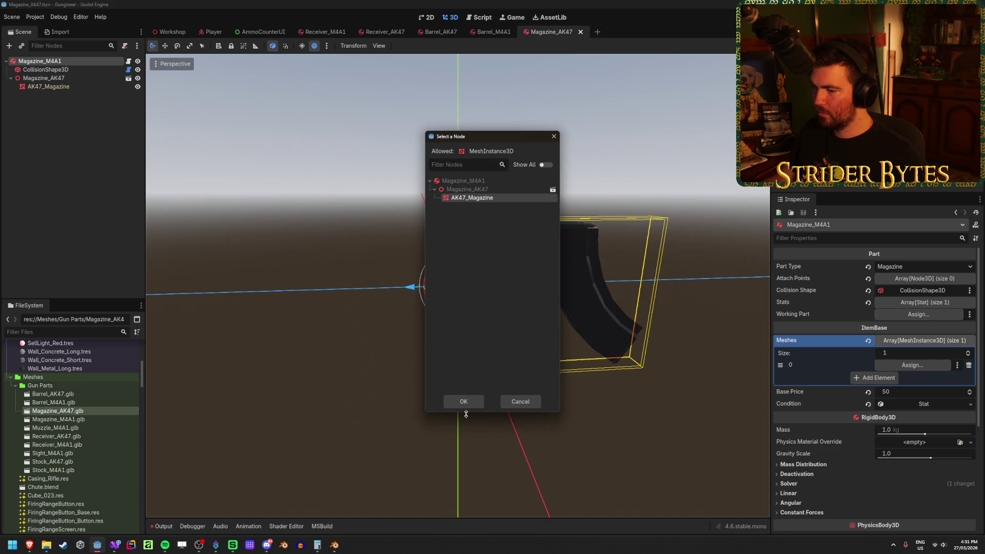
left_click(464, 401)
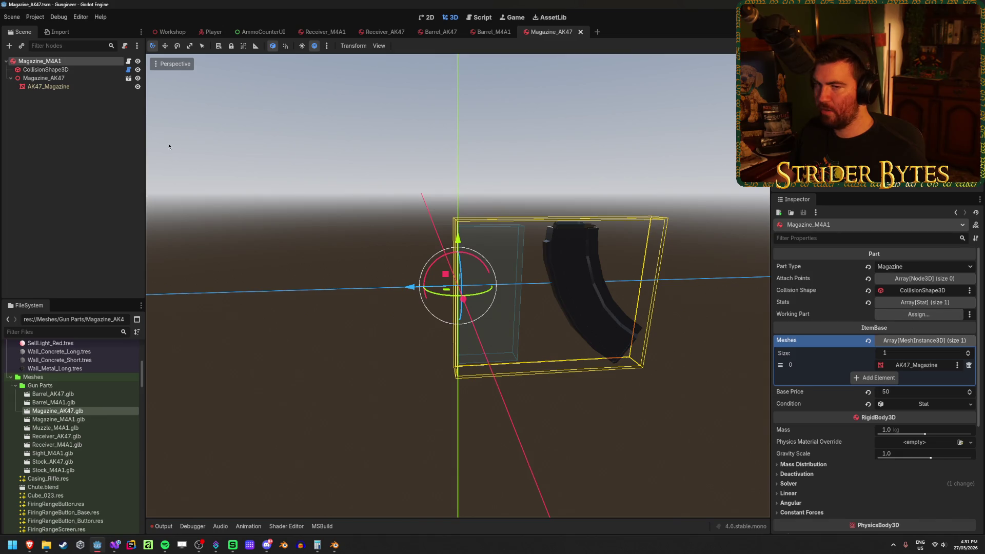
- Centre the AK47_Magazine mesh by setting its position y and z to 0
left_click(97, 122)
left_click(48, 87)
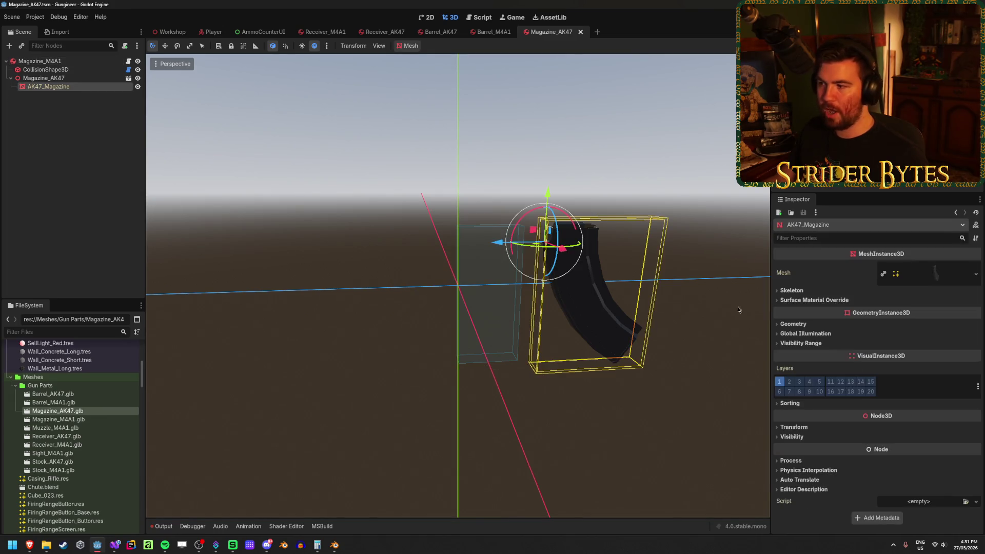
left_click(794, 427)
left_click(862, 448)
type("0")
key("Tab")
type("0")
key("Return")
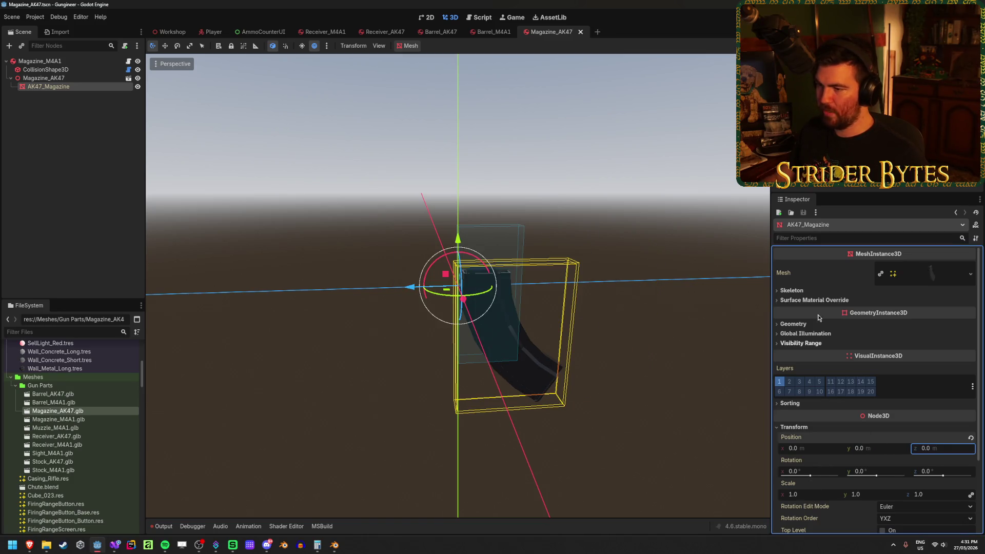
left_click_drag(513, 231, 151, 85)
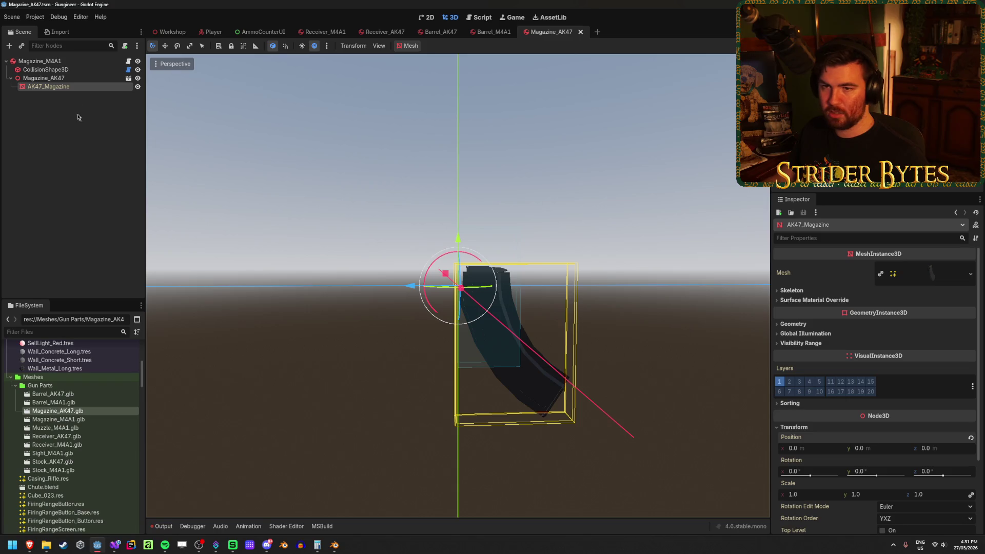
- Fit the magazine's CollisionShape3D to the AK47_Magazine mesh
left_click(138, 145)
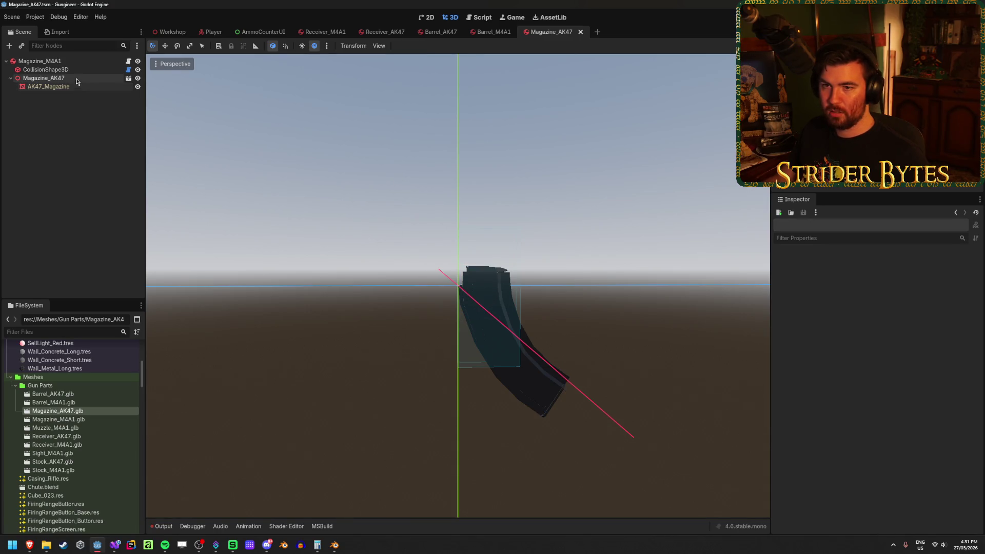
left_click(46, 69)
left_click(922, 267)
left_click(469, 198)
left_click(464, 402)
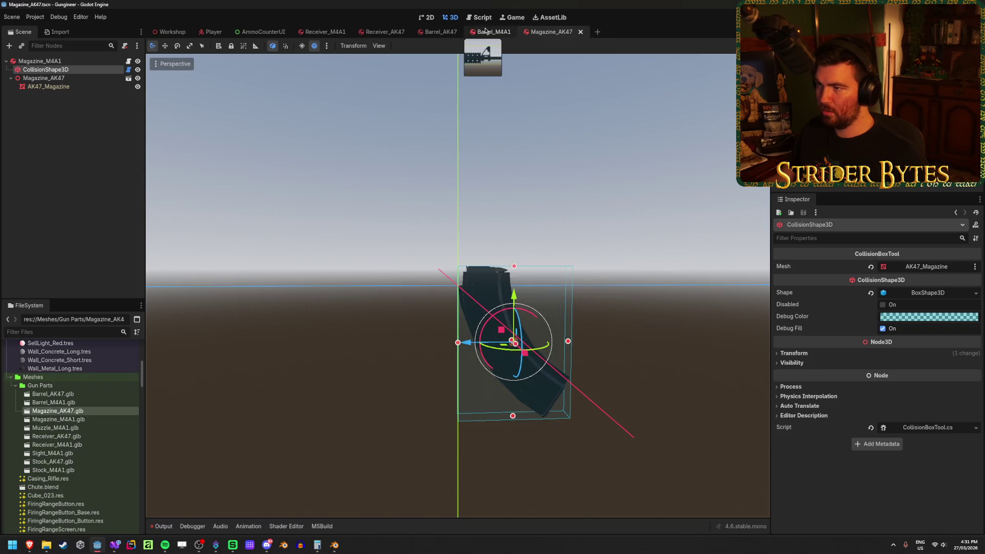
- Switch between the Barrel_M4A1 and Barrel_AK47 scenes and close a finished part scene
left_click(492, 32)
left_click(433, 33)
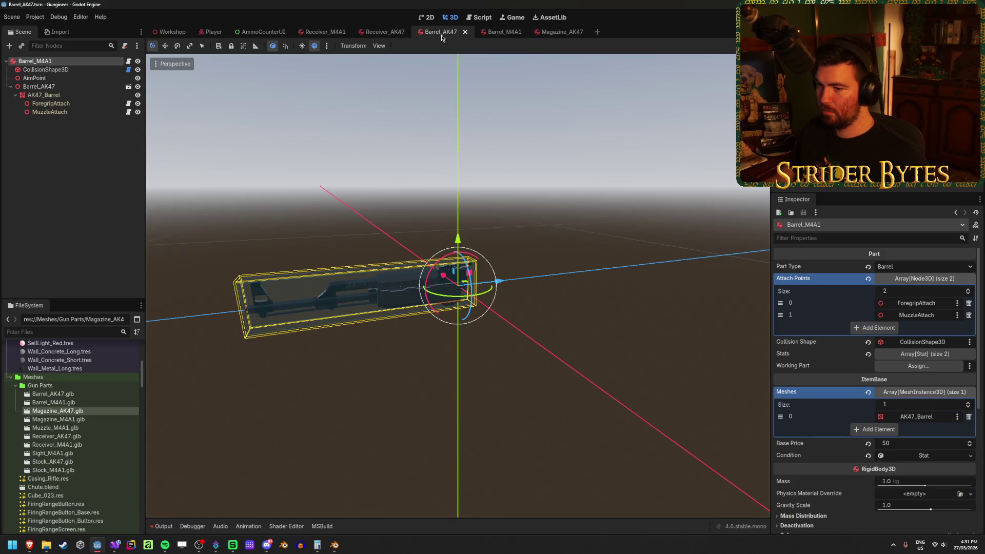
middle_click(439, 31)
- Close the finished gun-part scene tabs, including Receiver_M4A1
middle_click(439, 32)
middle_click(436, 32)
middle_click(383, 32)
middle_click(321, 33)
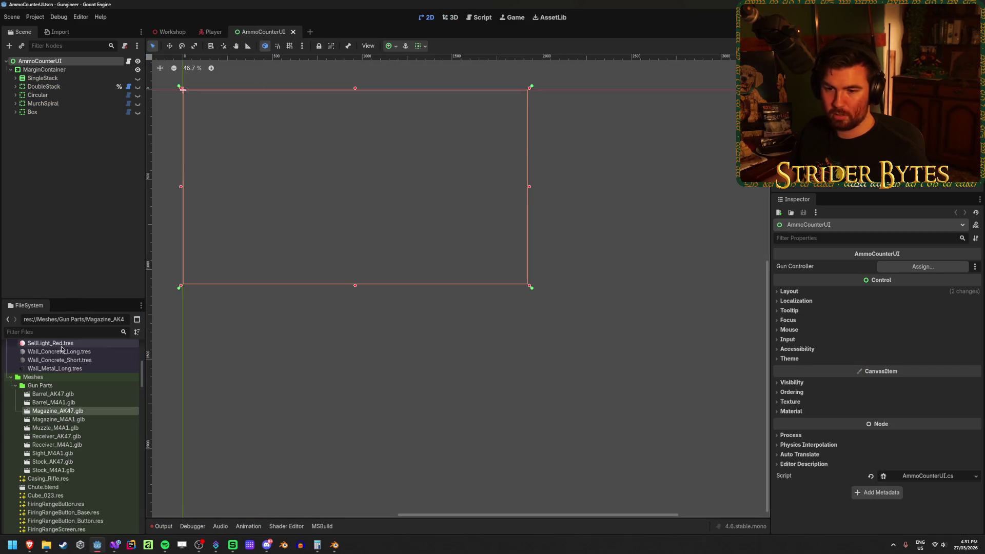
- Duplicate Stock_M4A1.tscn as Stock_AK47.tscn
left_click(73, 394)
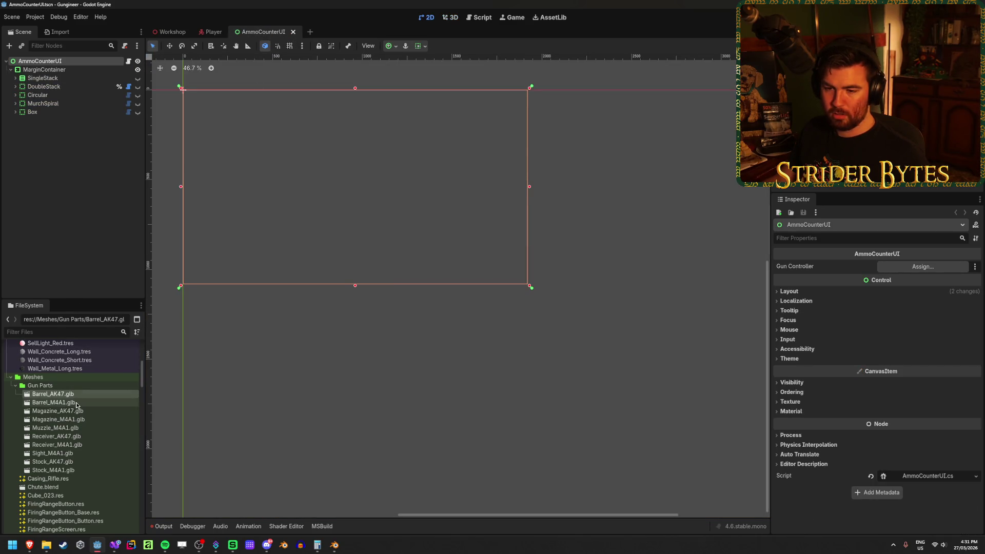
left_click(76, 403)
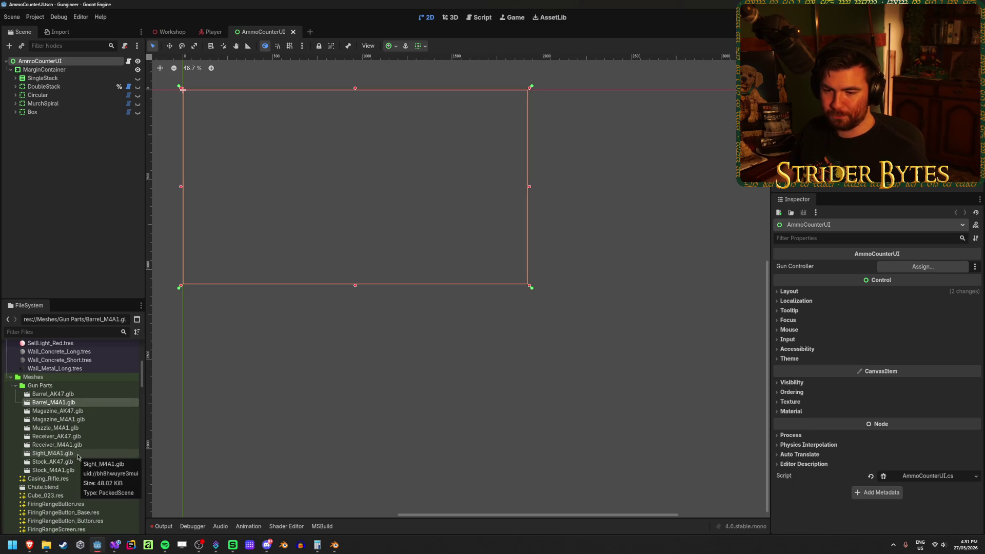
scroll(82, 454, "down", 10)
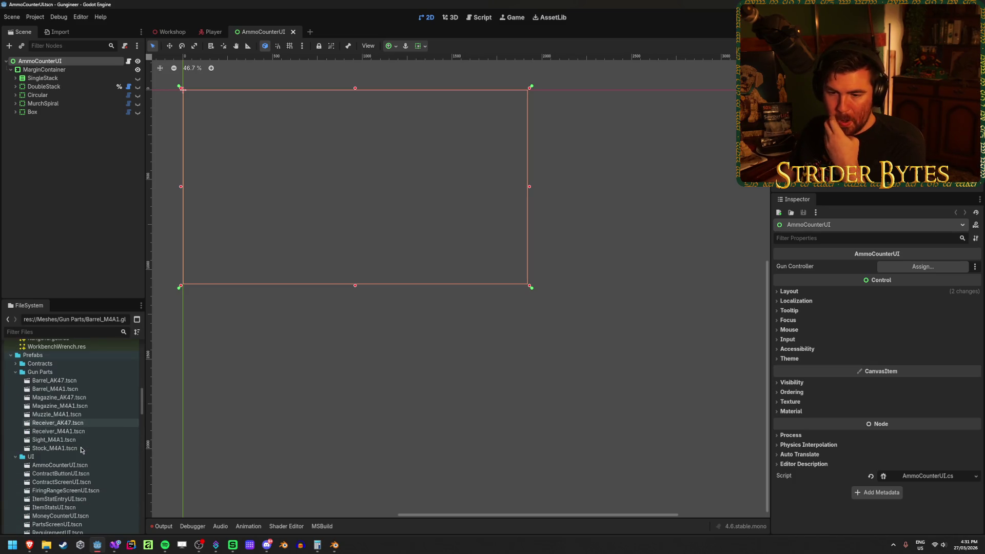
left_click(85, 440)
left_click(83, 448)
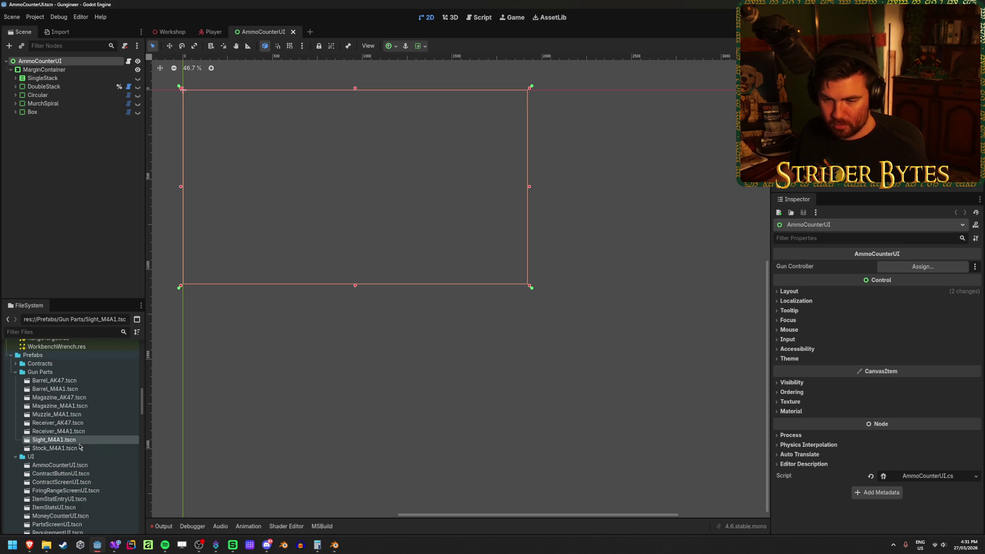
key("ctrl+d")
key("Right")
key("BackSpace")
key("BackSpace")
key("BackSpace")
type("47")
key("Return")
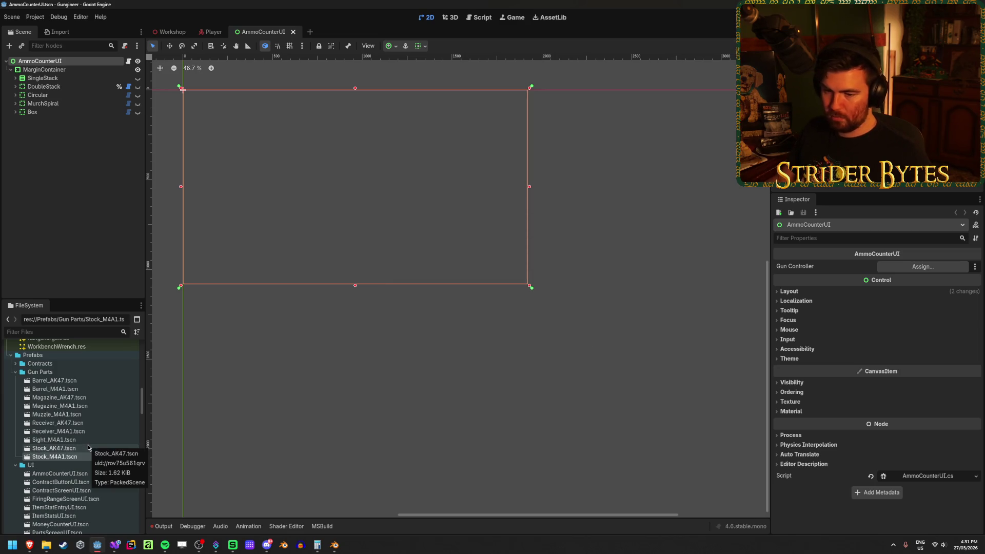
- Open Stock_AK47.tscn and view its old M4A1 stock from the side
left_click(88, 448)
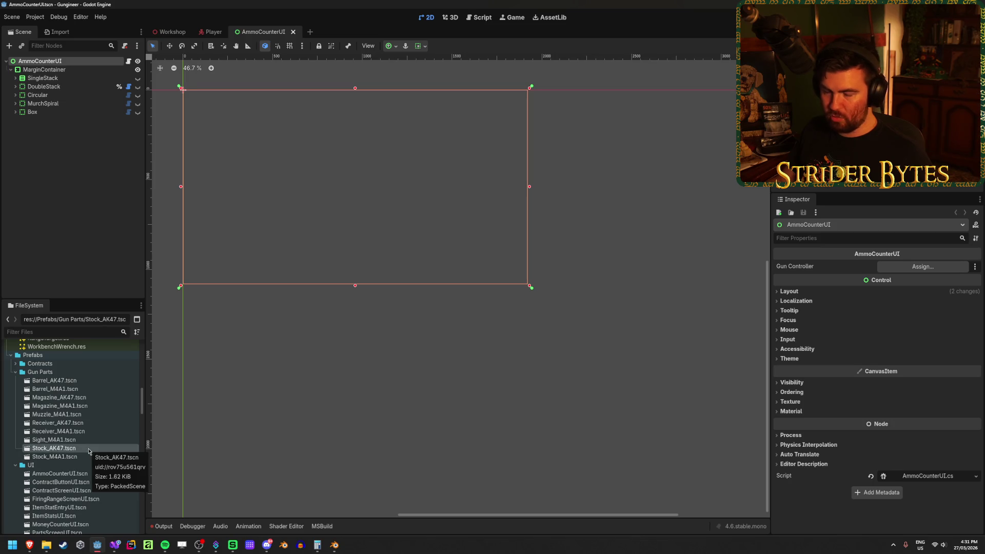
double_click(88, 449)
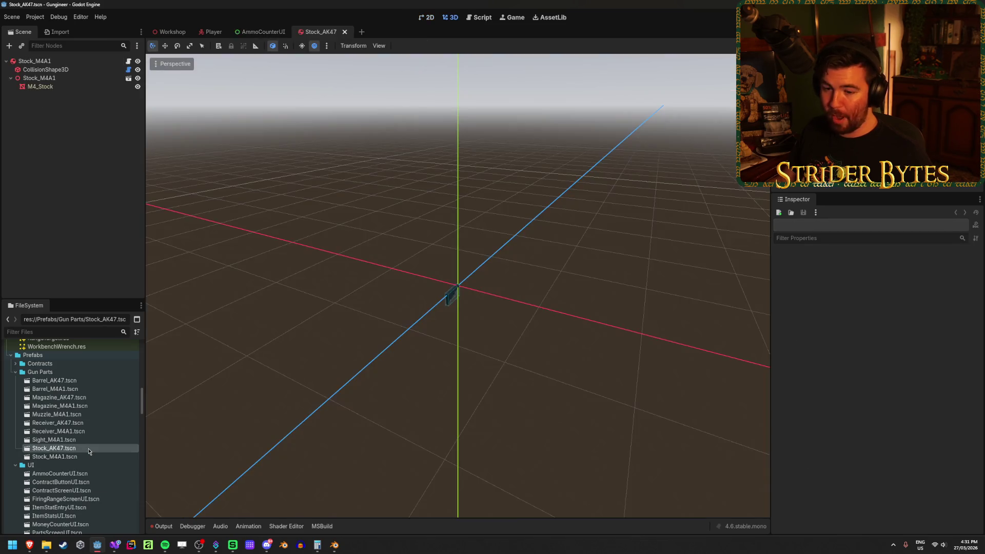
left_click(77, 78)
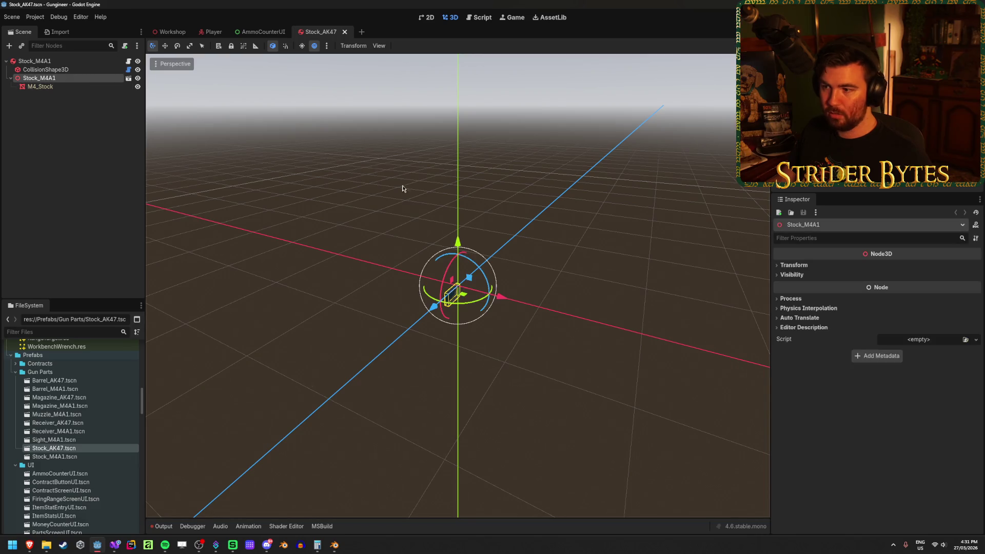
scroll(554, 332, "up", 3)
scroll(554, 333, "up", 2)
left_click_drag(579, 286, 511, 266)
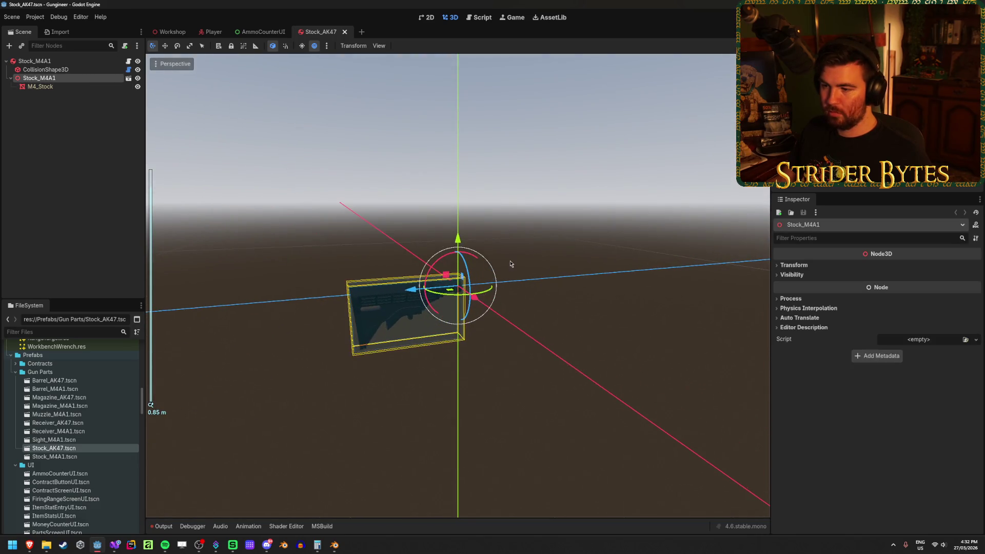
scroll(509, 266, "up", 3)
- Delete the old Stock_M4A1 model node
left_click(195, 189)
left_click(77, 78)
left_click(80, 132)
left_click(79, 78)
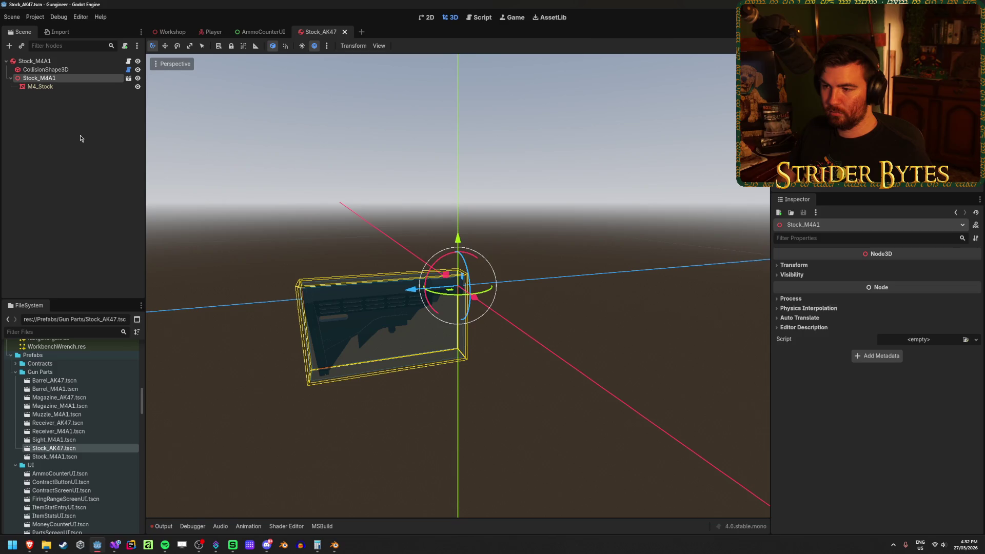
key("Delete")
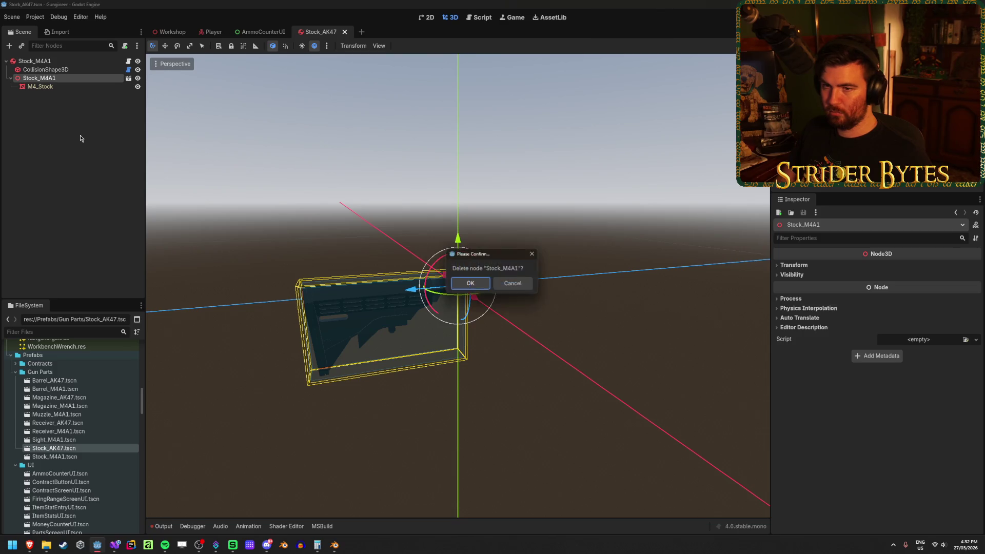
key("Return")
- Add the Stock_AK47.glb model into the scene and save
scroll(94, 410, "up", 4)
scroll(94, 411, "up", 5)
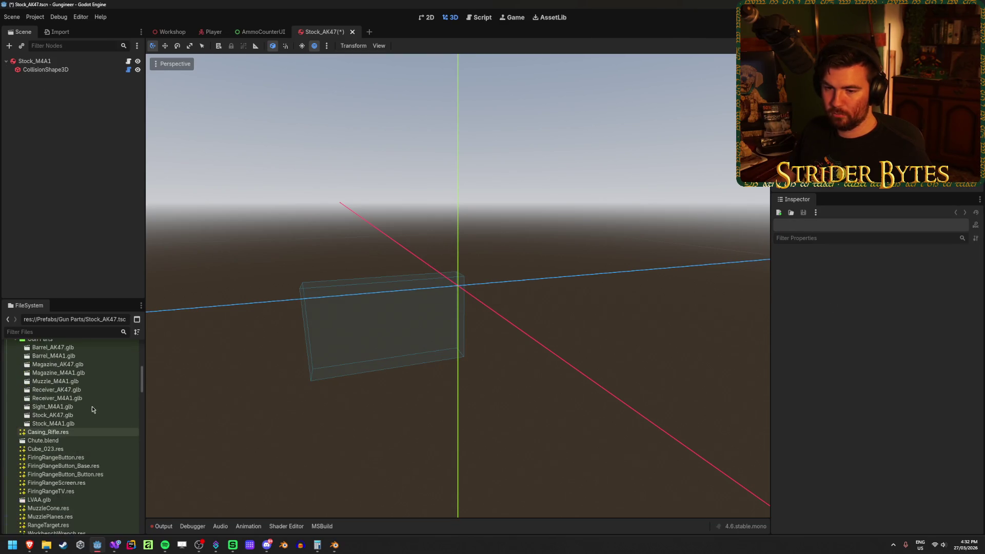
left_click(76, 462)
left_click_drag(76, 463, 57, 63)
key("ctrl+s")
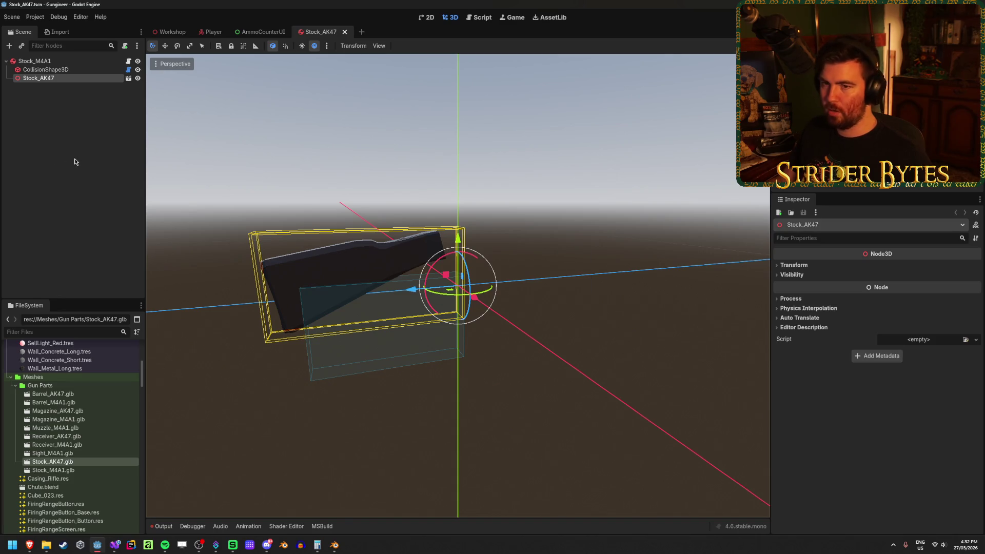
- Enable Editable Children on the Stock_AK47 node
left_click(81, 84)
left_click(82, 79)
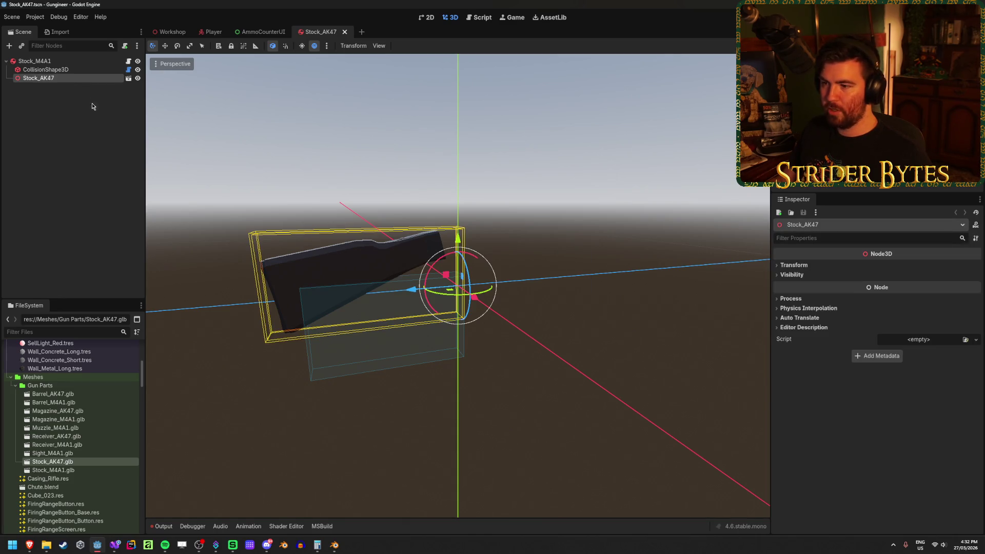
right_click(85, 79)
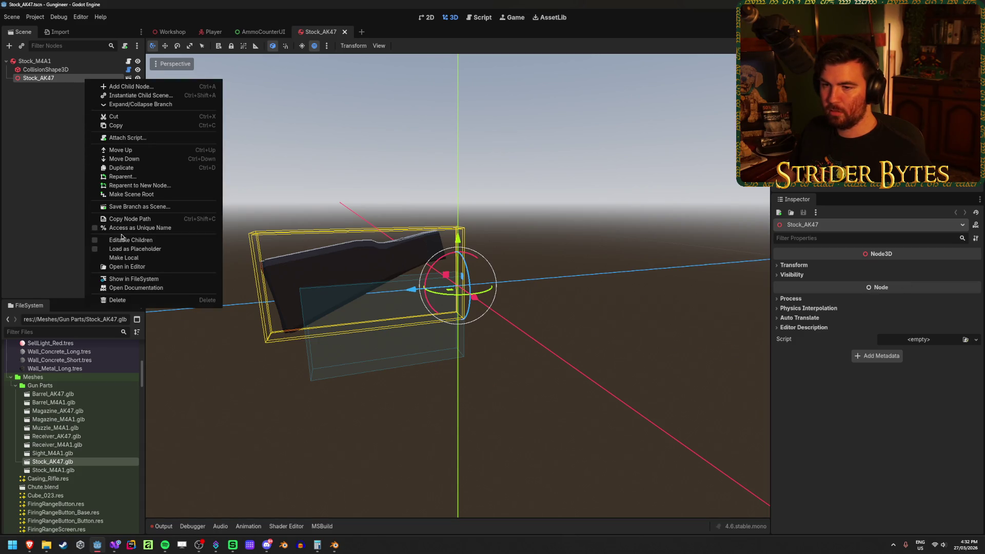
left_click(129, 240)
- Centre the AK47_Stock mesh by setting position y and z to 0, and save
left_click(70, 87)
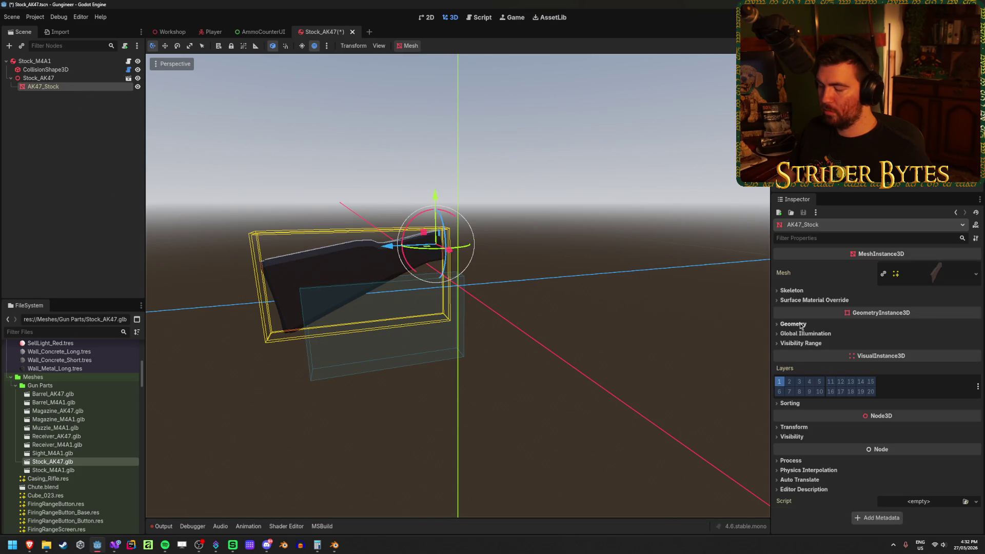
left_click(794, 427)
left_click(884, 448)
type("0")
key("Tab")
type("0")
key("Return")
key("ctrl+s")
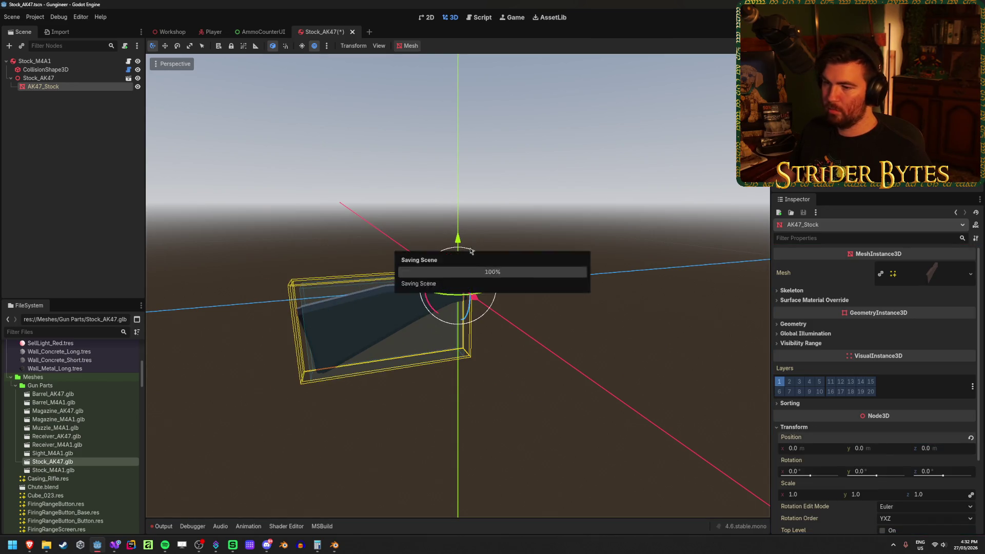
left_click(53, 69)
- Fit the stock's collision box to AK47_Stock, save, and orbit to check it
left_click(923, 267)
left_click(459, 200)
left_click(464, 403)
key("ctrl+s")
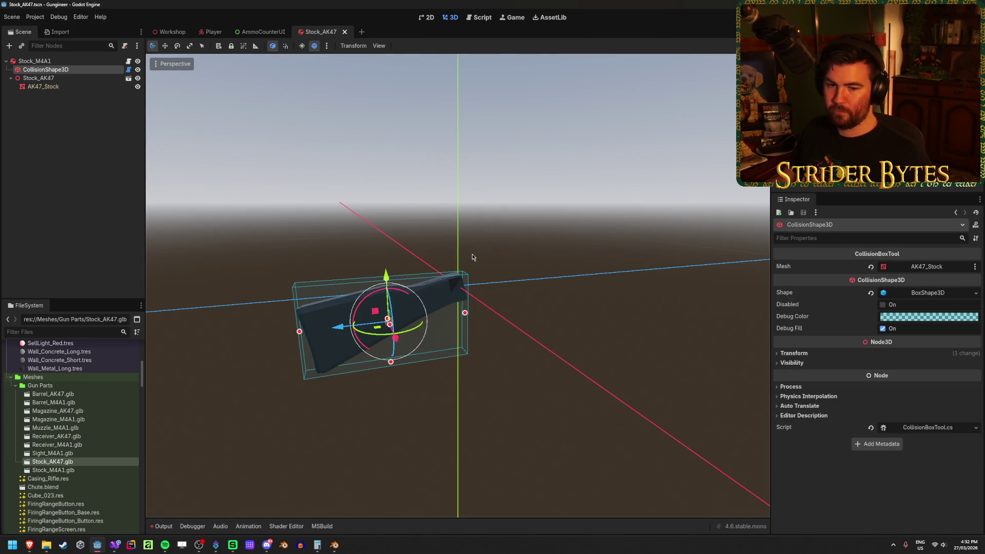
scroll(477, 254, "up", 4)
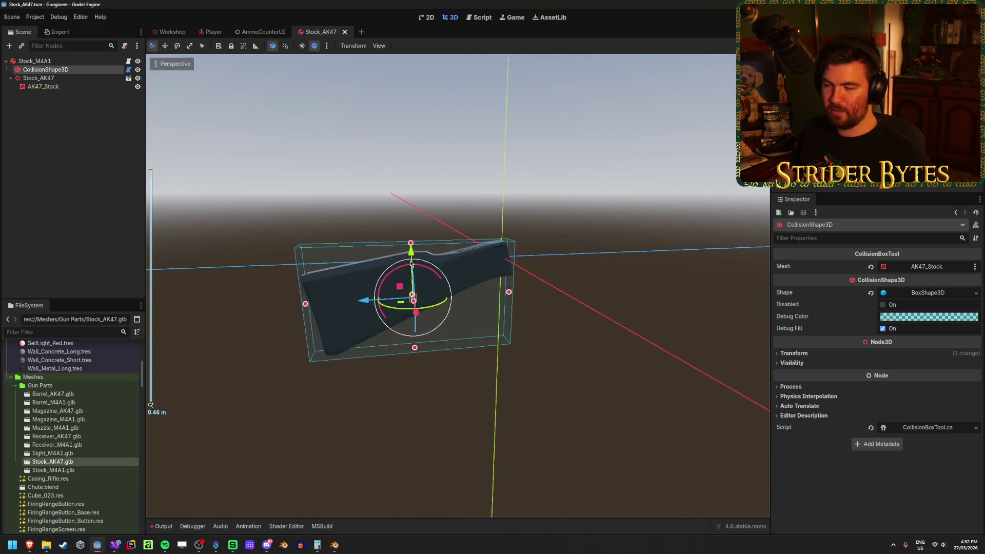
mouse_move(489, 245)
left_mouse_down()
mouse_move(482, 228)
mouse_move(390, 218)
left_mouse_up()
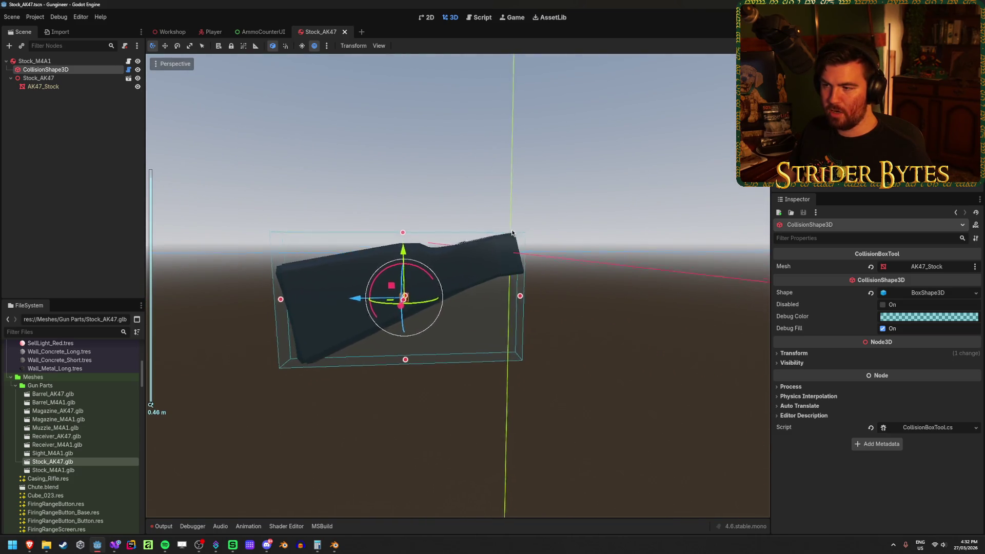
scroll(359, 213, "down", 3)
left_click(306, 208)
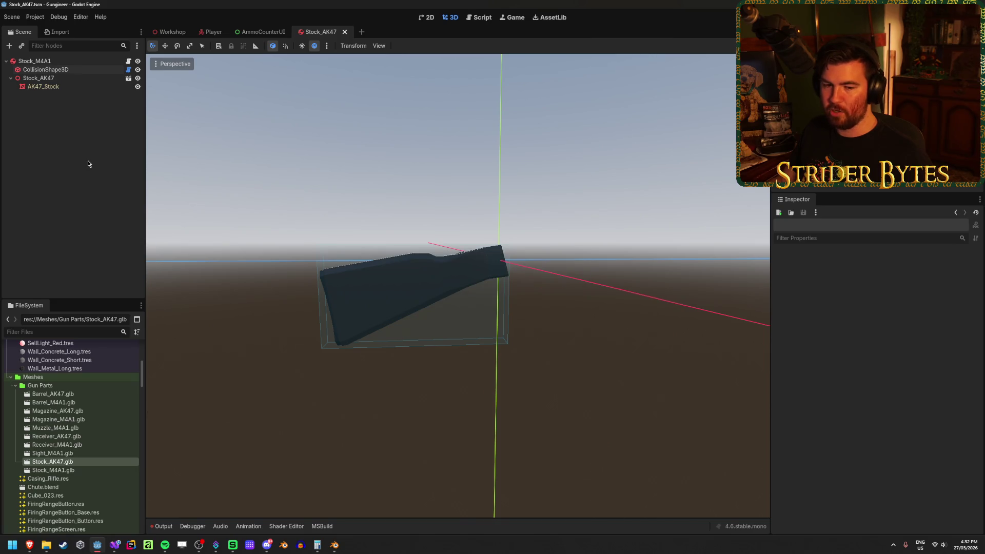
left_click_drag(410, 213, 327, 222)
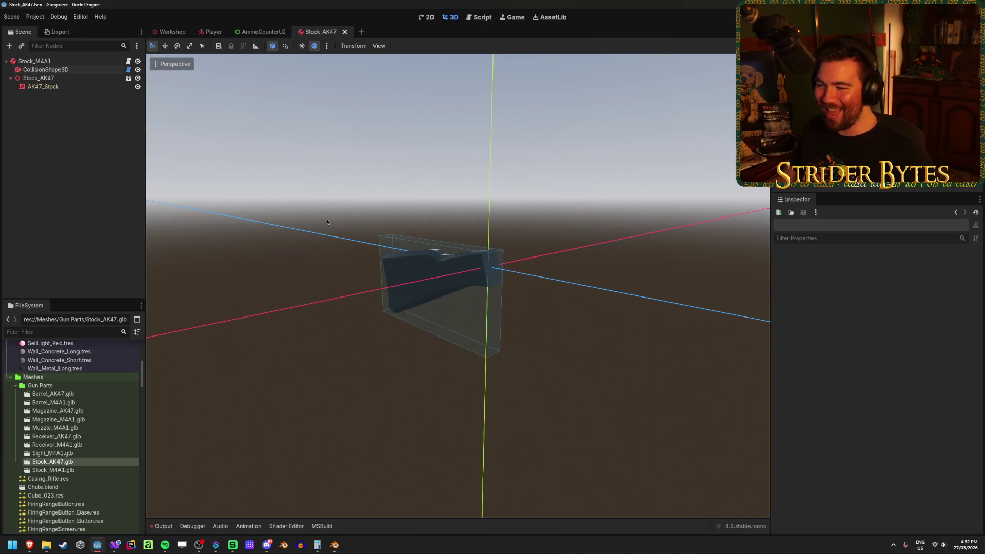
- Assign AK47_Stock to the stock part's first Meshes slot
left_click(34, 61)
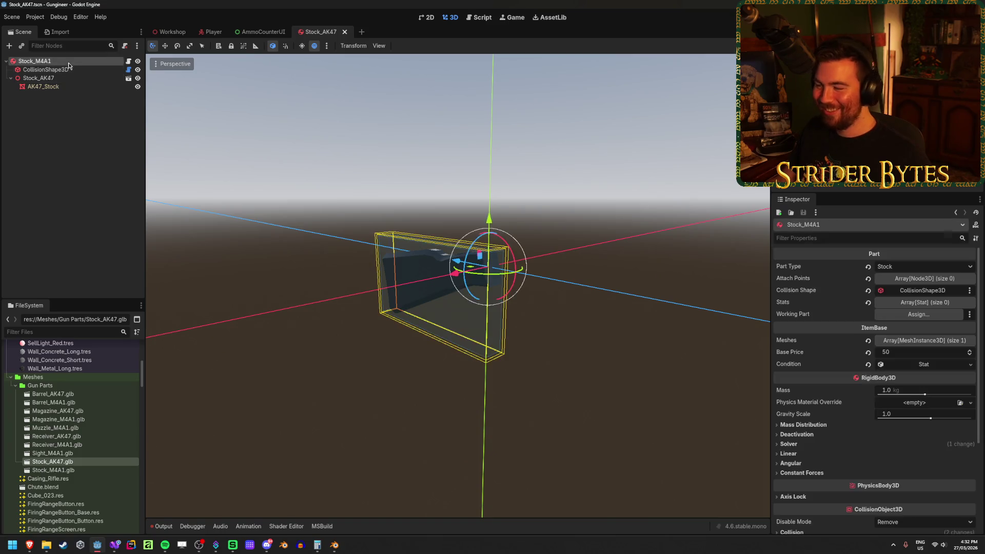
left_click(891, 342)
left_click(912, 365)
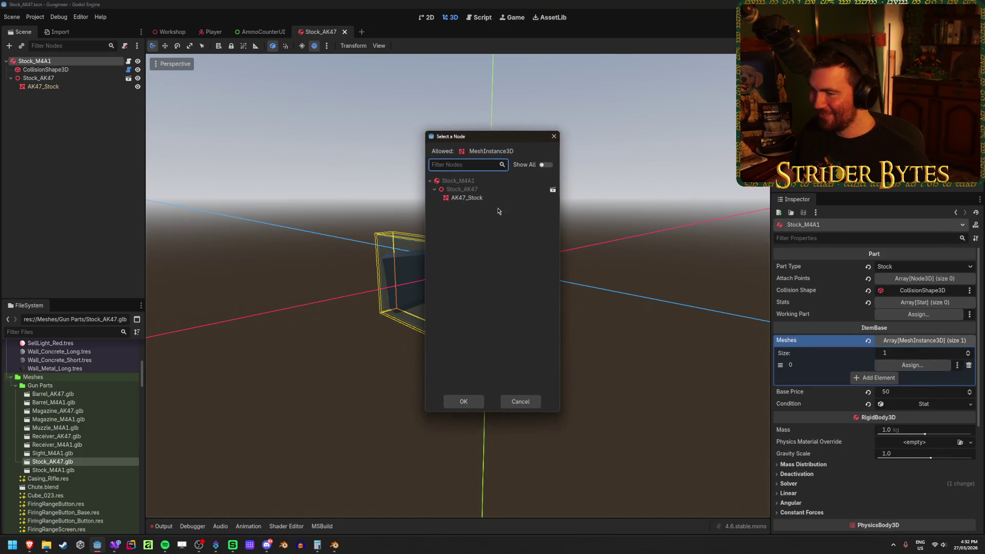
left_click(463, 402)
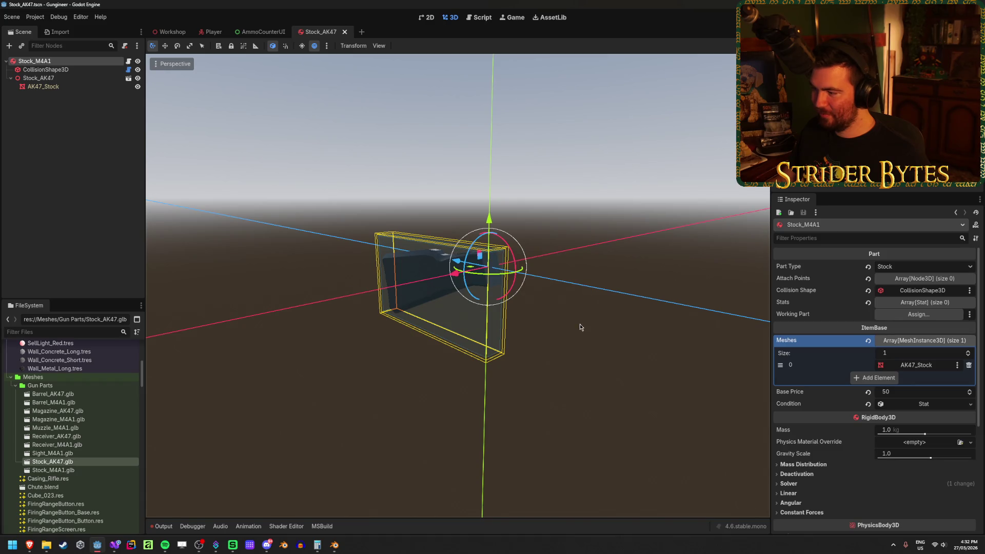
left_click(78, 121)
mouse_move(308, 220)
left_mouse_down()
mouse_move(408, 205)
mouse_move(641, 227)
mouse_move(393, 207)
left_mouse_up()
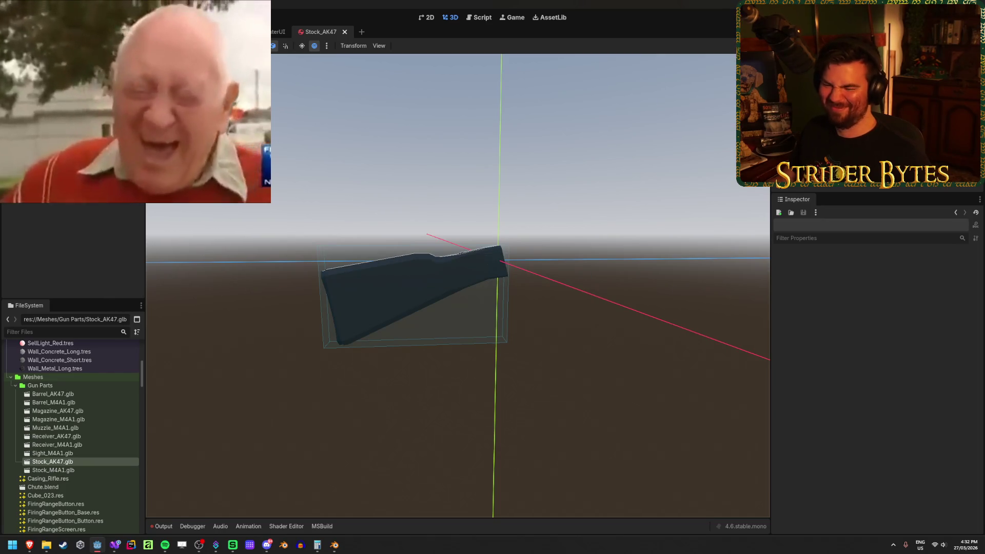
- Open the PartBuyer scene from the Workshop scene tree
left_click(173, 32)
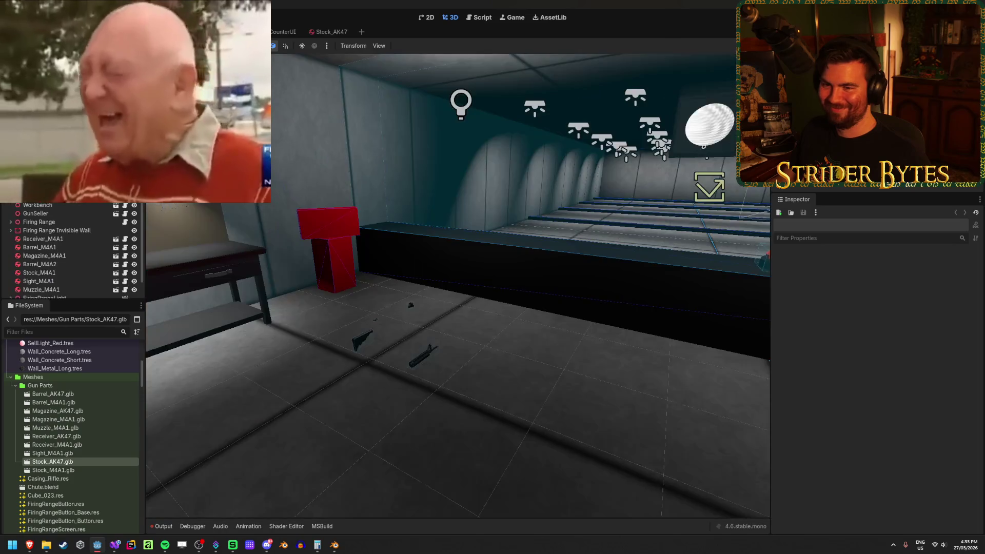
left_click(60, 188)
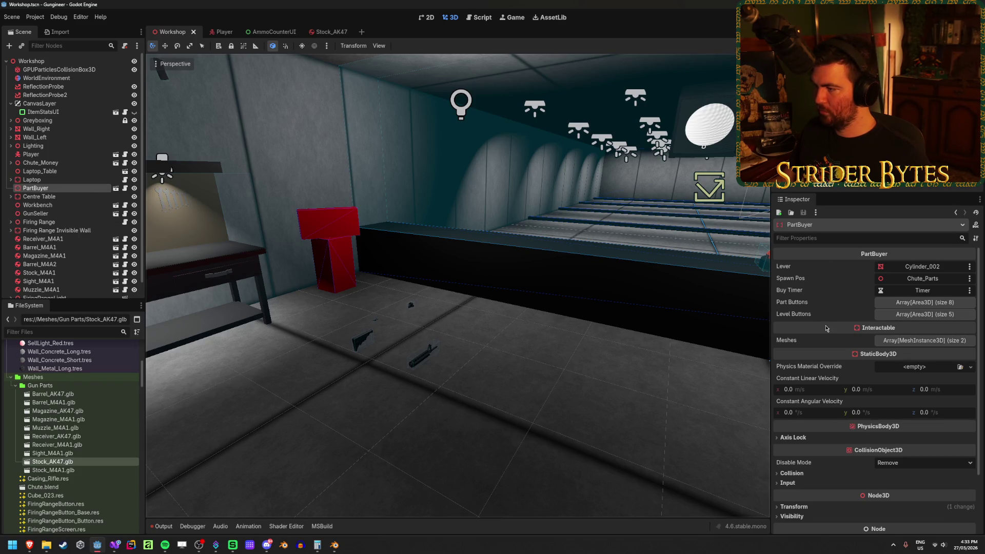
left_click(115, 189)
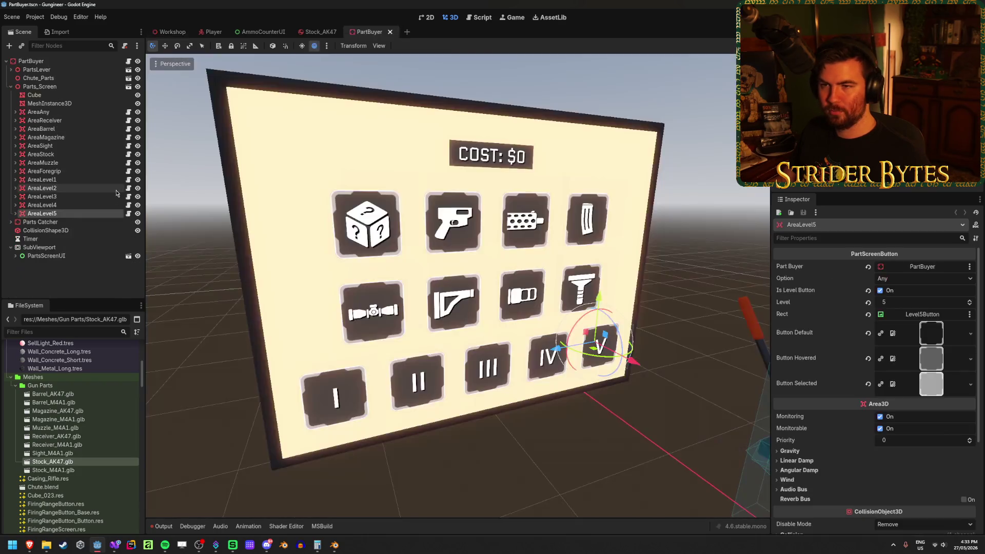
- Inspect Chute_Parts, PartsLever and Parts Catcher, frame the PartBuyer, then move to Visual Studio
left_click(56, 78)
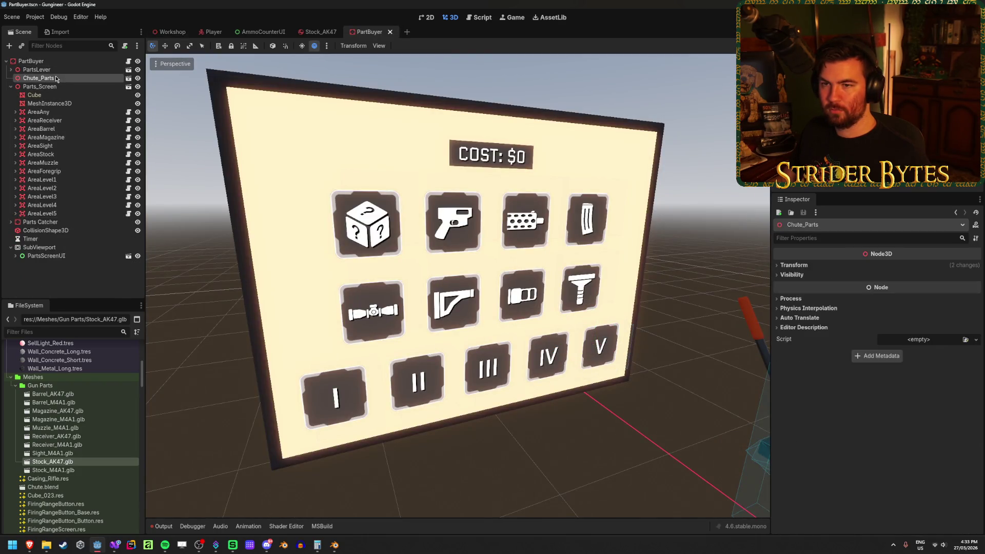
left_click(60, 70)
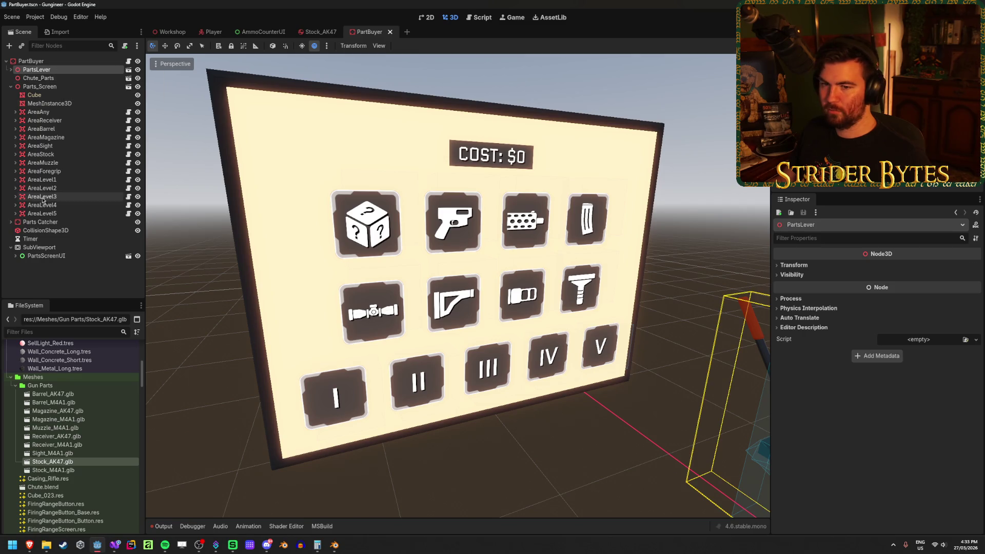
left_click(51, 223)
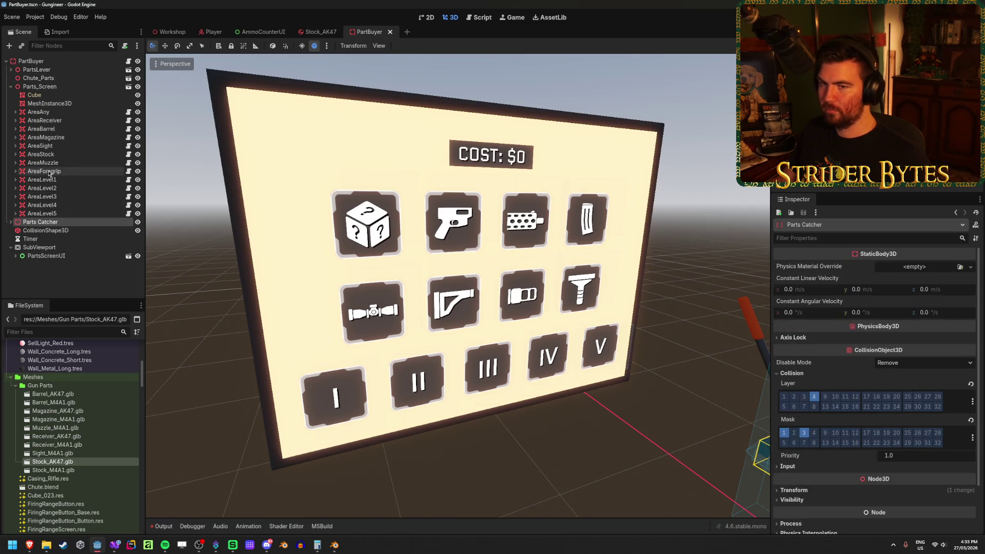
left_click(11, 86)
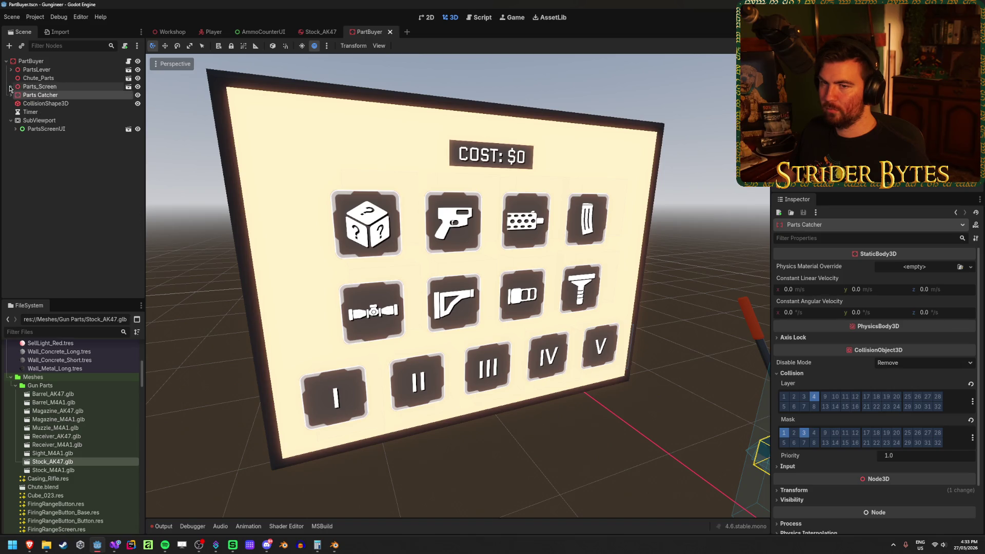
left_click(37, 62)
key("f")
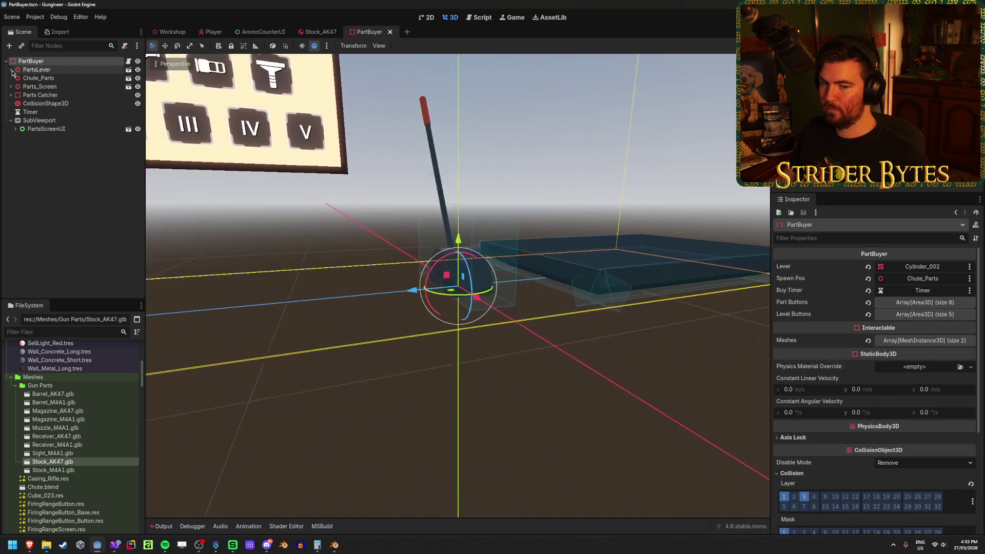
scroll(325, 319, "down", 3)
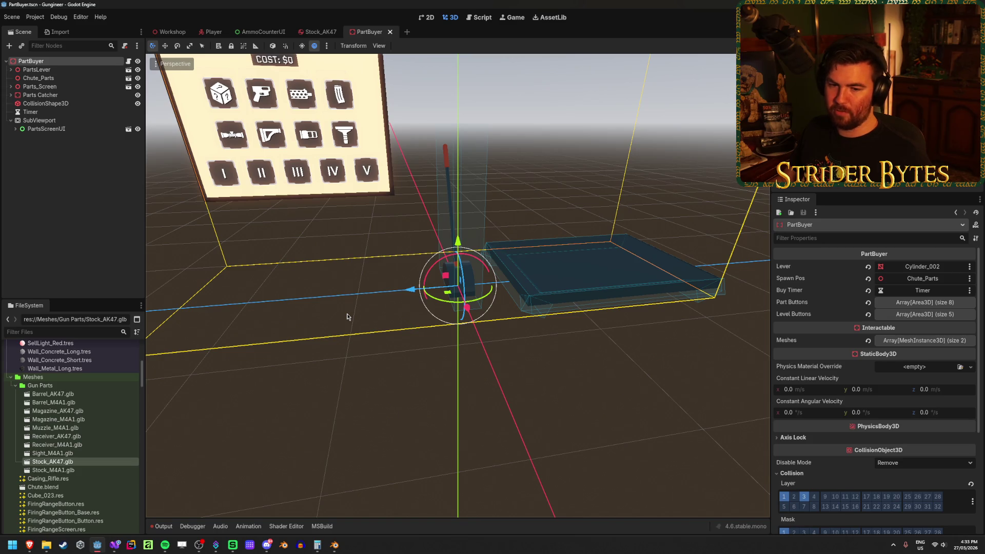
left_click(347, 316)
scroll(347, 317, "down", 5)
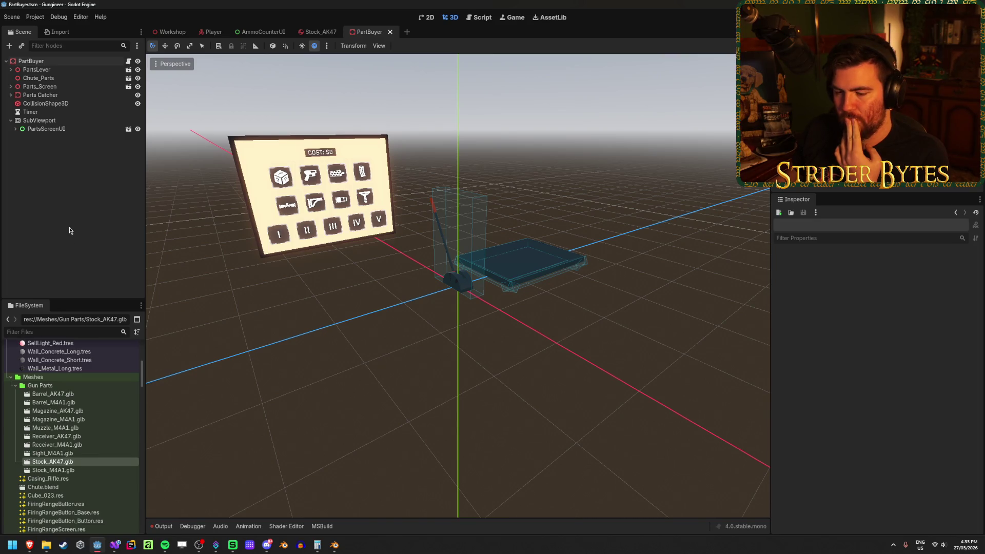
left_click(114, 545)
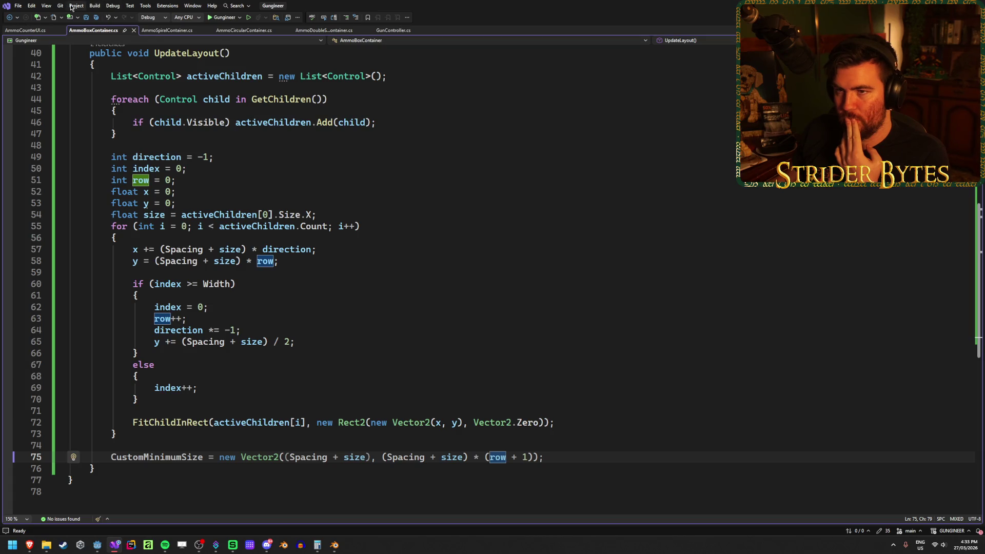
- Open PartBuyer.cs from the Solution Explorer
left_click(47, 6)
left_click(64, 48)
scroll(58, 261, "down", 3)
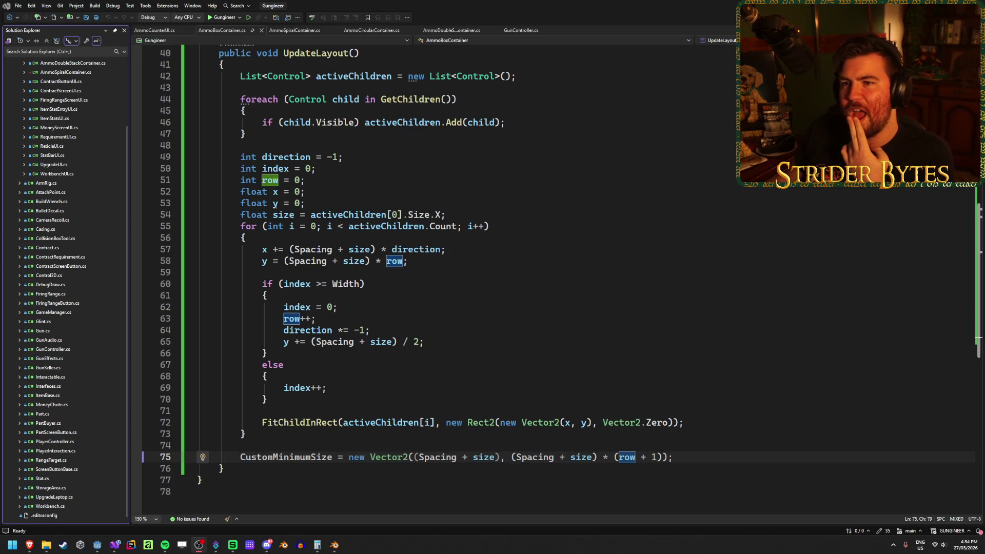
left_click(101, 359)
double_click(60, 424)
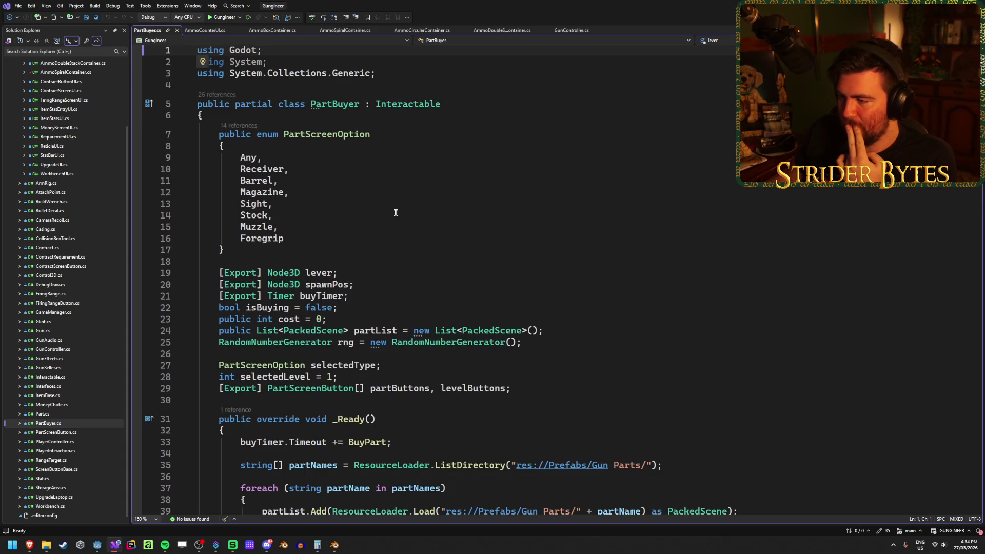
- Review the ListDirectory and Load lines for res://Prefabs/Gun Parts/, then return to Godot
scroll(396, 212, "down", 3)
left_click(706, 328)
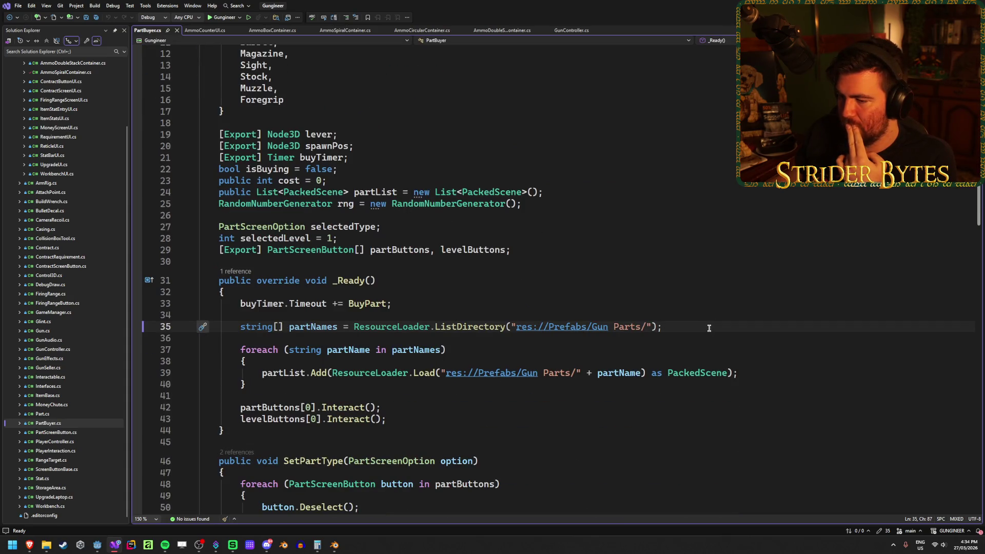
scroll(709, 328, "down", 1)
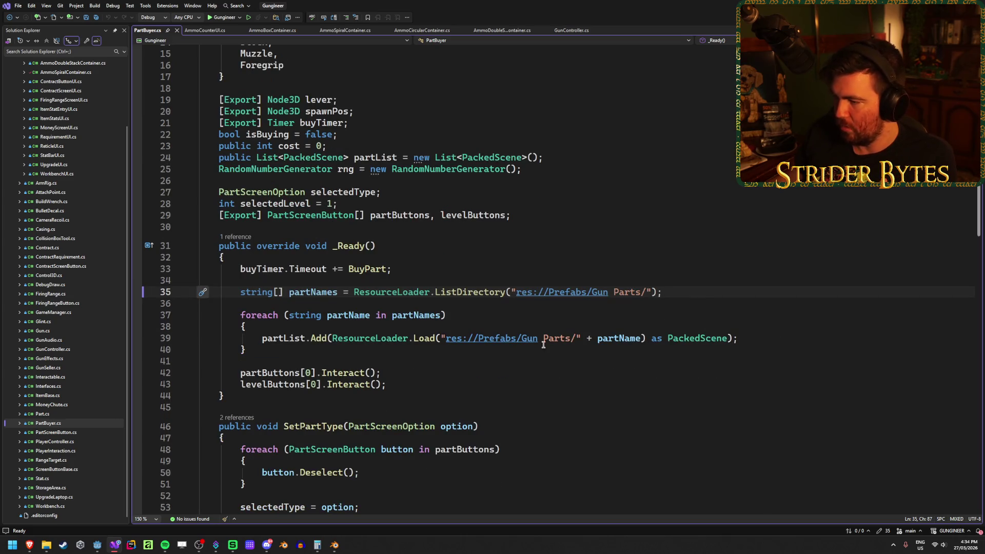
left_click(781, 340)
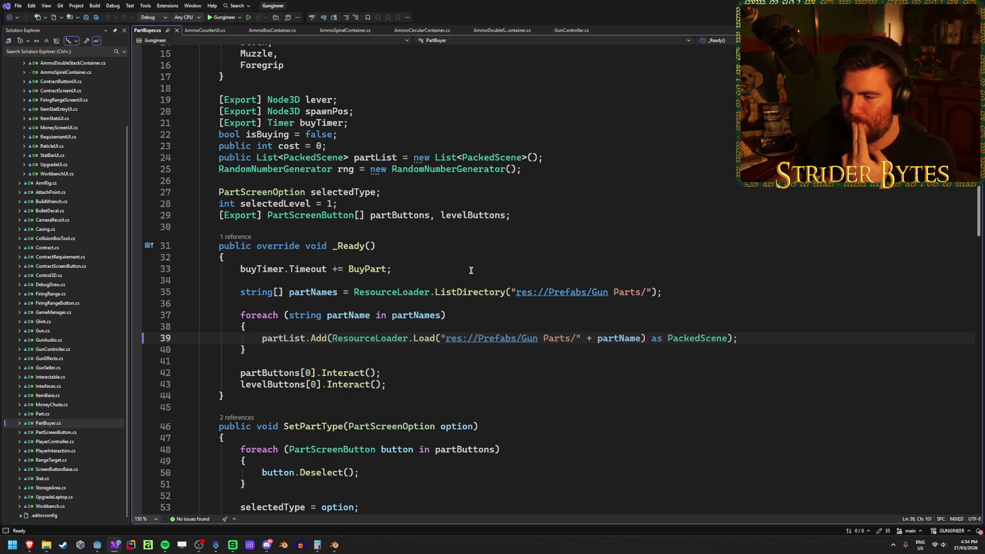
key("alt+Tab")
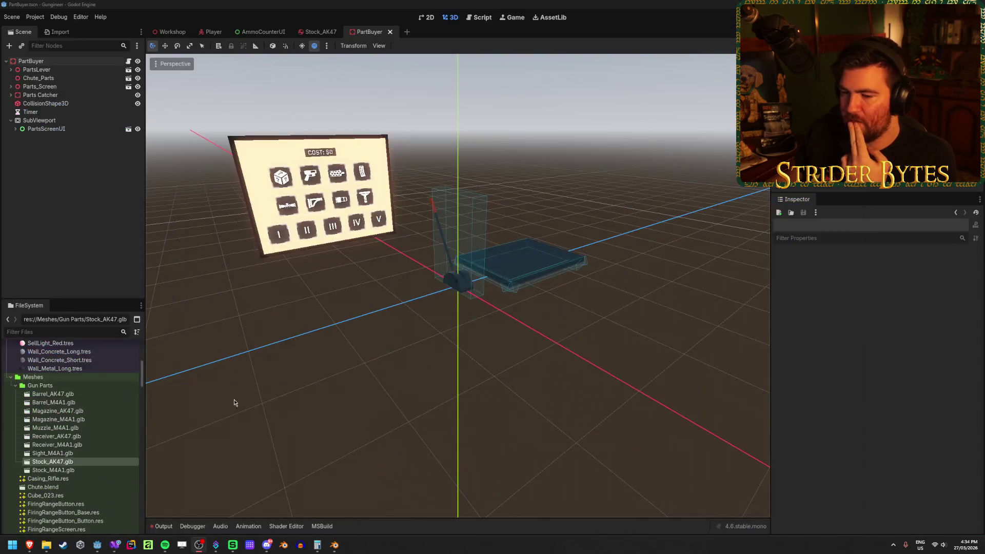
- Run the Workshop scene with F5, walk up and pull the part buyer's lever
scroll(77, 390, "up", 5)
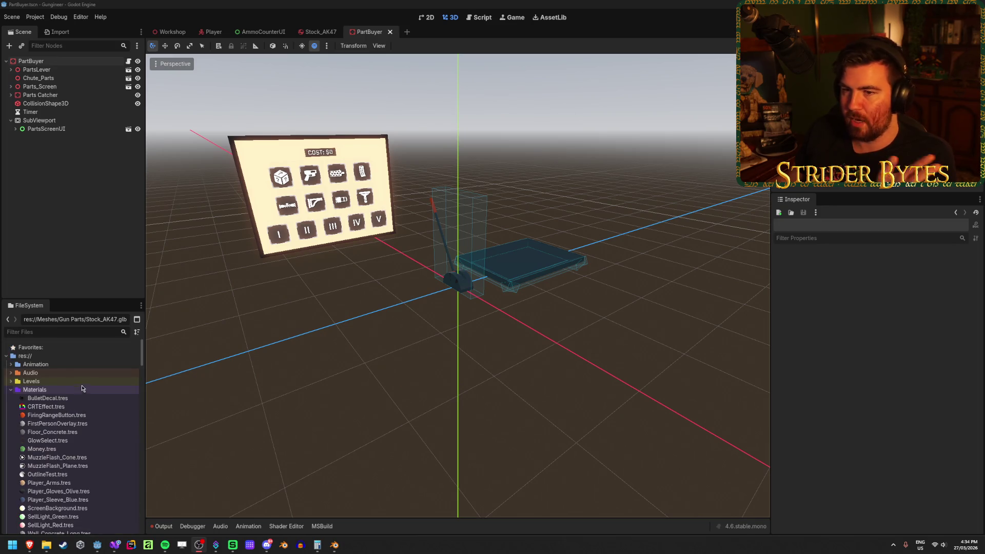
left_click(167, 33)
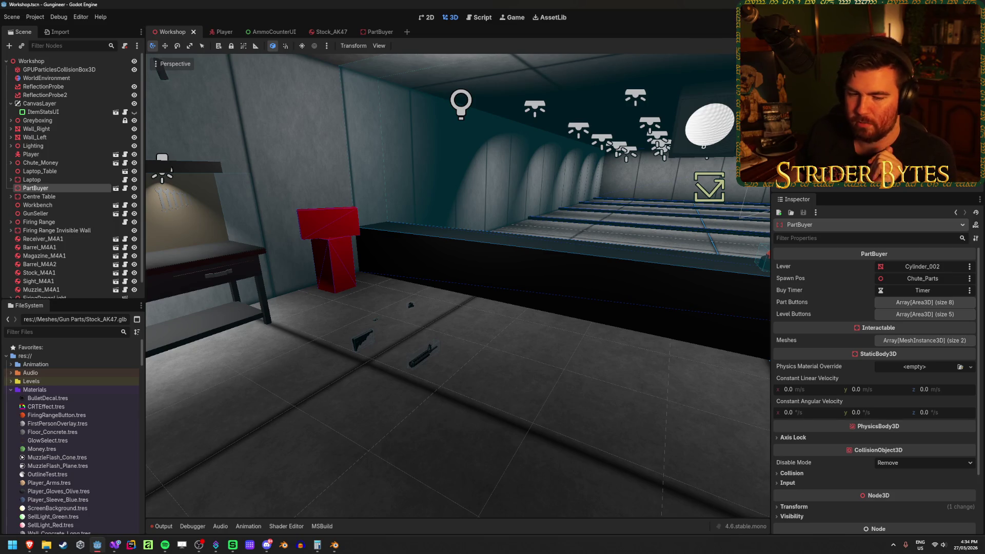
key("F5")
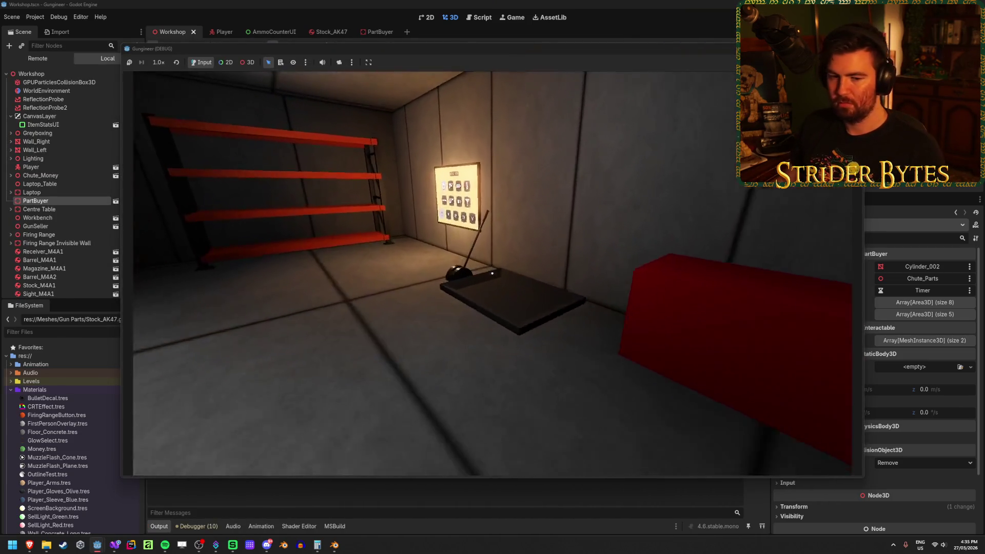
key("w")
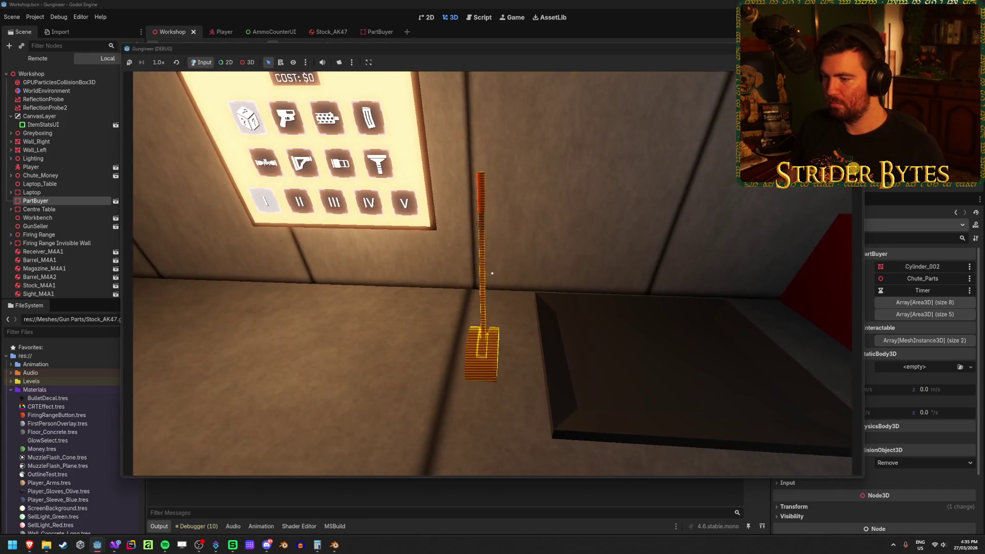
left_click(492, 273)
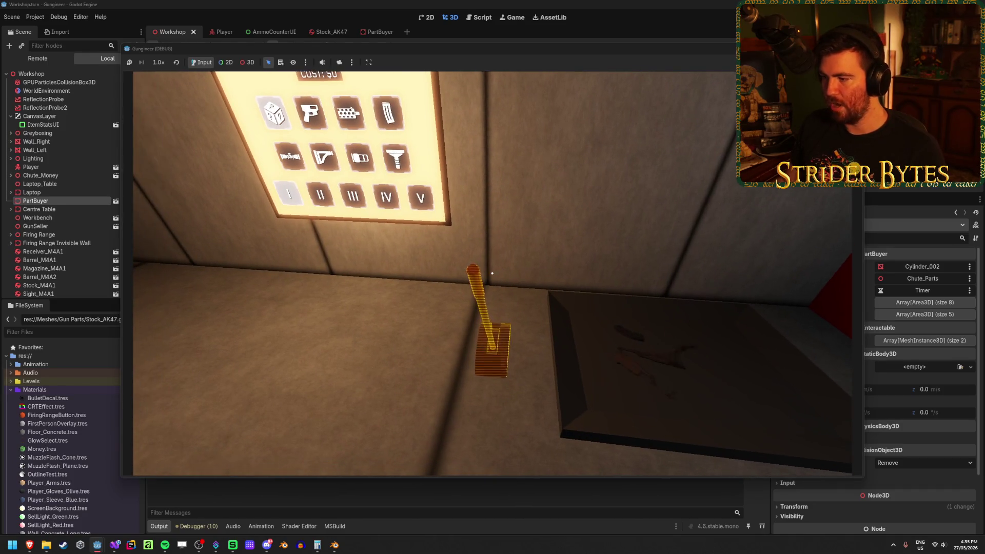